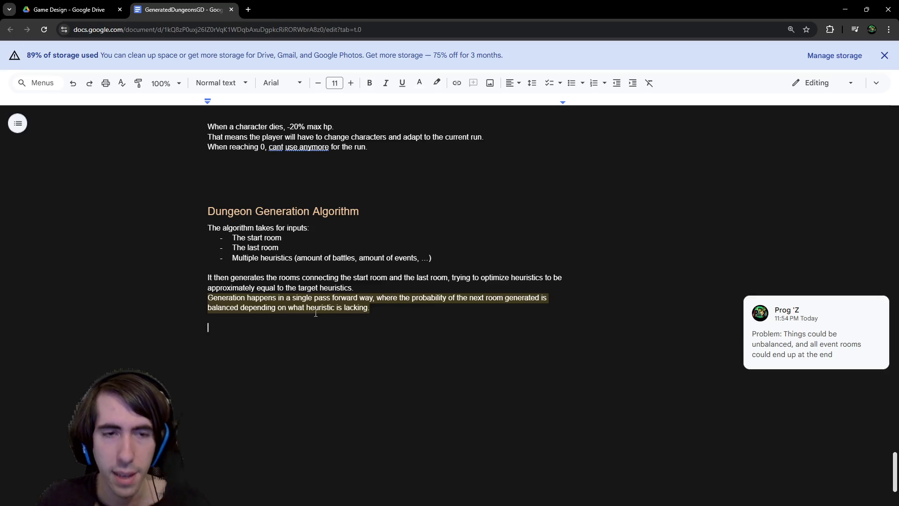
Add a 'Branches:' label and begin the sentence 'To generate branches' on the next line.
text(Branches)
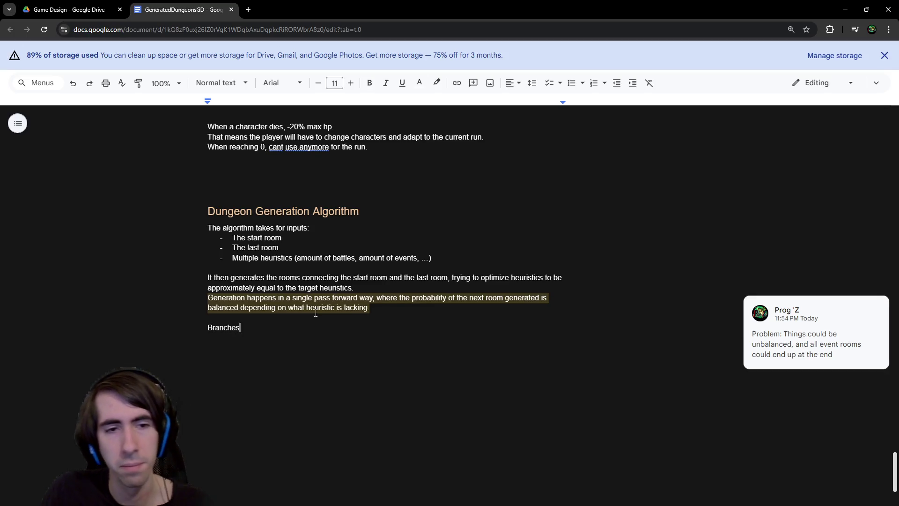
text(:)
key(Return)
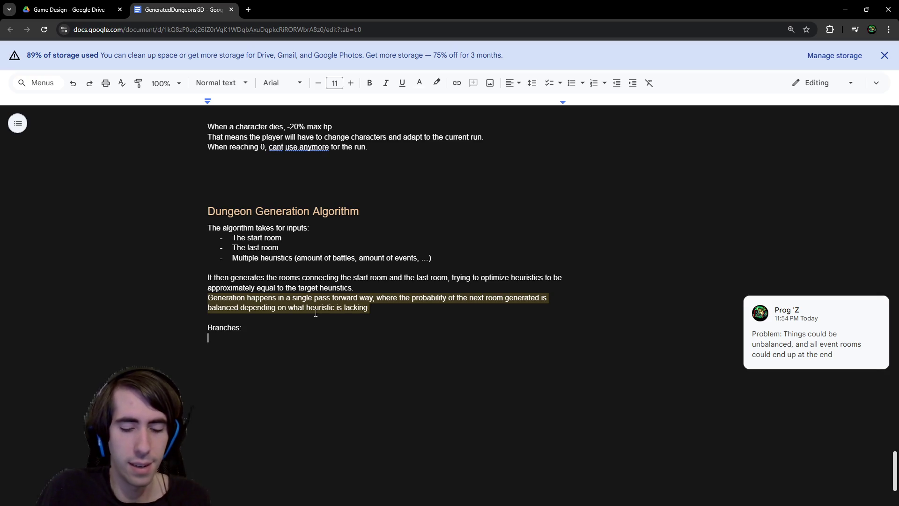
text(To)
key(BackSpace)
key(BackSpace)
text(To gee)
key(BackSpace)
text(nerate branches, )
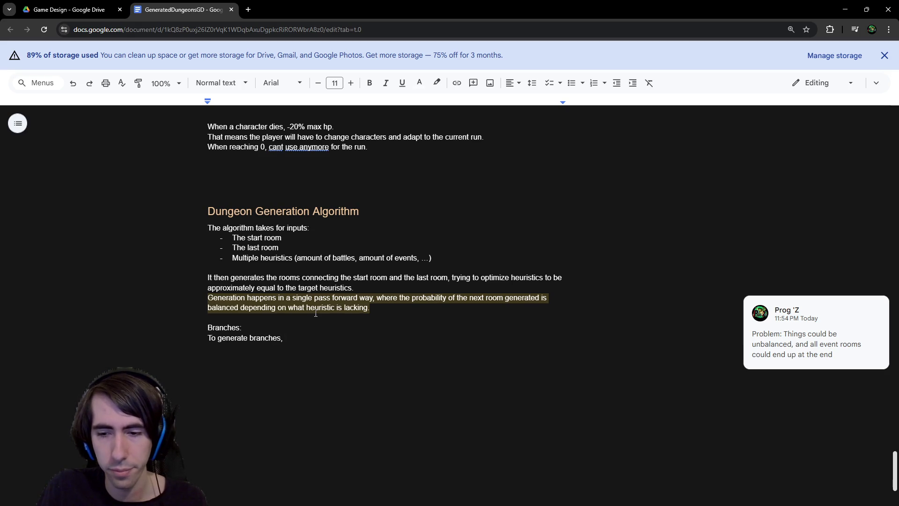
text(we select a s)
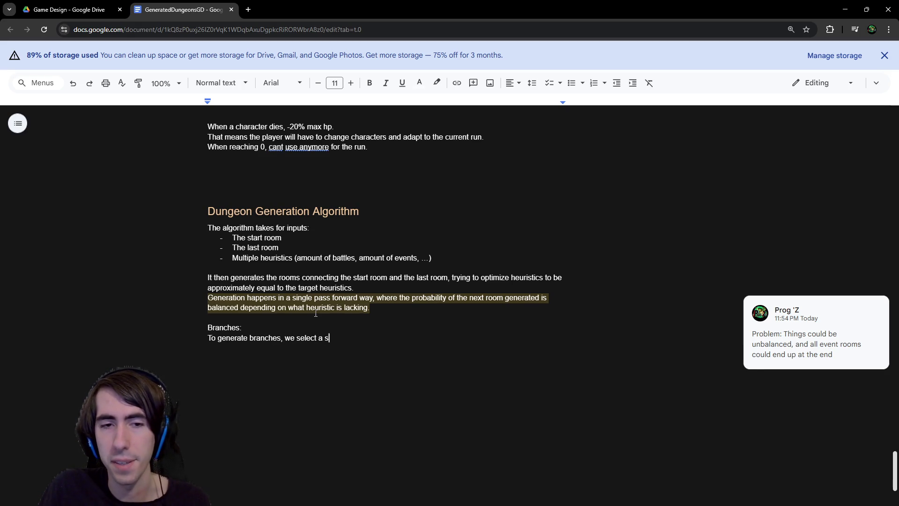
text(tart node)
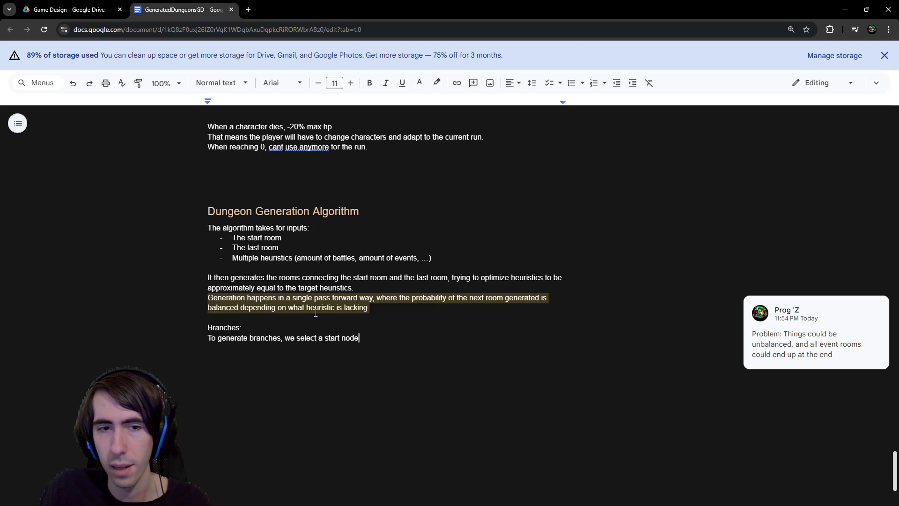
key(ctrl+BackSpace)
key(ctrl+BackSpace)
key(ctrl+BackSpace)
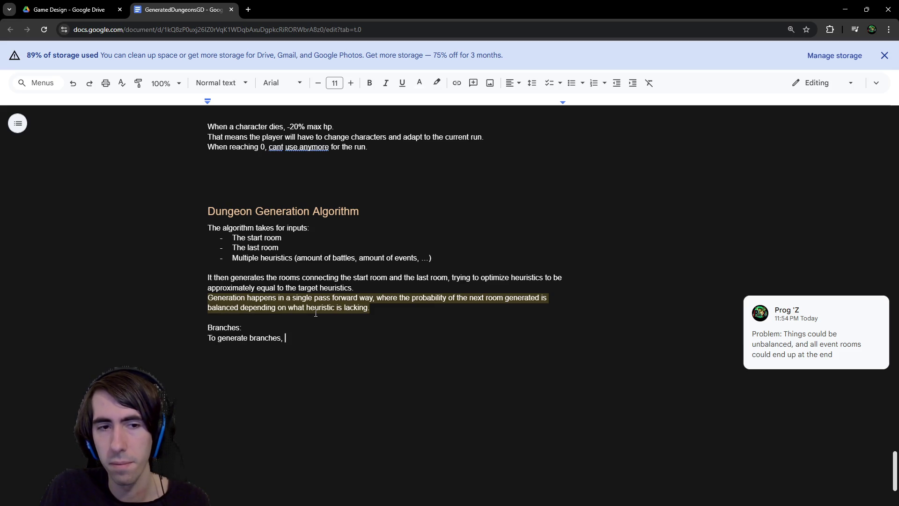
Continue with 'after generating the first path from start to end', end it with a period, and add a line.
text(after generatin)
text(g the first path)
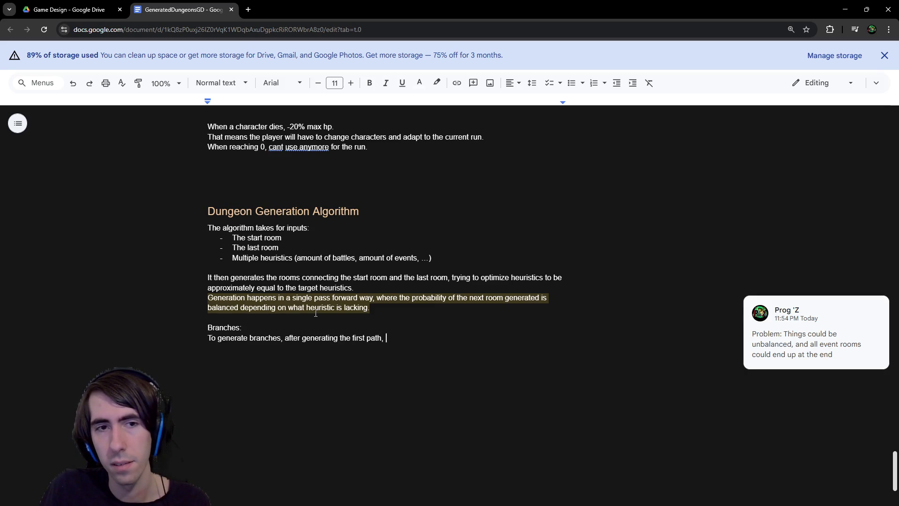
text(  from start to end,)
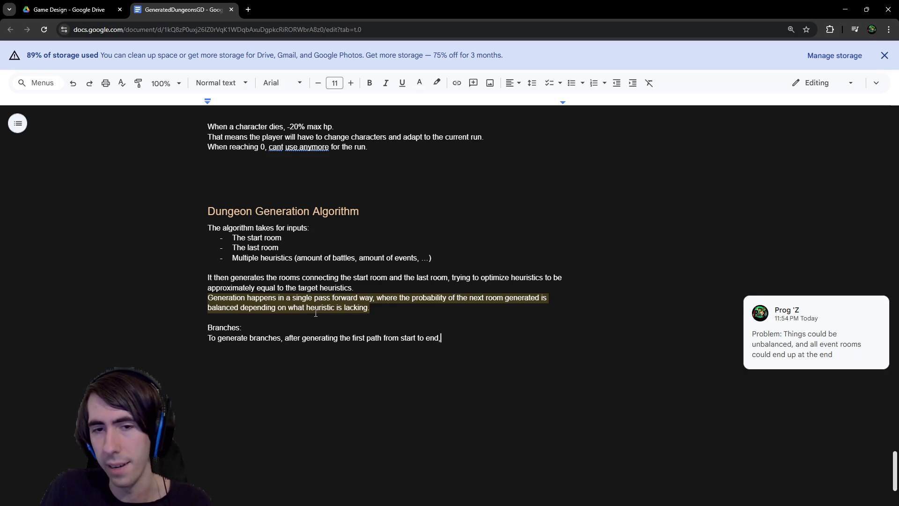
key(Home)
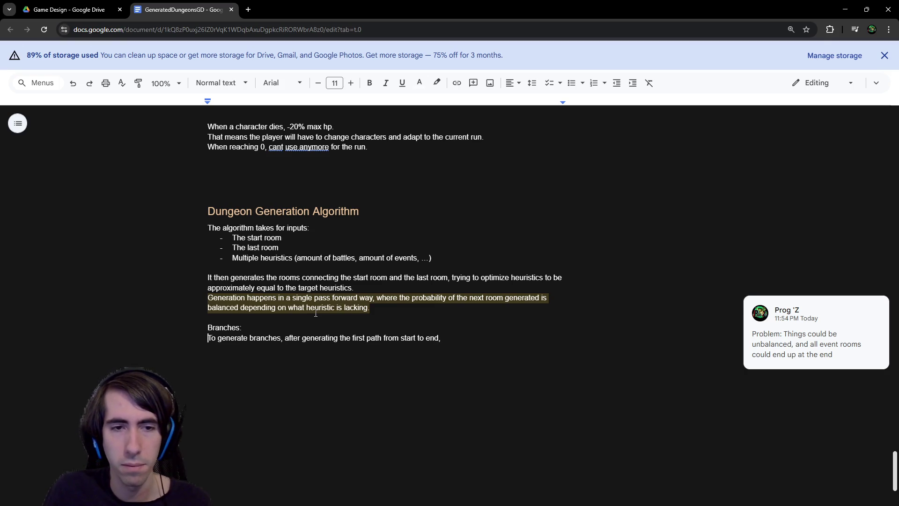
text(,)
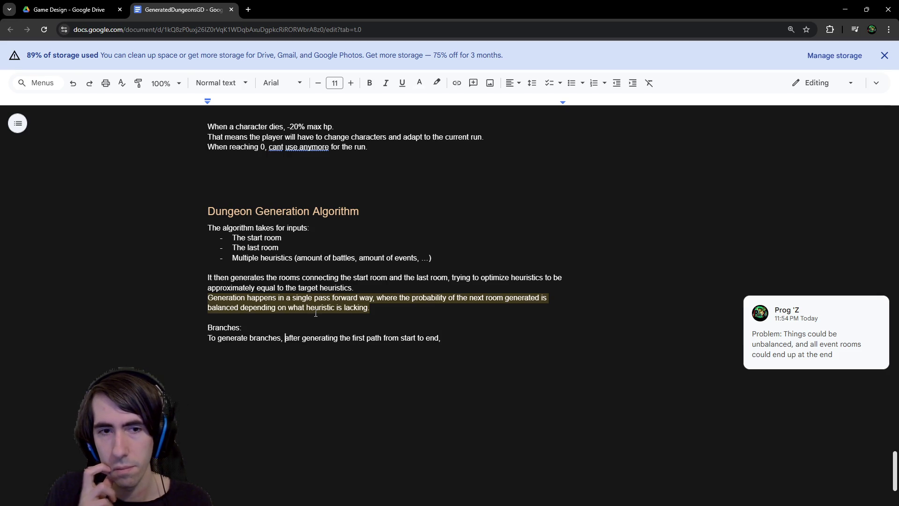
key(BackSpace)
key(BackSpace)
text(.)
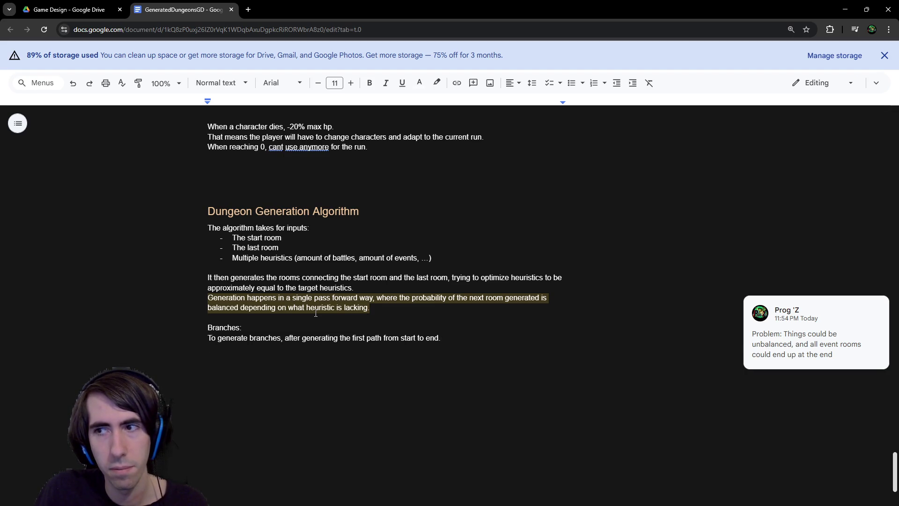
key(Return)
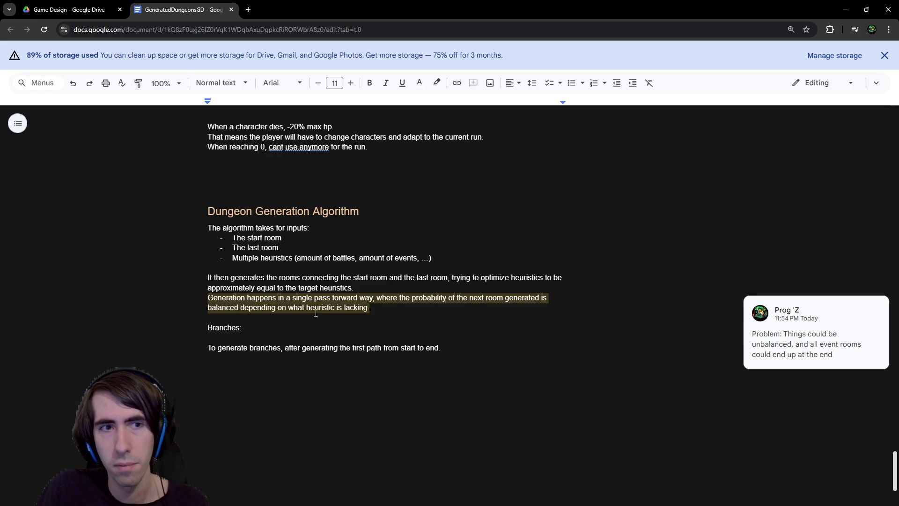
Write 'Once a first path has been generated, branches can be generated on top of that' and delete the old line.
text(Once the path)
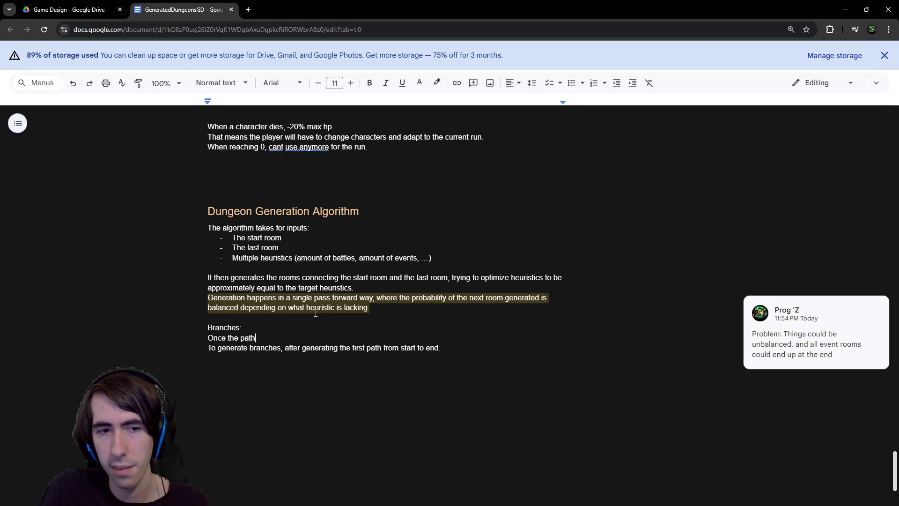
key(BackSpace)
key(BackSpace)
key(BackSpace)
key(BackSpace)
key(BackSpace)
key(BackSpace)
key(BackSpace)
key(BackSpace)
text(a b)
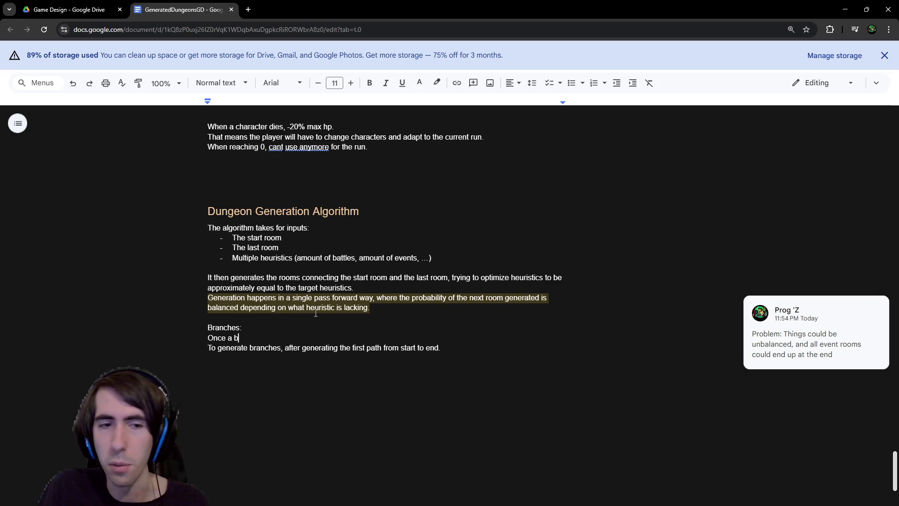
key(BackSpace)
text(first path h)
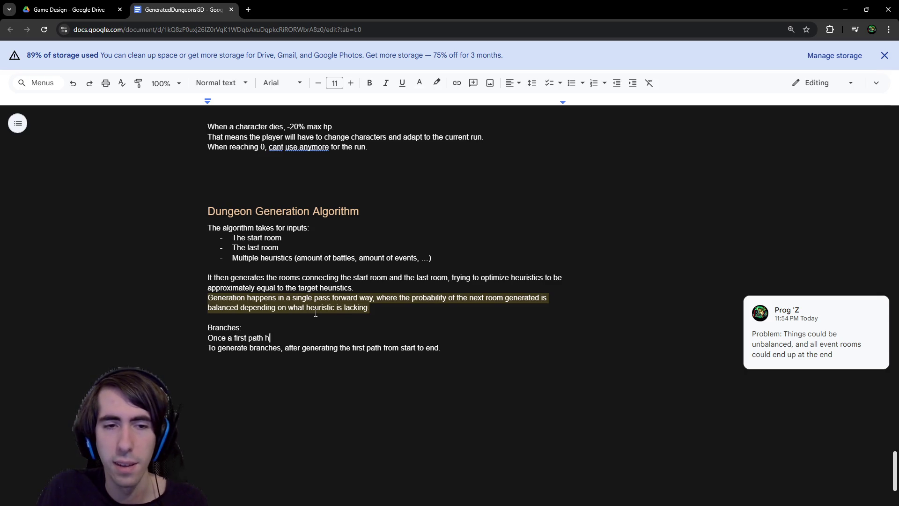
text(as been generated, )
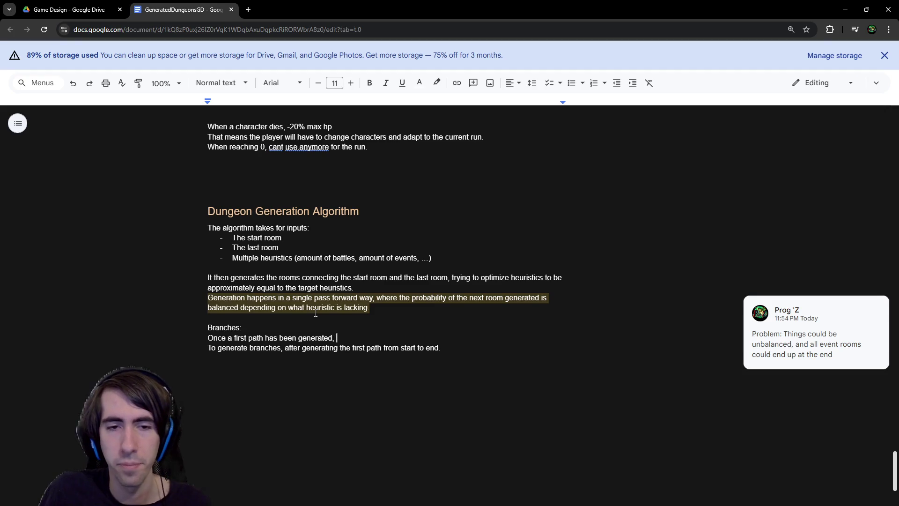
text(branches )
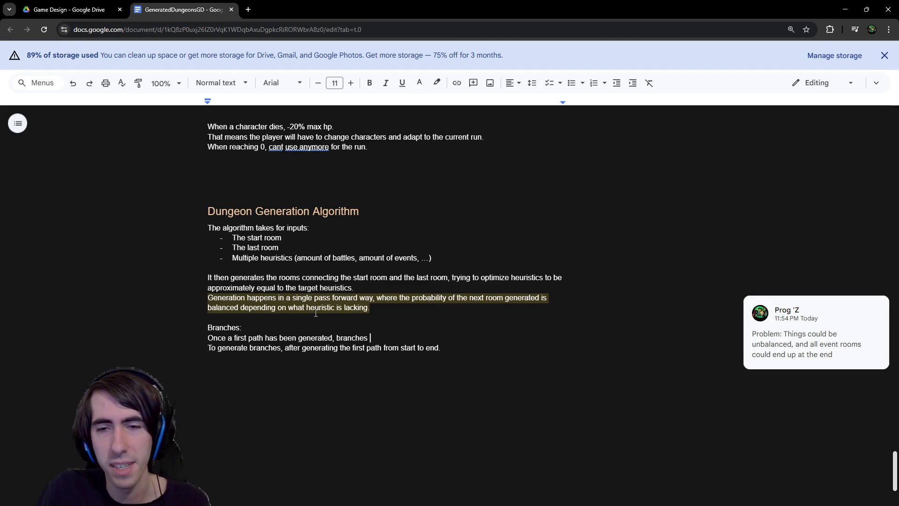
text(can be added)
key(ctrl+BackSpace)
text(generated on top of tha)
key(ctrl+shift+Left)
key(ctrl+shift+Left)
key(ctrl+shift+Left)
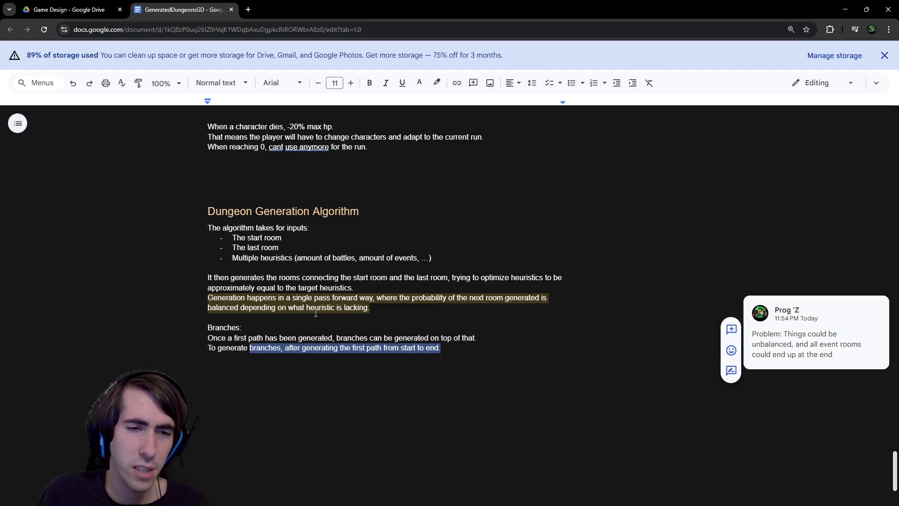
key(BackSpace)
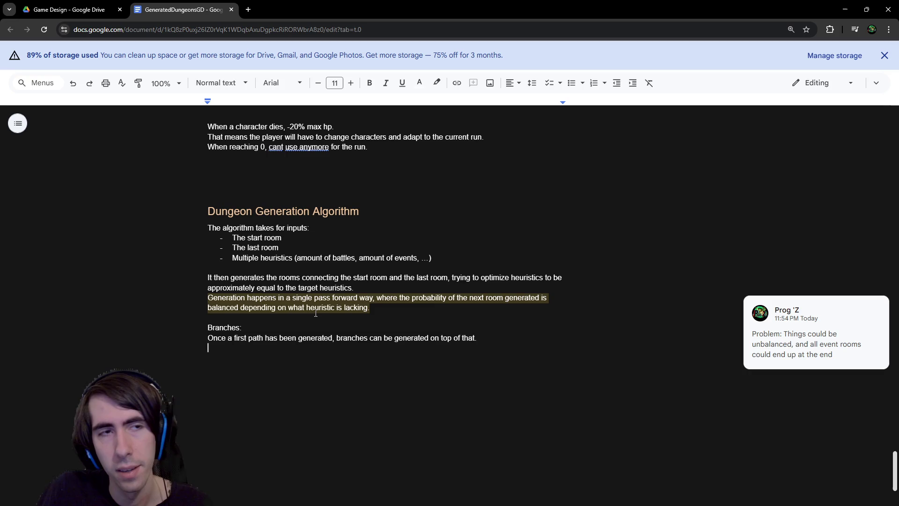
Write that two nodes become the branch's "start room" and "last room", always merging at the end.
text(Two)
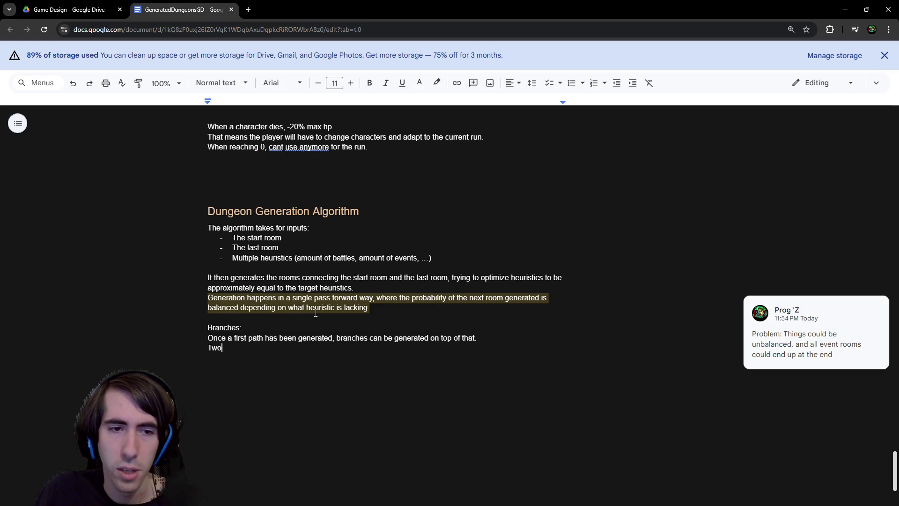
text( nodes are selected to be the “)
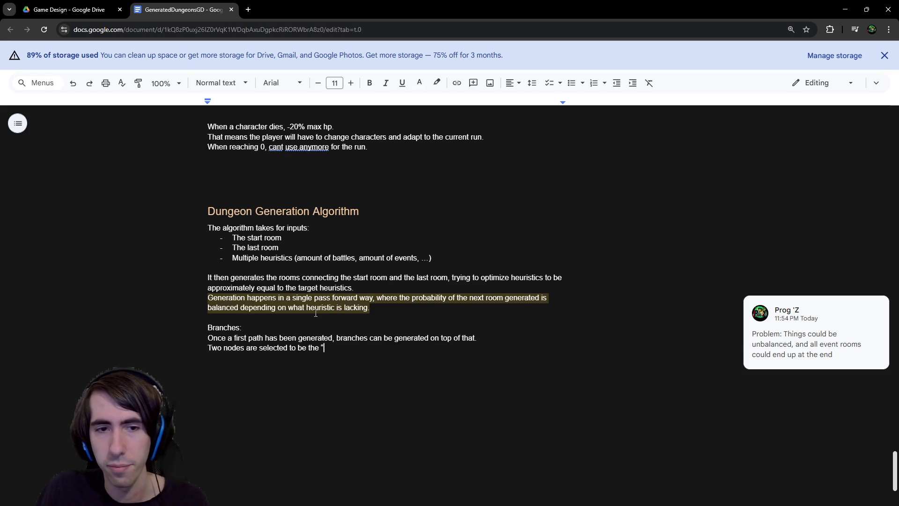
text(star)
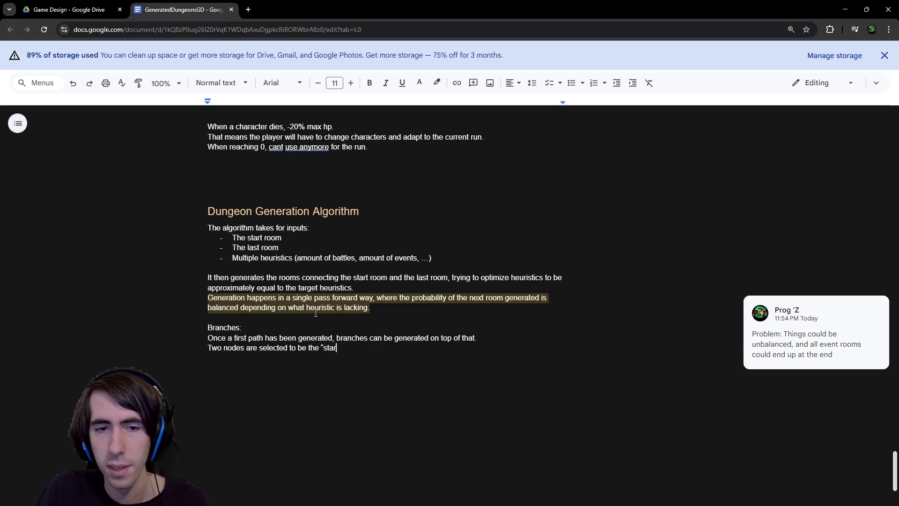
text(t room” a)
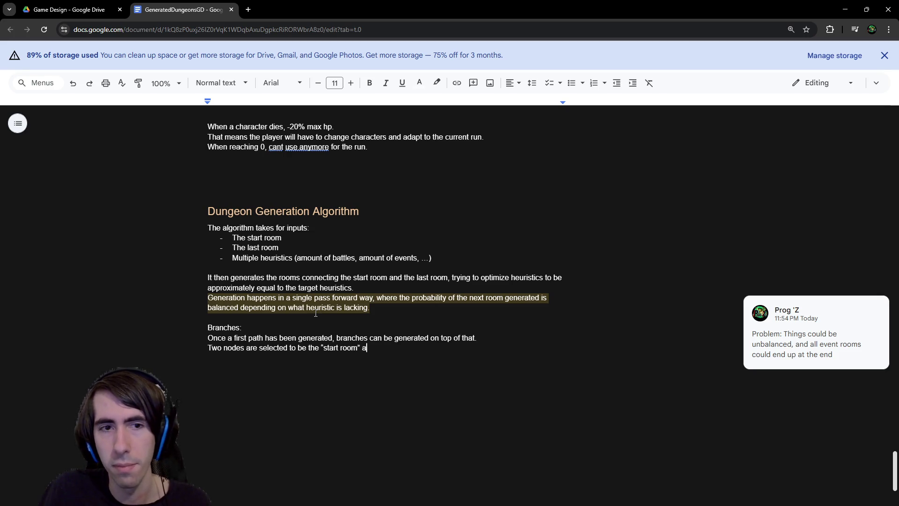
text(nd “last roo)
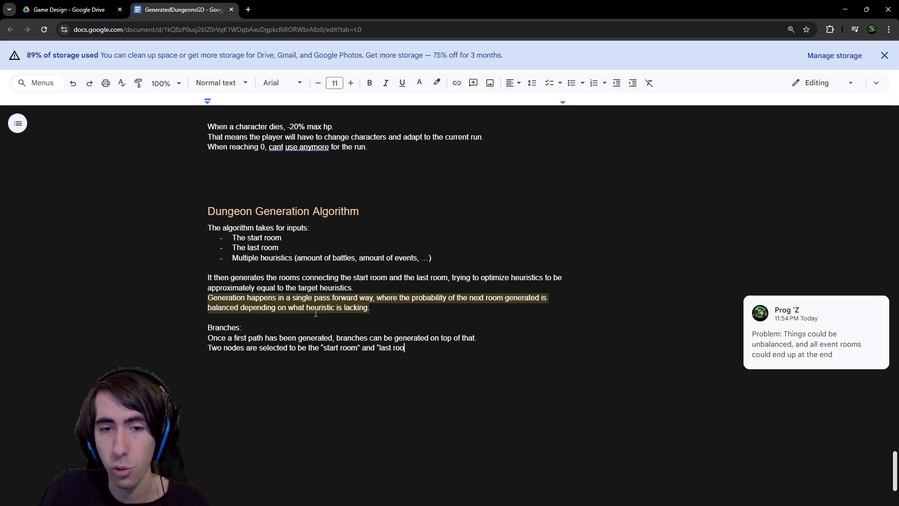
text(m” of the branch,)
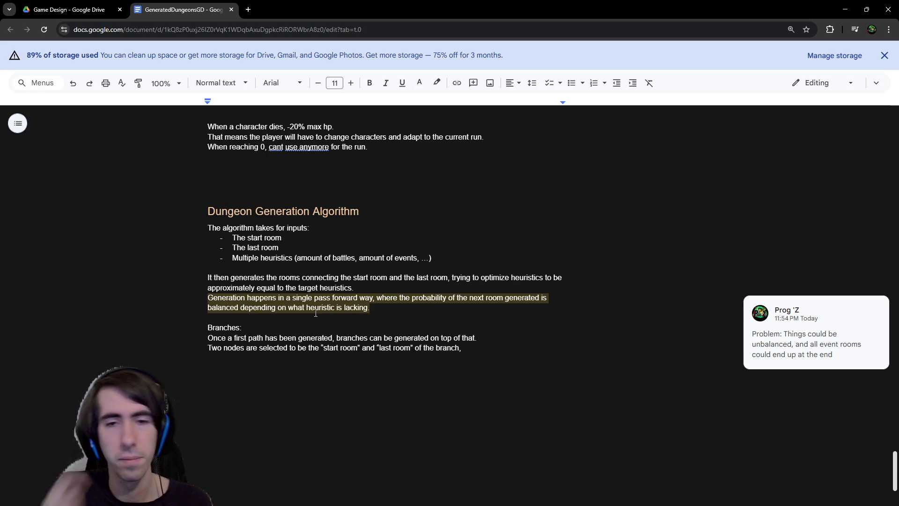
key(BackSpace)
key(BackSpace)
text((to merge))
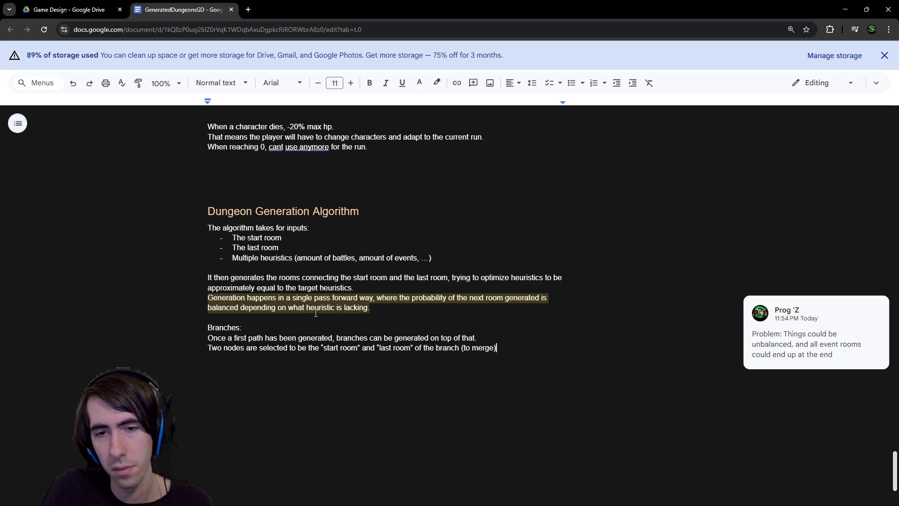
text(at the end)
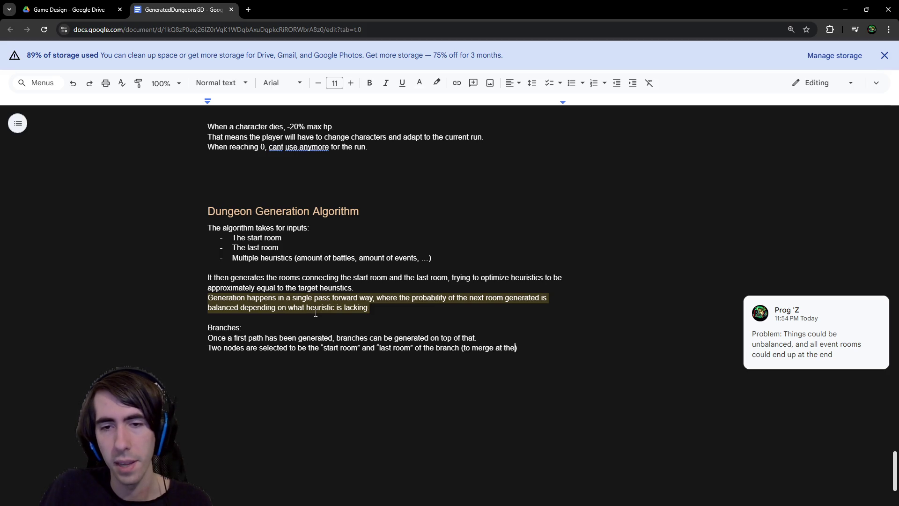
key(ctrl+Left)
key(ctrl+Left)
key(ctrl+Left)
text(always)
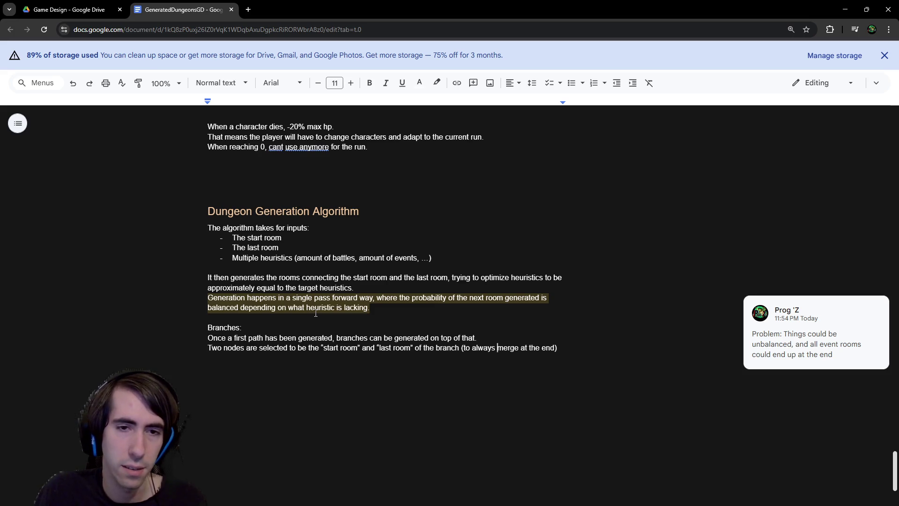
key(End)
text(,)
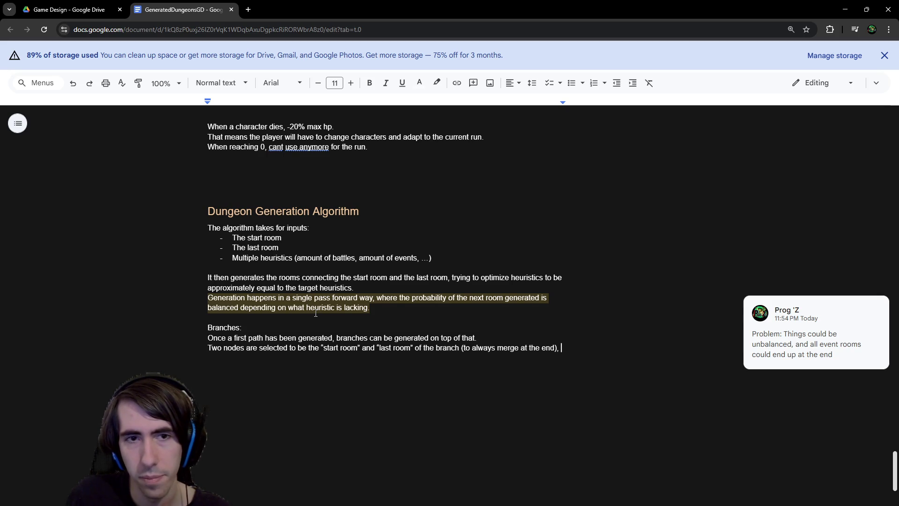
Continue that sentence with 'and the previous algorithm is reused to'.
text(and the same)
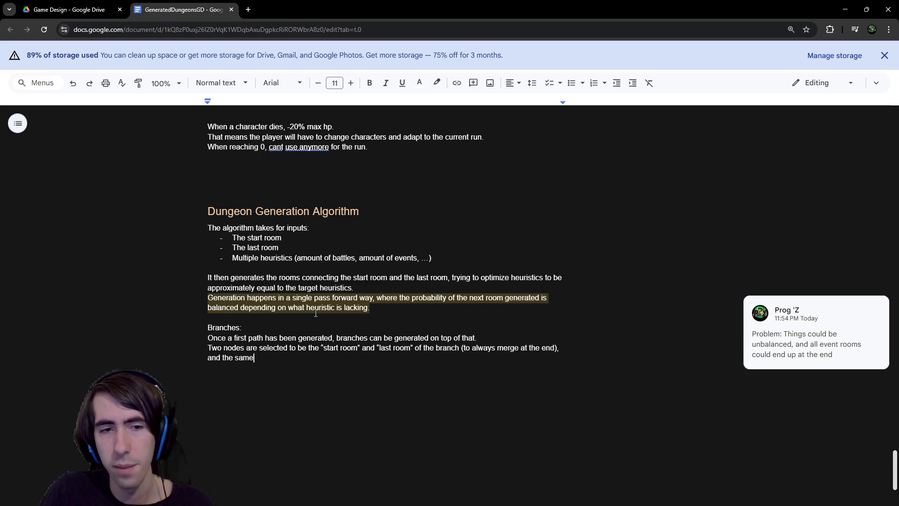
key(BackSpace)
key(BackSpace)
key(BackSpace)
key(BackSpace)
text(previous )
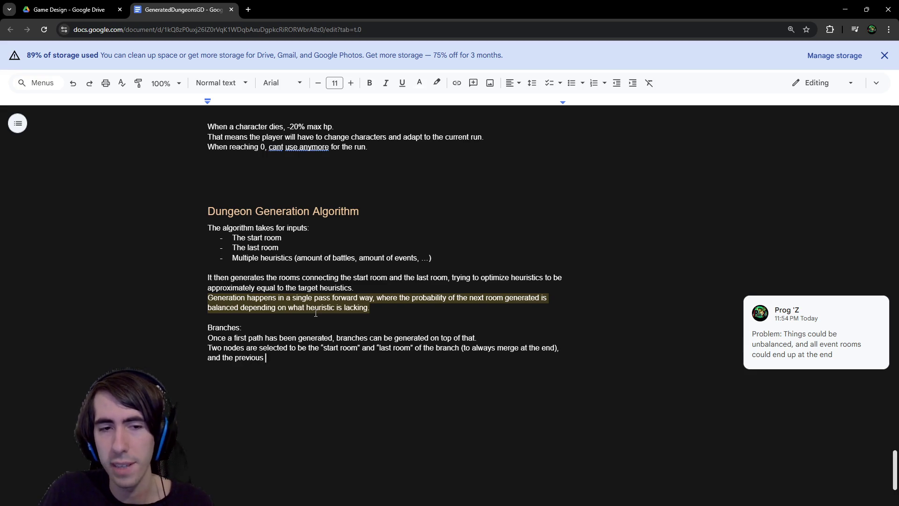
text(algoirhtm is )
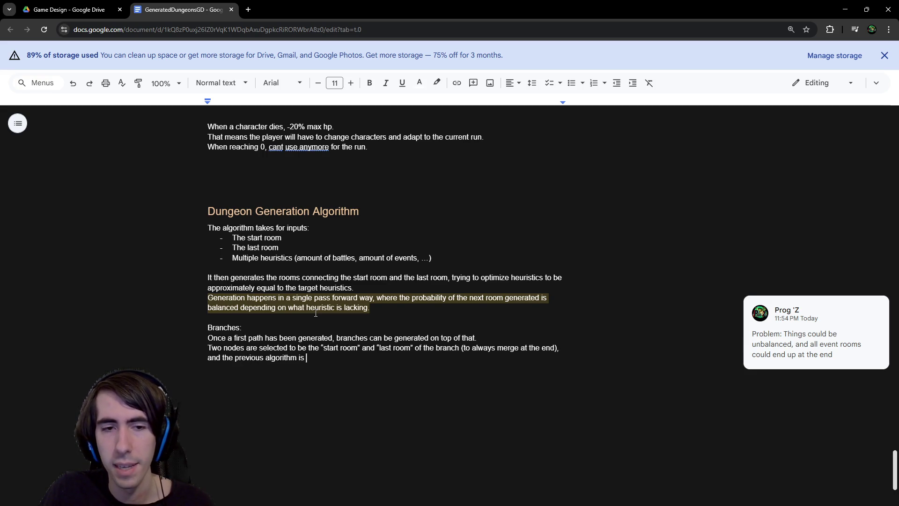
text(reused to)
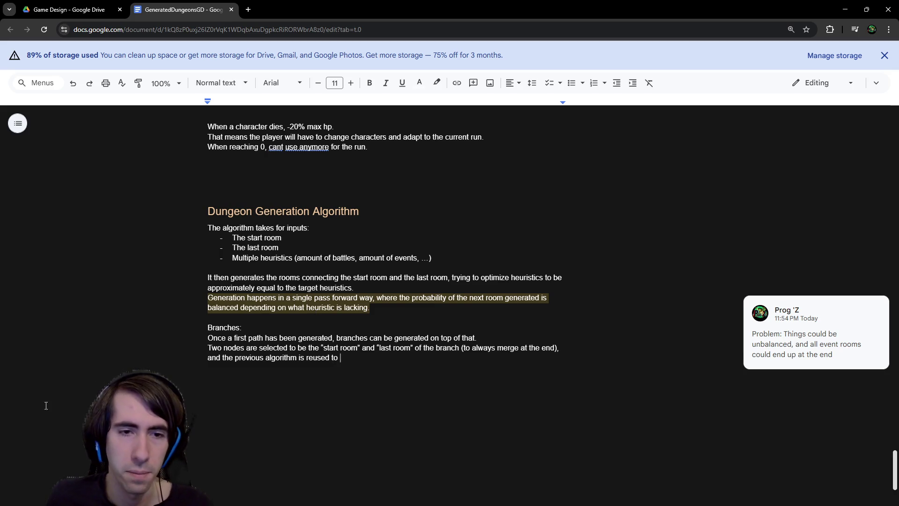
click(483, 340)
Add the line 'The previous algorithm is then reused with the following inputs:'.
key(Return)
key(Return)
key(Up)
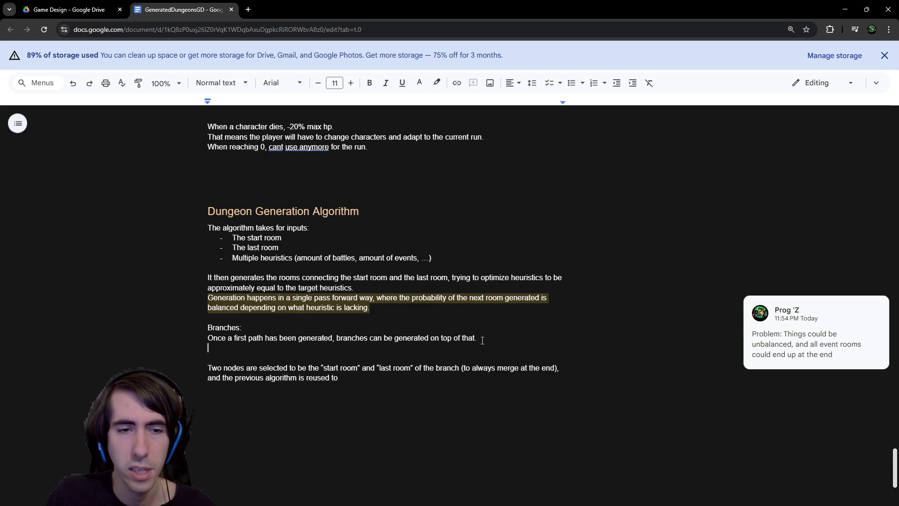
drag(351, 387, 223, 378)
key(ctrl+c)
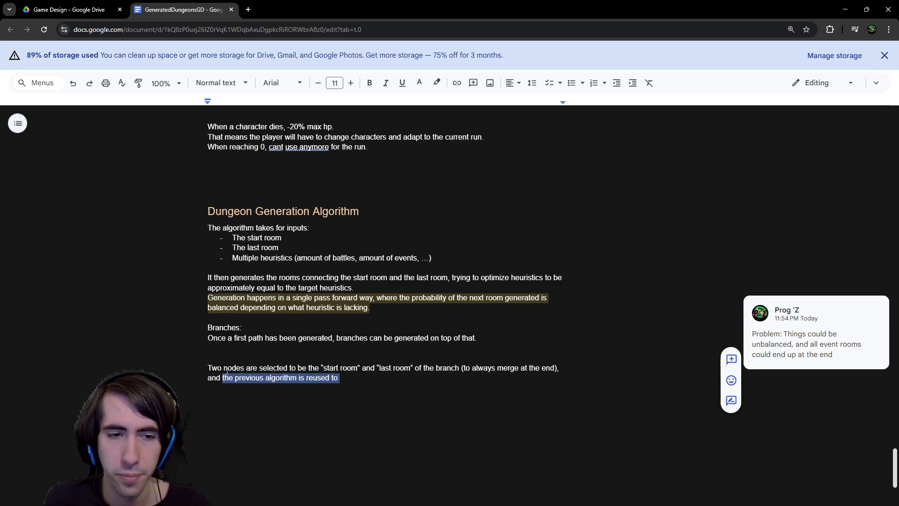
click(228, 350)
key(ctrl+v)
key(Home)
key(Delete)
text(T)
key(Down)
key(Left)
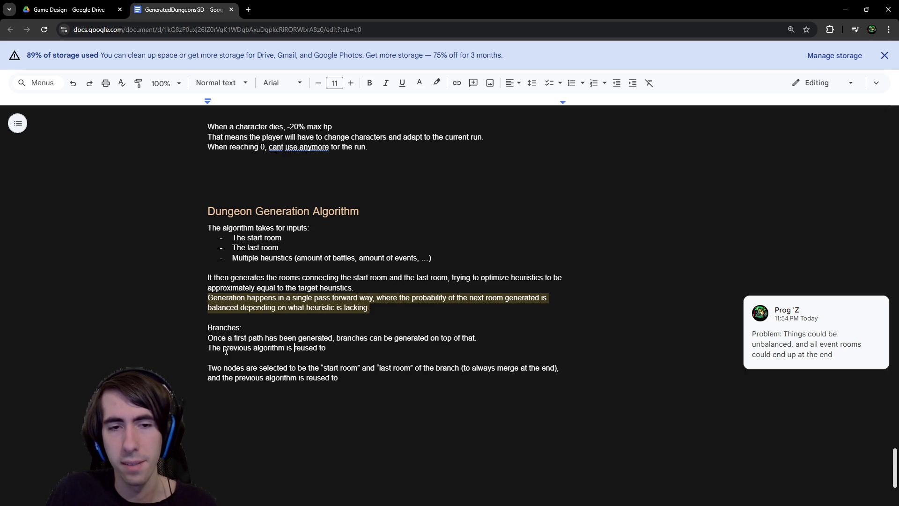
text(then)
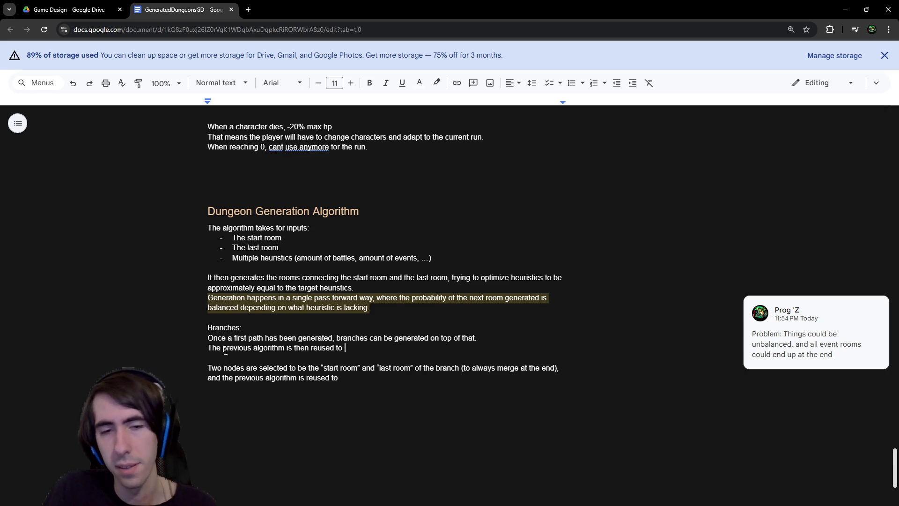
key(BackSpace)
key(BackSpace)
text(with the fol)
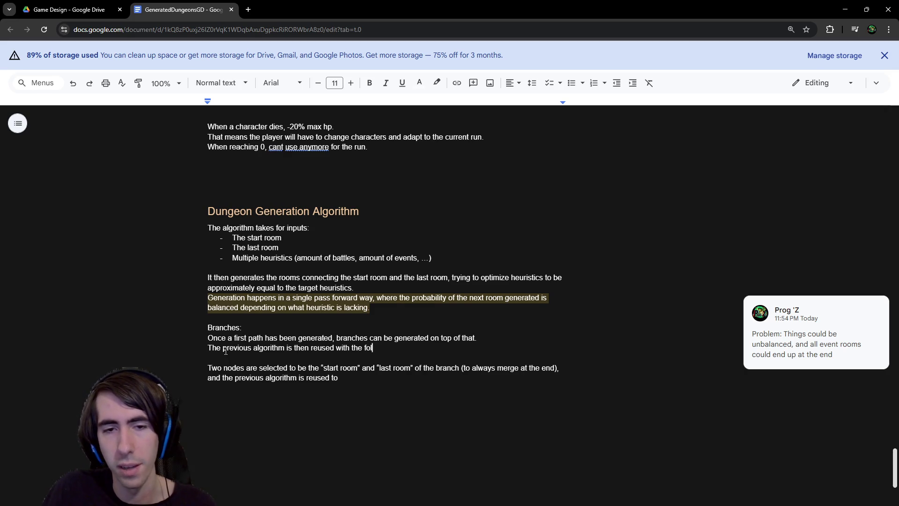
text(lowing inputs:)
List dash bullets: Start Room and End Room as random path nodes, plus Target Heuristics.
key(Return)
text(- Start Room: )
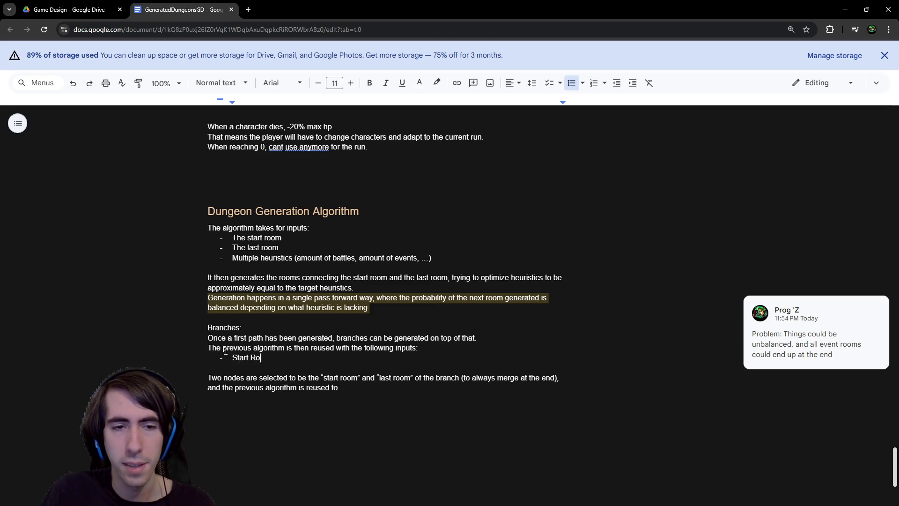
text(Random node )
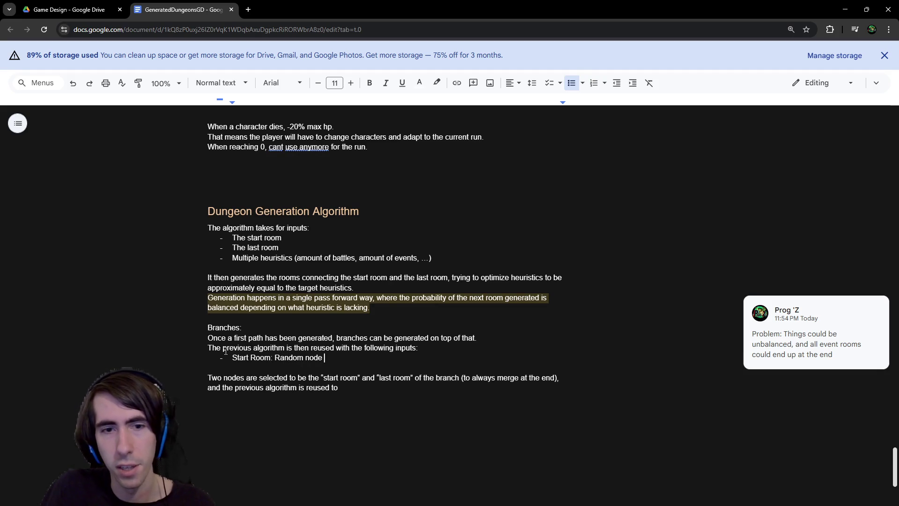
text(in the path)
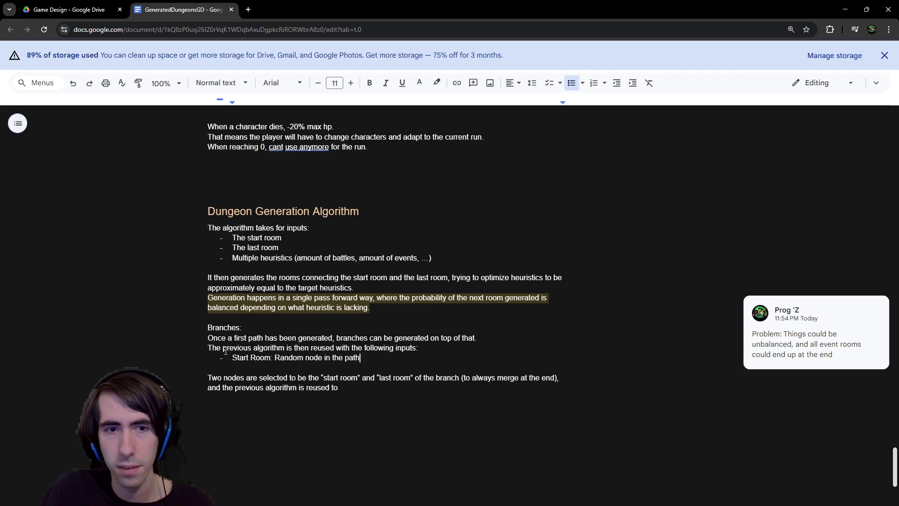
key(Return)
text(End Room: )
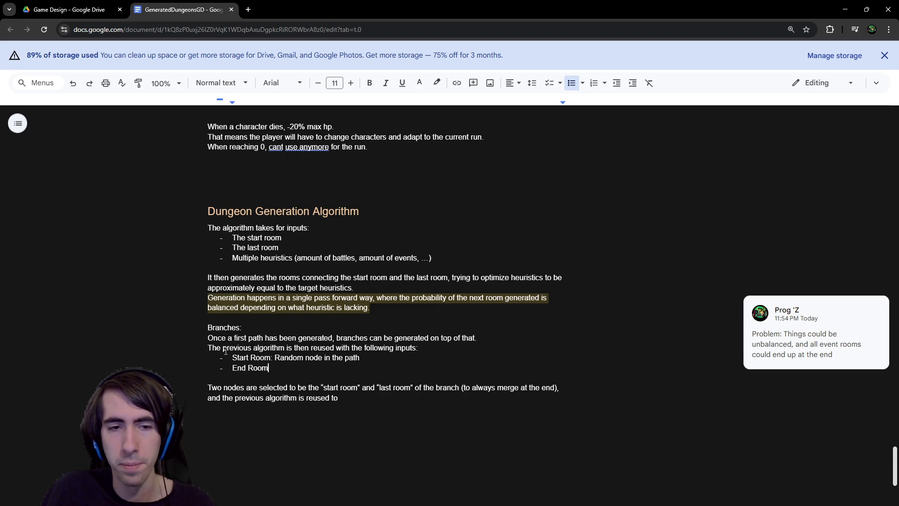
text(Random node in )
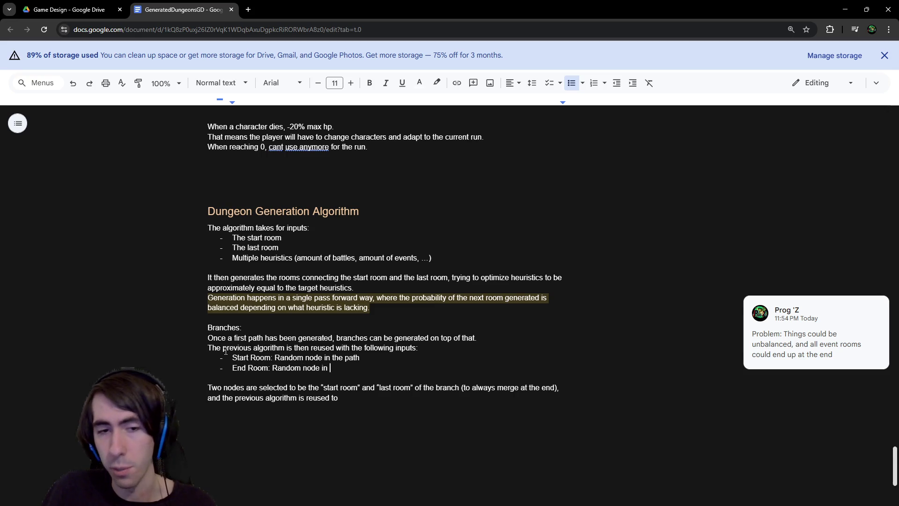
text(the path)
key(Return)
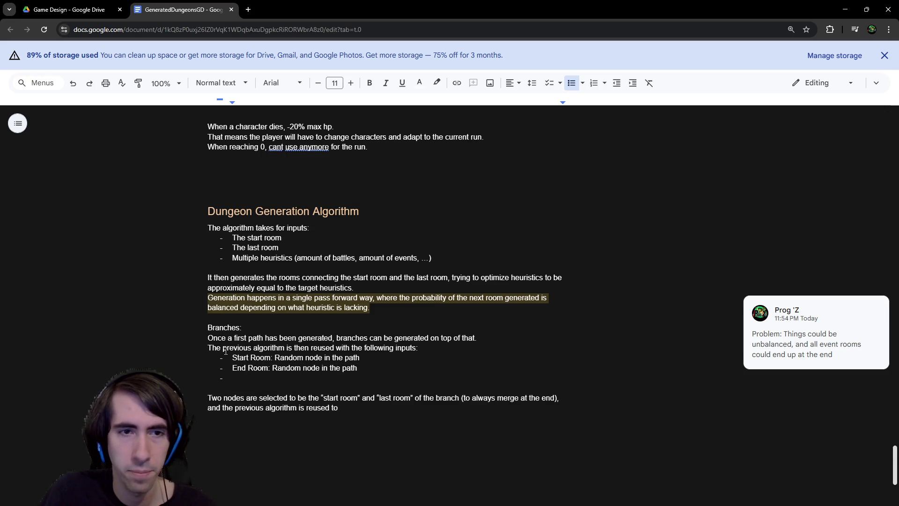
text(Heuristics:)
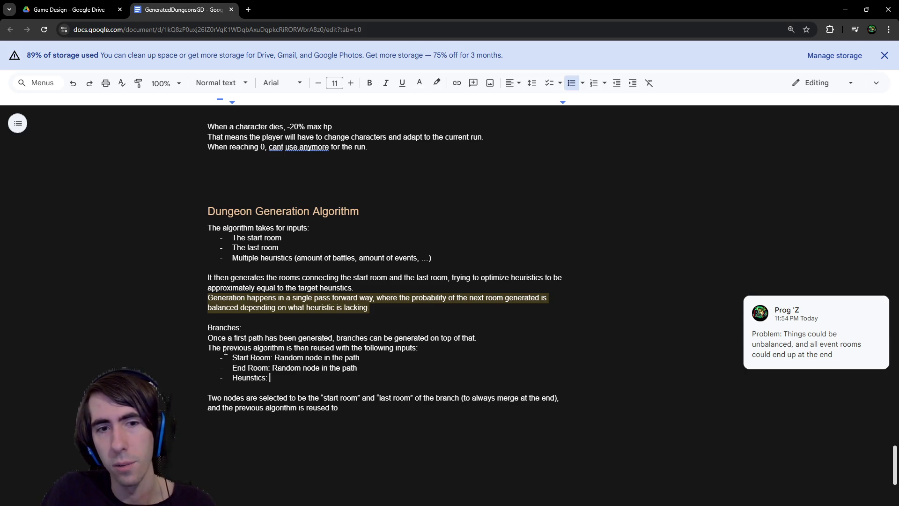
key(ctrl+BackSpace)
text(Target Heuri)
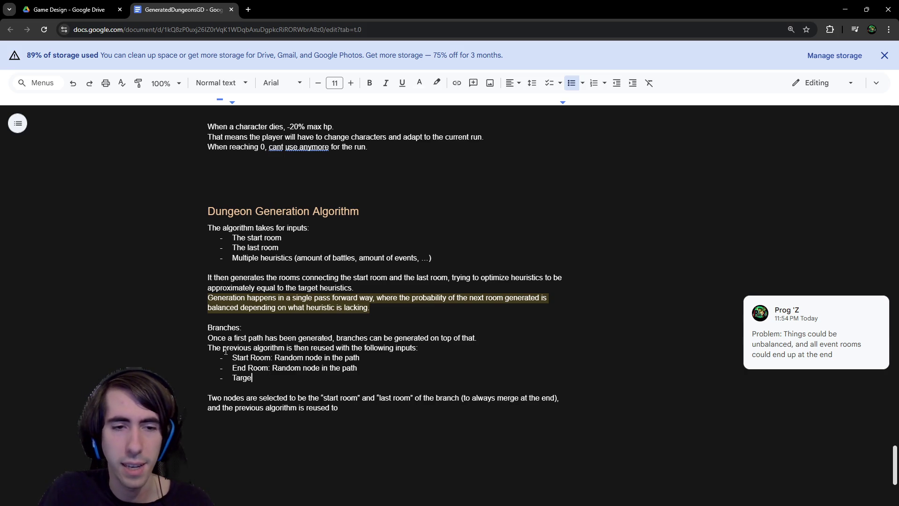
text(stics)
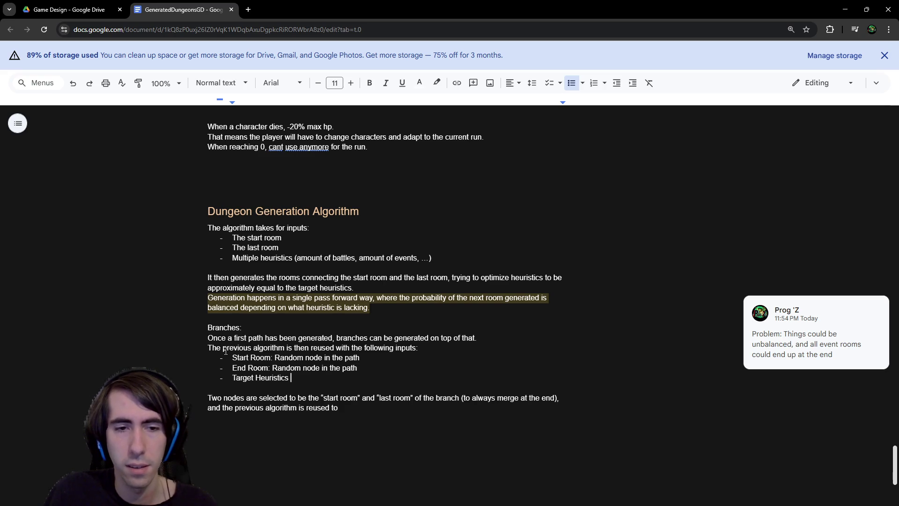
Rename the earlier bullet to 'Multiple target heuristics' with lowercase 'heuristics'.
key(Up)
key(Up)
key(Up)
key(ctrl+Left)
text(target)
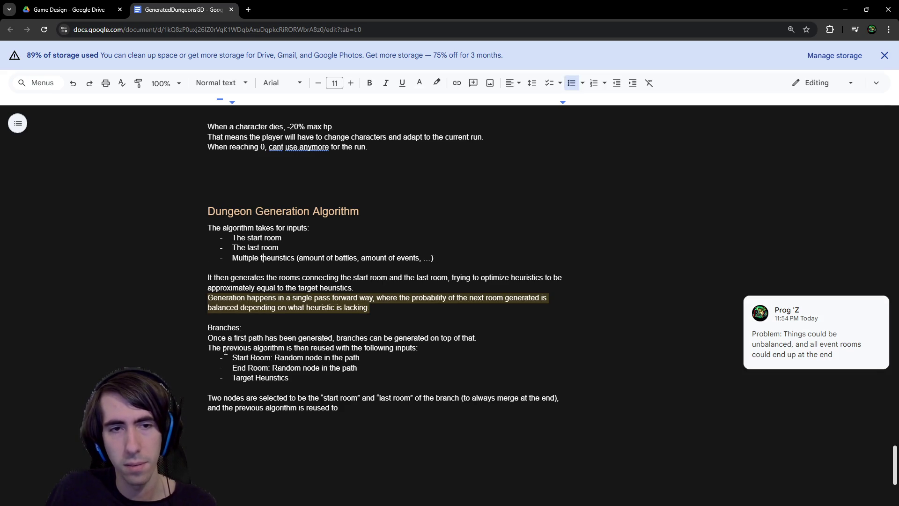
key(Down)
key(Down)
key(Down)
key(Up)
key(Up)
key(ctrl+Left)
key(ctrl+shift+Right)
text(heuristics)
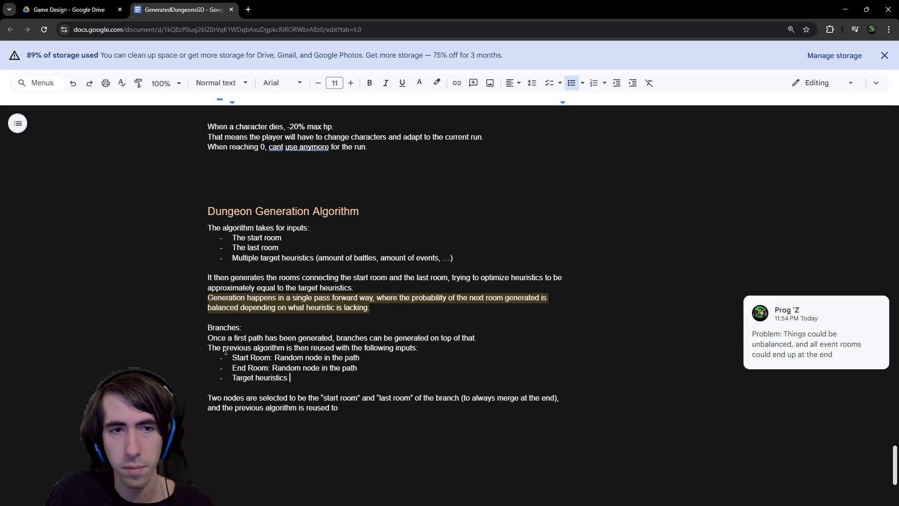
key(alt+Tab)
Undo three script edits, restoring difficultyCost = 1 and the comment ending 'more balanced to the player'.
scroll(474, 179, down, 5)
scroll(474, 180, up, 4)
scroll(474, 179, down, 1)
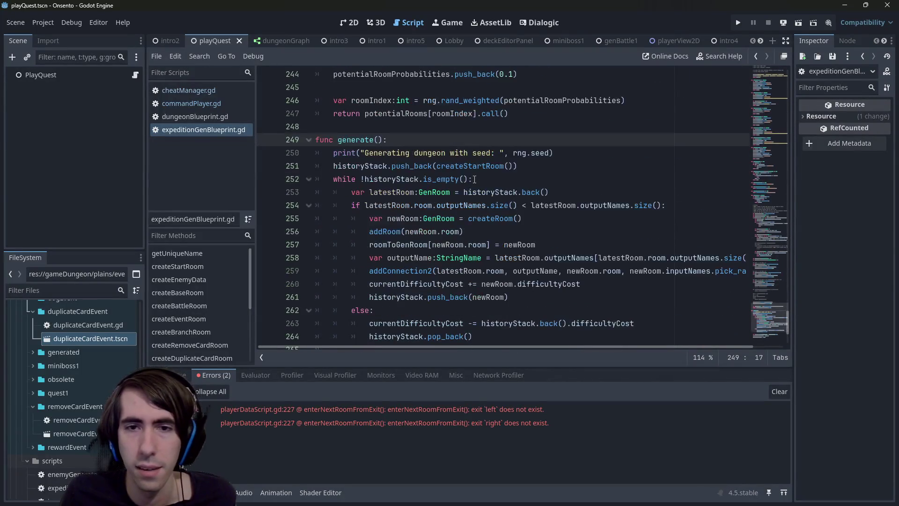
scroll(406, 153, down, 1)
scroll(404, 153, up, 20)
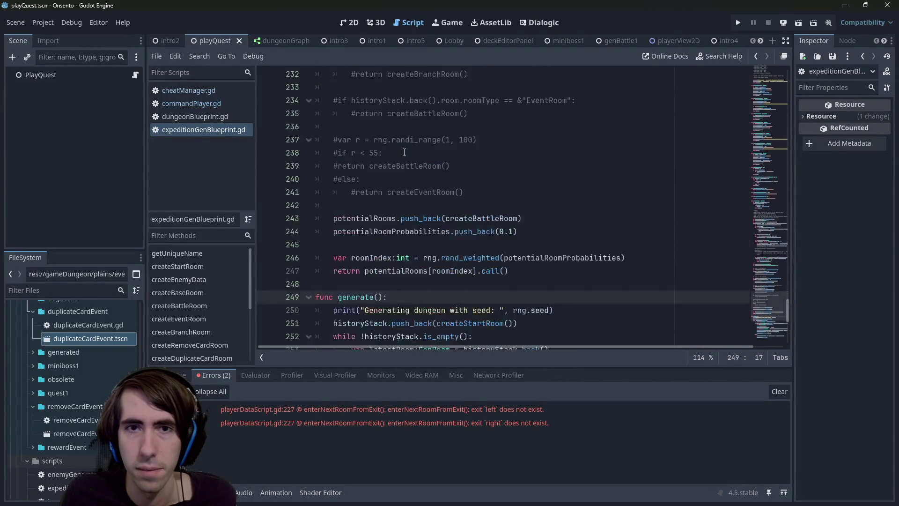
scroll(412, 162, up, 10)
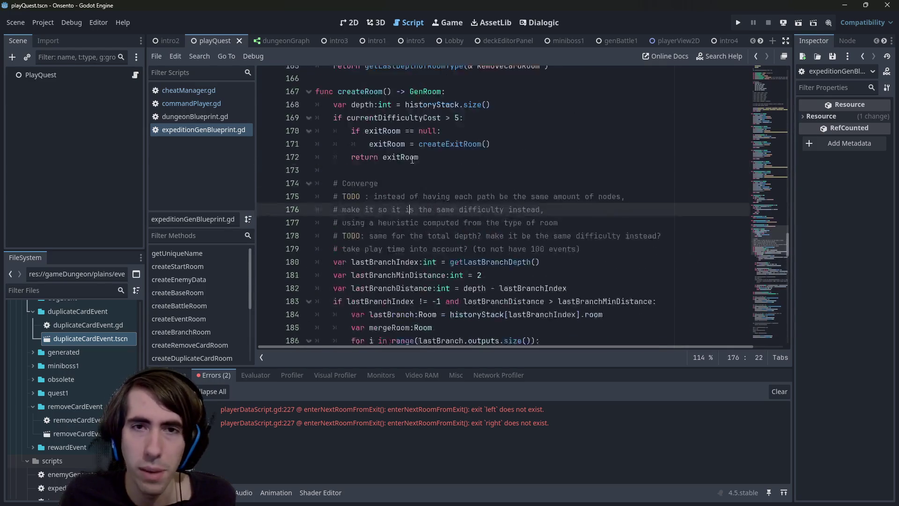
scroll(412, 160, down, 1)
click(412, 152)
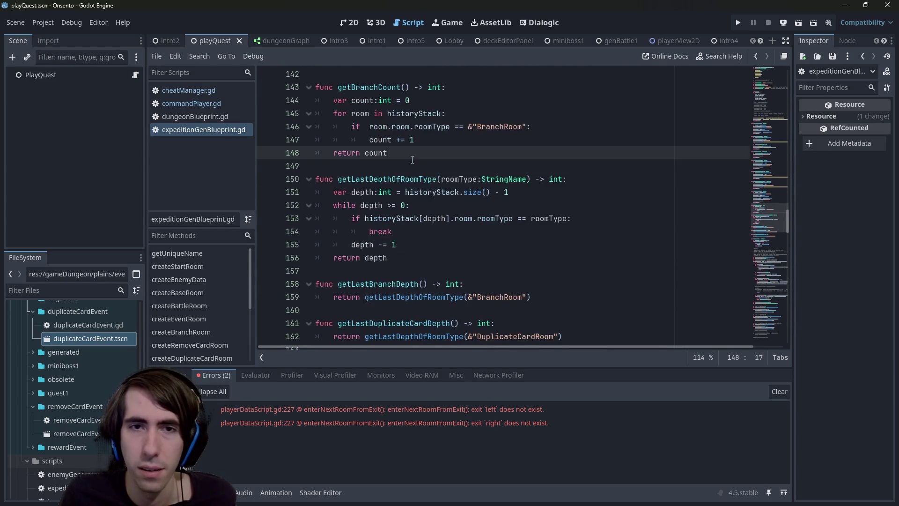
key(ctrl+z)
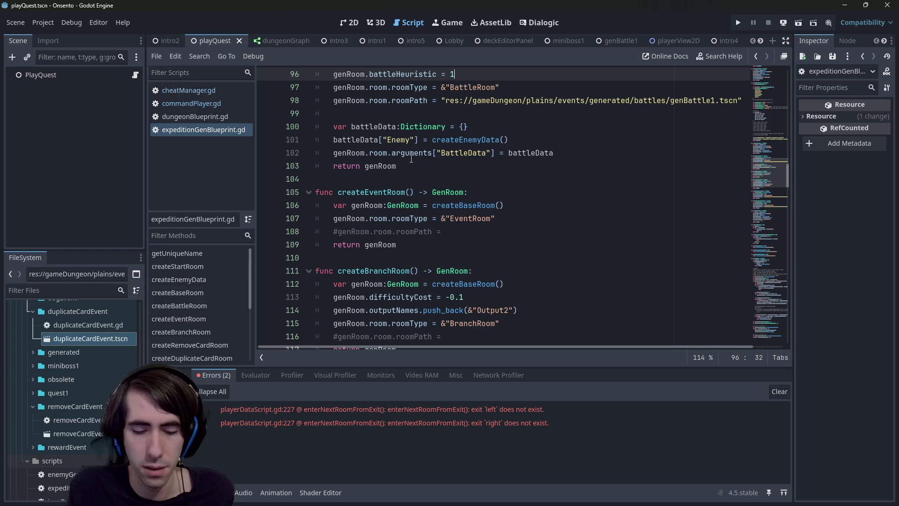
key(ctrl+z)
key(ctrl+z)
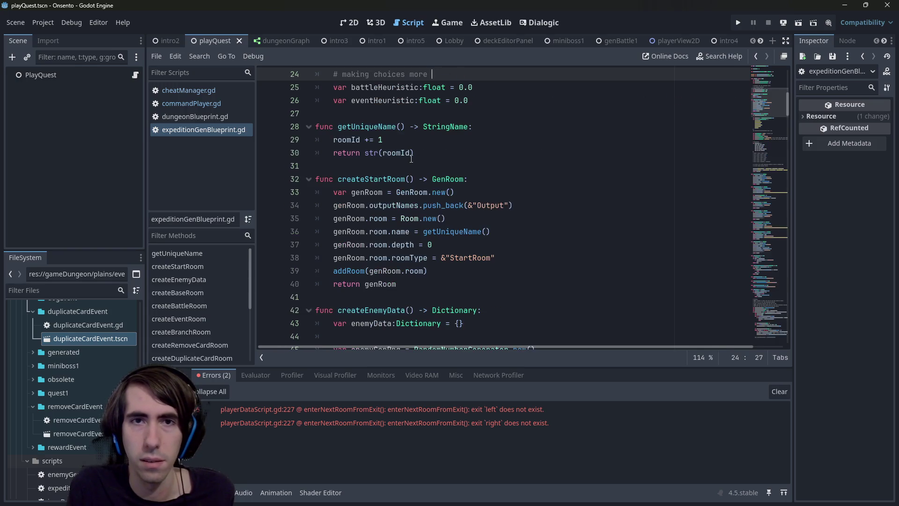
key(ctrl+z)
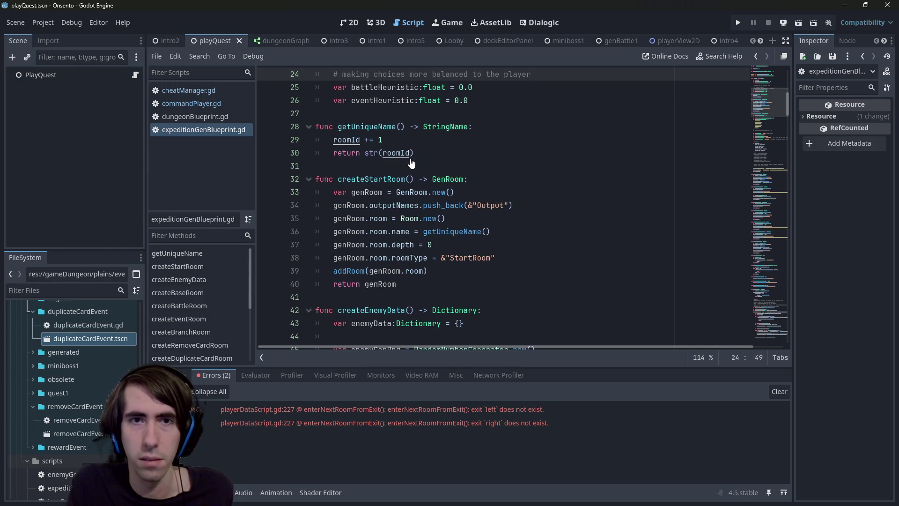
Search expeditionGenBlueprint.gd for battleHeuristic.
scroll(389, 239, up, 4)
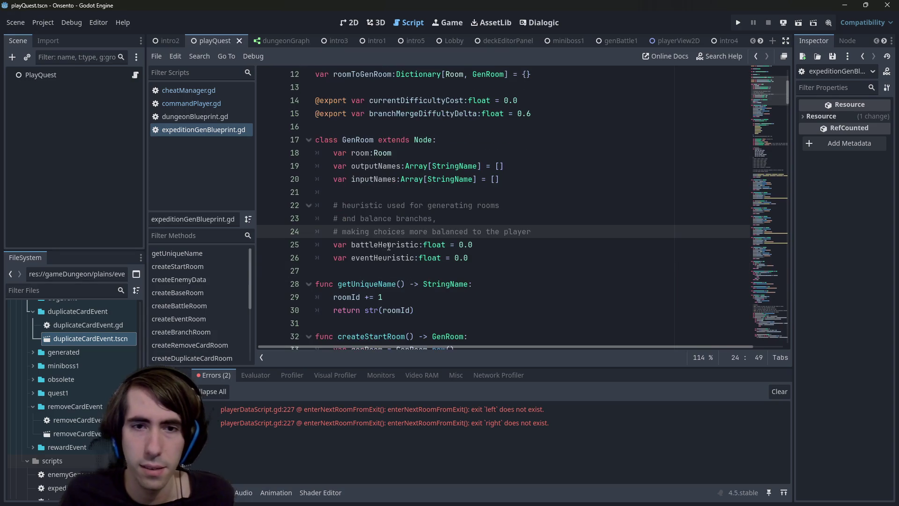
double_click(387, 248)
key(ctrl+f)
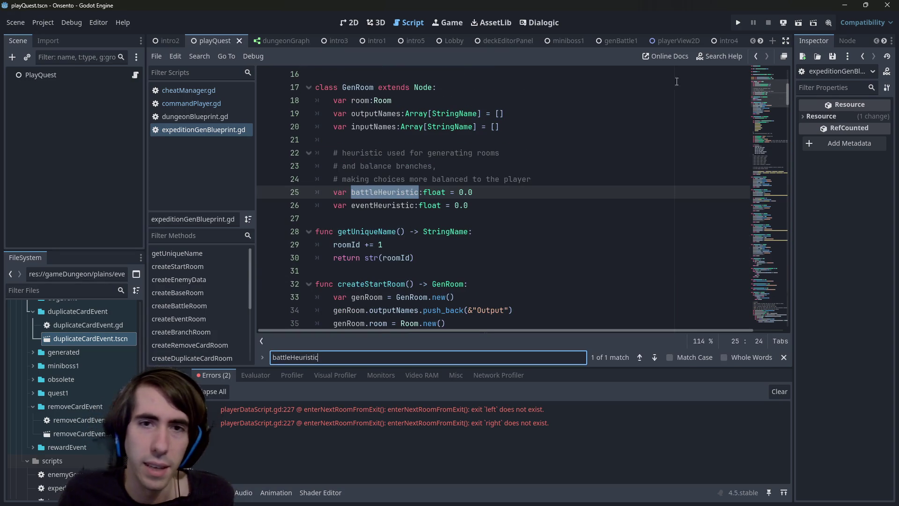
Rename GenRoom's battleHeuristic field on line 25 to difficultyCost.
scroll(482, 214, down, 4)
scroll(468, 225, up, 2)
scroll(404, 253, down, 9)
scroll(404, 253, down, 10)
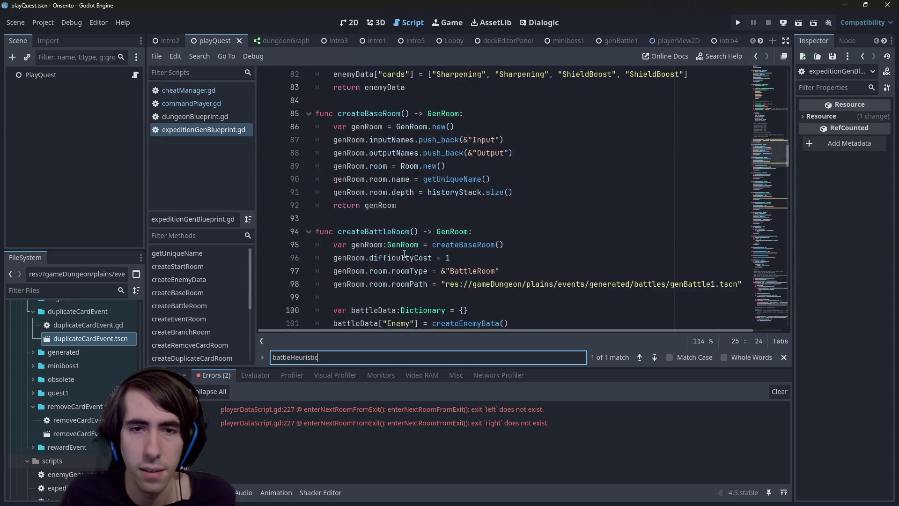
scroll(399, 201, down, 6)
scroll(398, 201, up, 5)
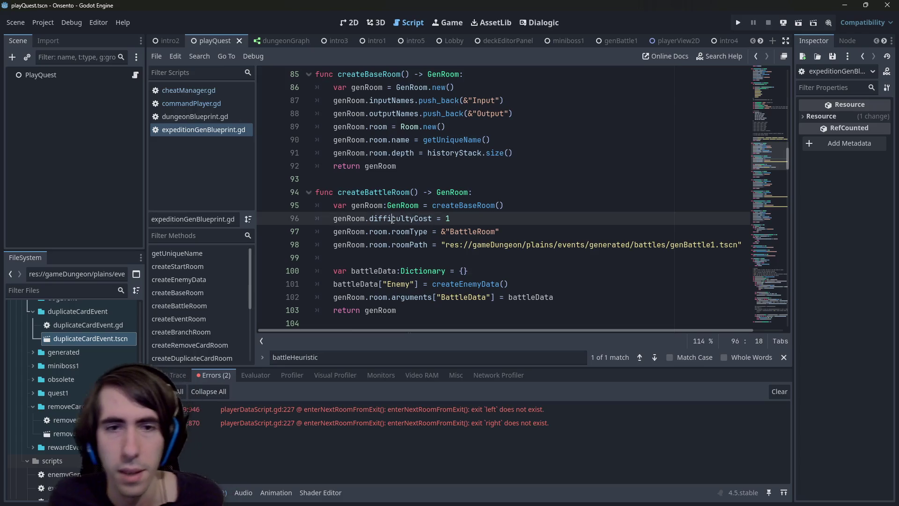
double_click(400, 218)
scroll(402, 211, down, 4)
scroll(454, 196, down, 5)
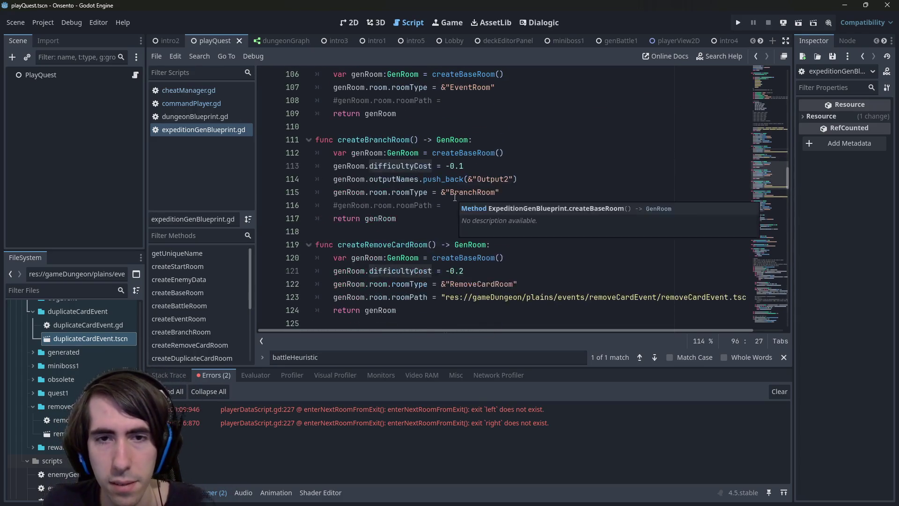
drag(769, 180, 773, 50)
scroll(420, 246, down, 4)
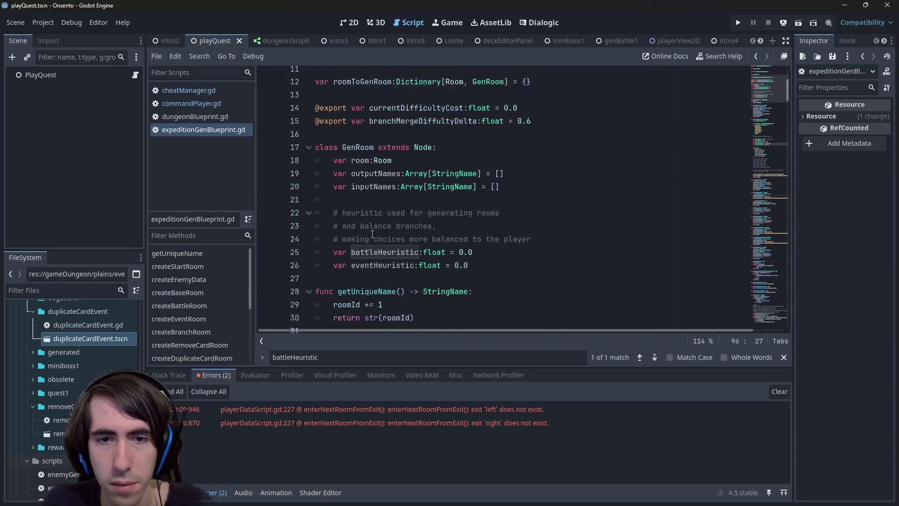
double_click(387, 231)
text(difficultyCost)
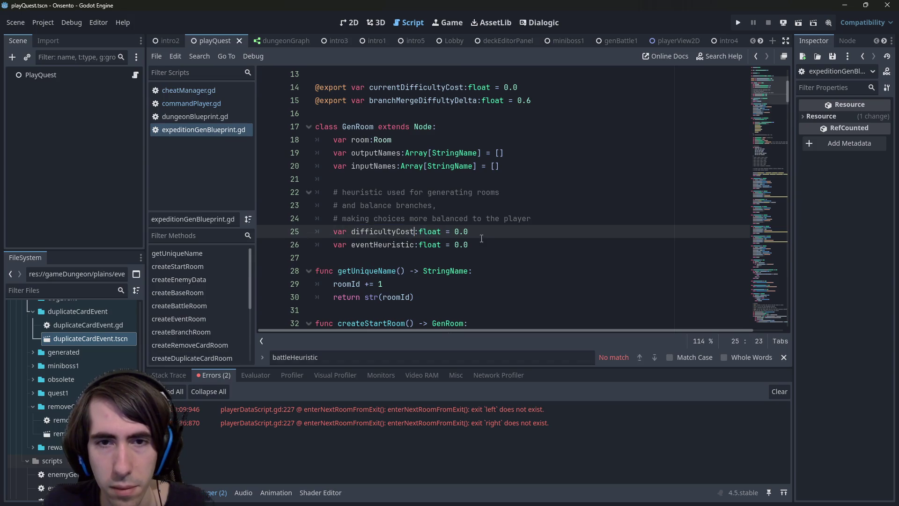
Delete the eventHeuristic line, set difficultyCost's default to 1.0, and save the script.
drag(468, 244, 302, 244)
key(BackSpace)
key(BackSpace)
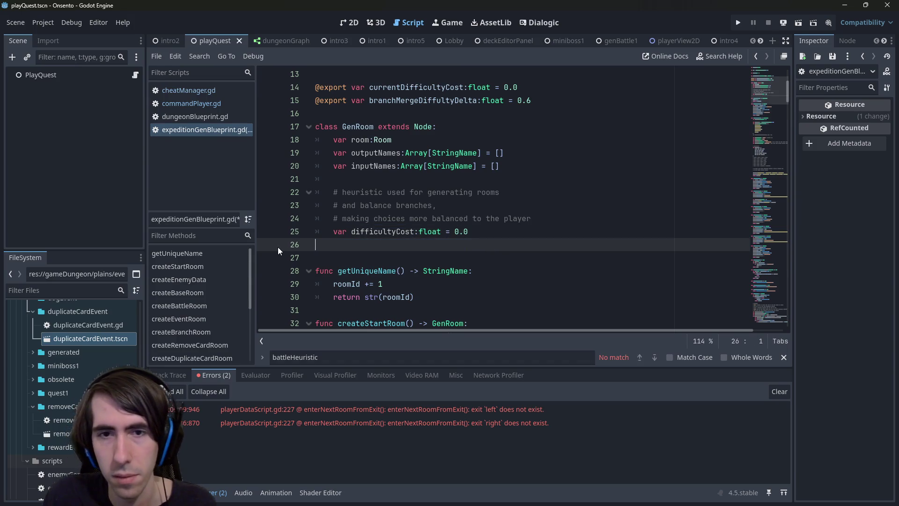
key(BackSpace)
text(1)
key(ctrl+s)
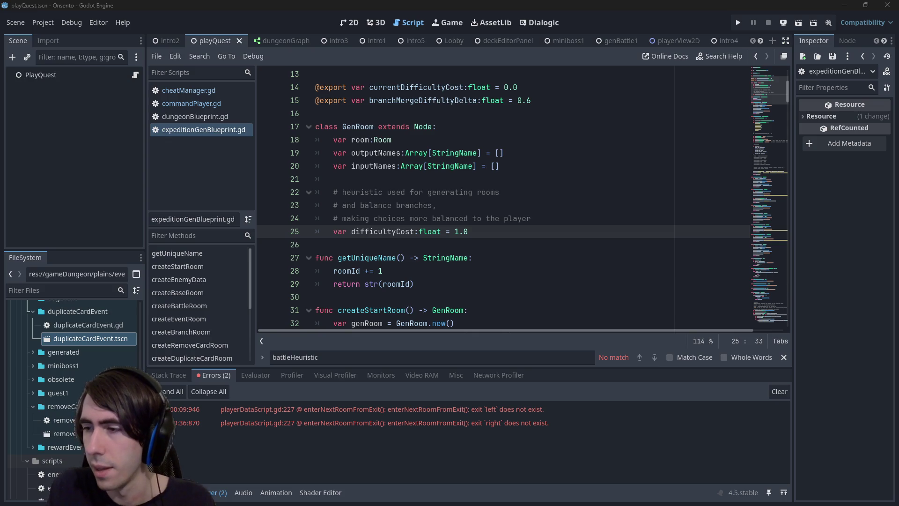
key(alt+Tab)
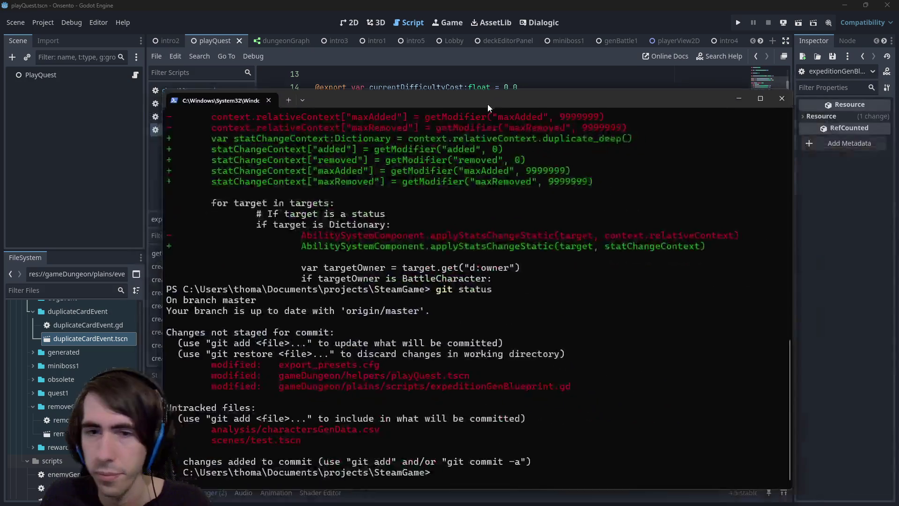
Type git add at the PowerShell prompt below the git status listing.
text(git add)
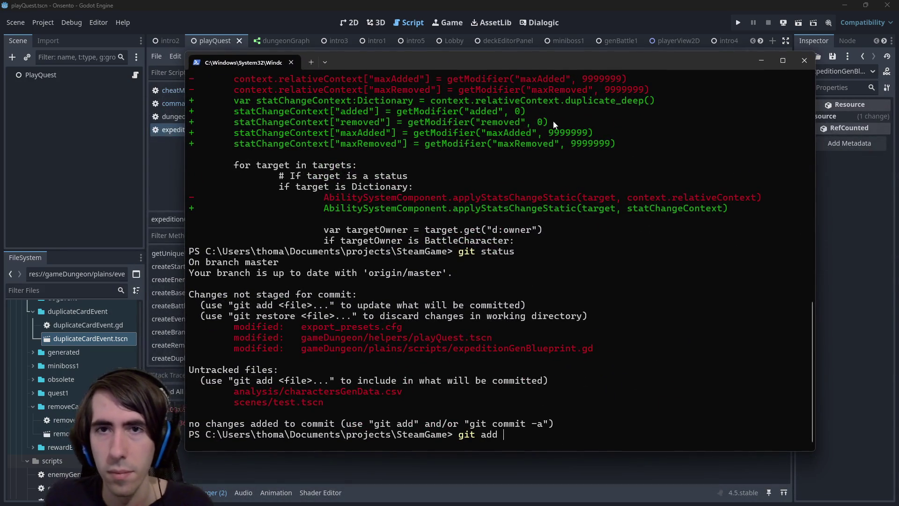
key(alt+Tab)
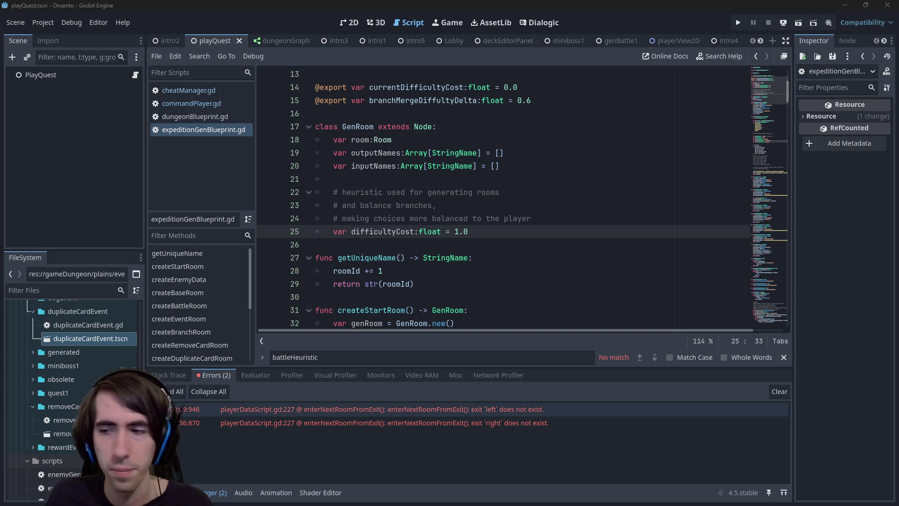
key(alt+Tab)
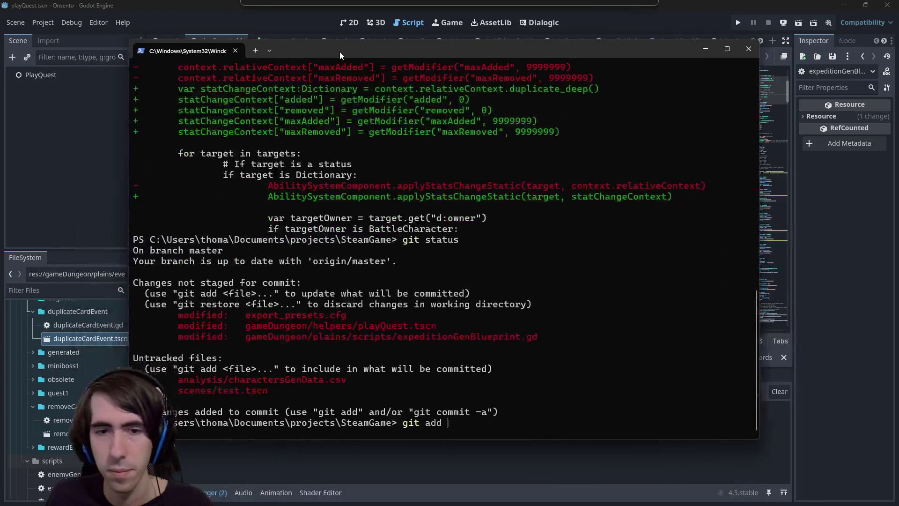
text(git add)
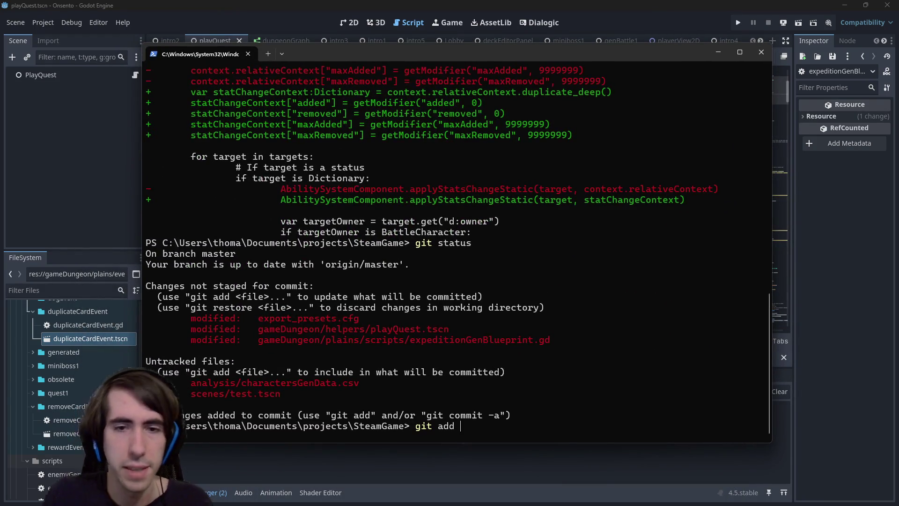
Stage expeditionGenBlueprint.gd by pasting its path from the status output after git add.
drag(282, 344, 552, 338)
right_click(553, 339)
text(gameDungeon/plains/scripts/expeditionGenBlueprint.gd)
key(Return)
Commit as '[MAD-209] RemoveCardEvent and DuplicateCardEvent added to generation, non depth based heuristic added for branches' and type git push.
text(git commit -m "[]"MAD-209)
key(Right)
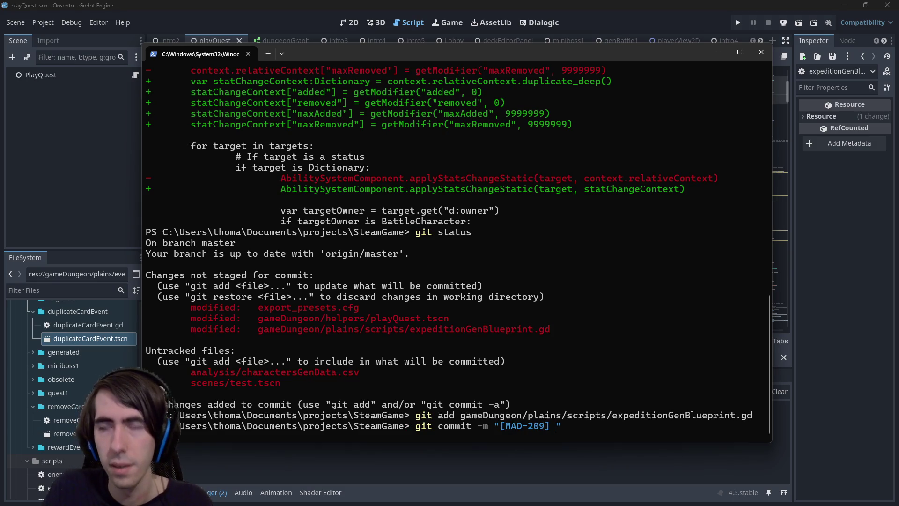
text(RemoveCar)
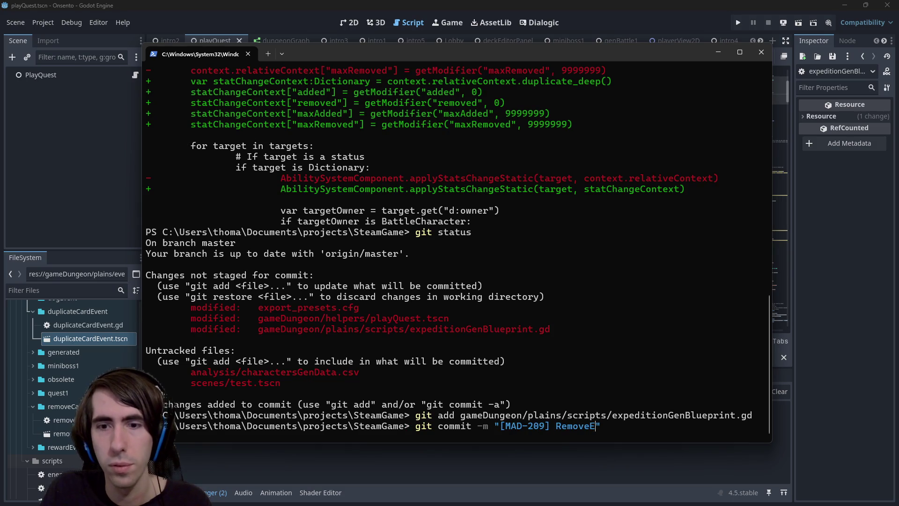
text(dEvent and Du)
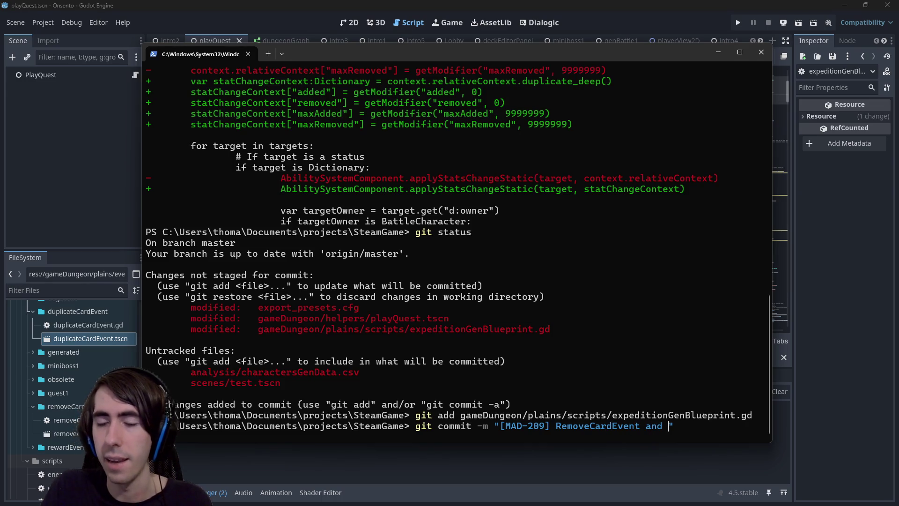
text(plicateCard)
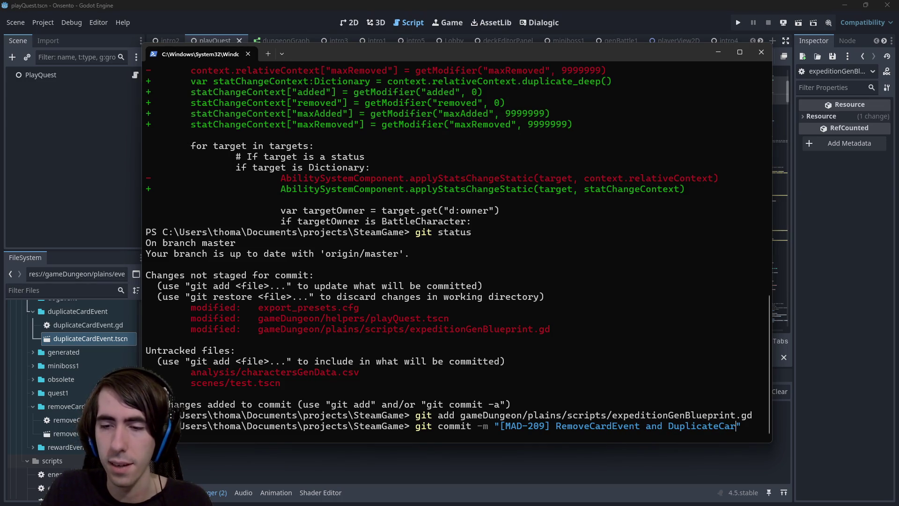
text(Eve)
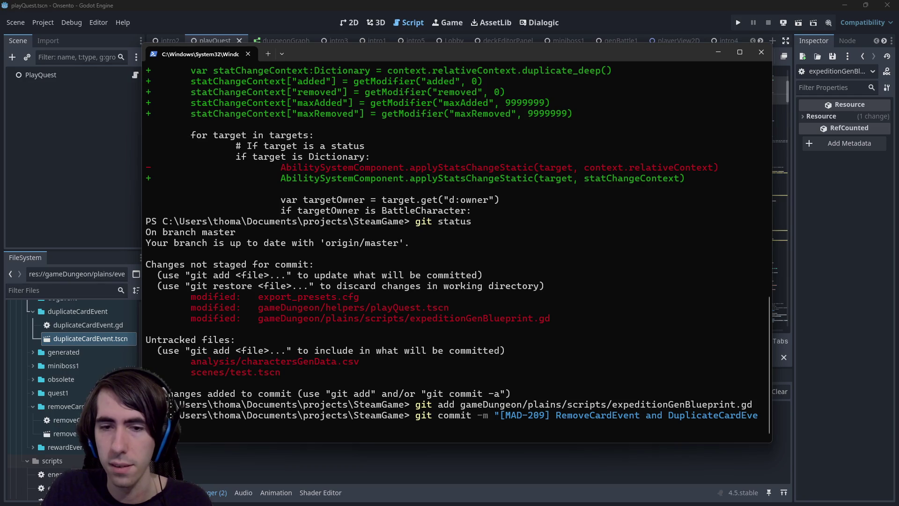
text(ded to generation,)
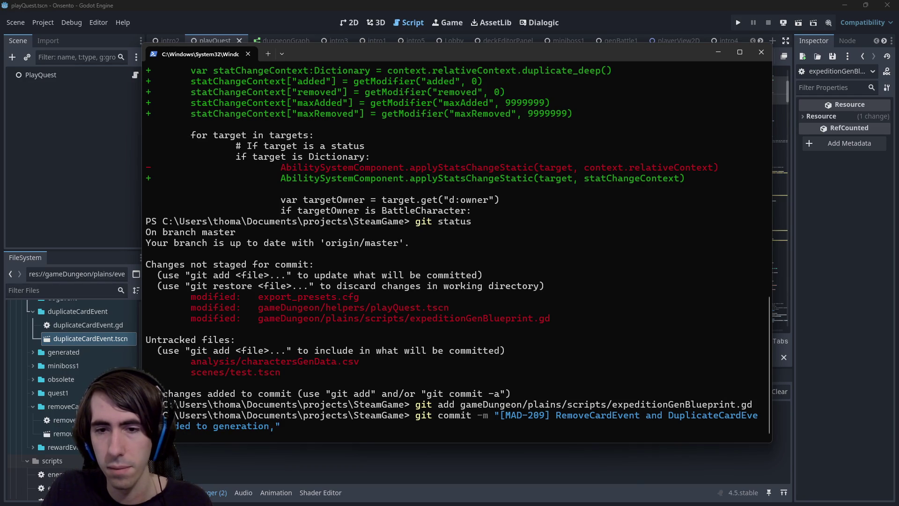
key(BackSpace)
text(,)
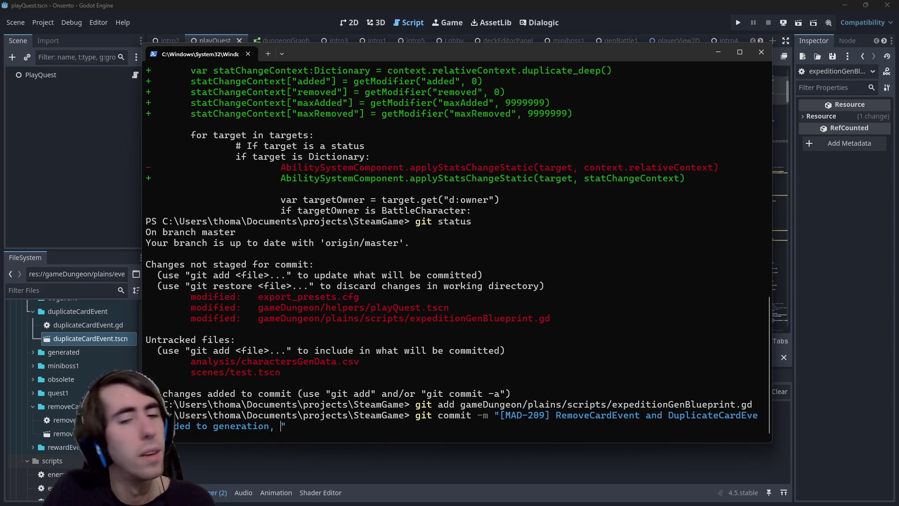
key(BackSpace)
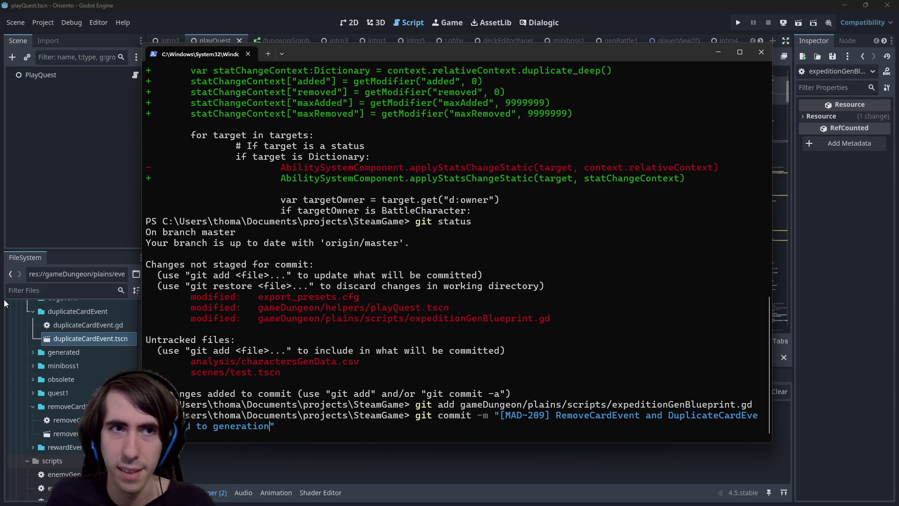
text(, heuristic)
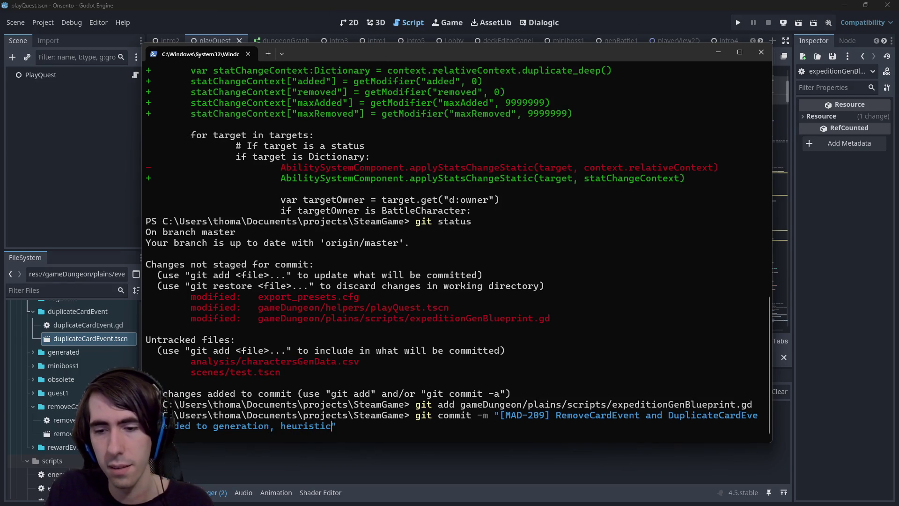
key(ctrl+Left)
text(non depth based)
key(End)
text(added for branches)
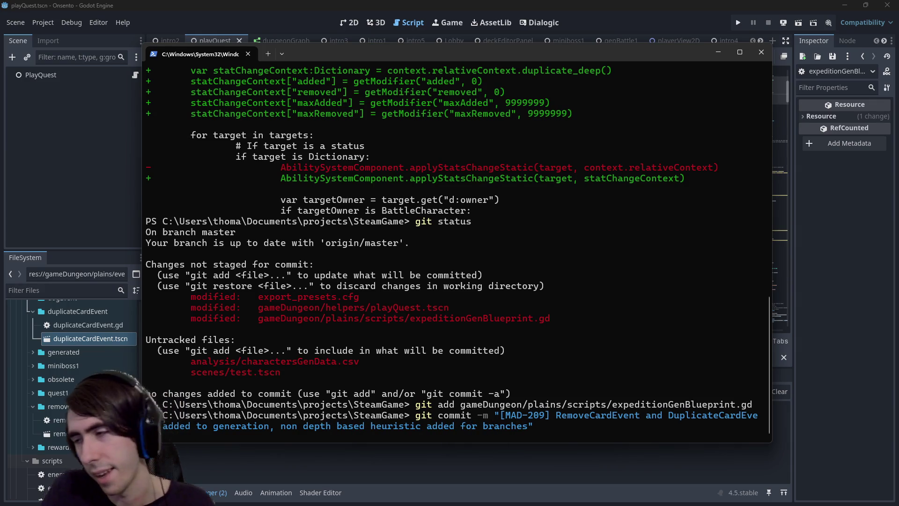
key(Return)
text(git push)
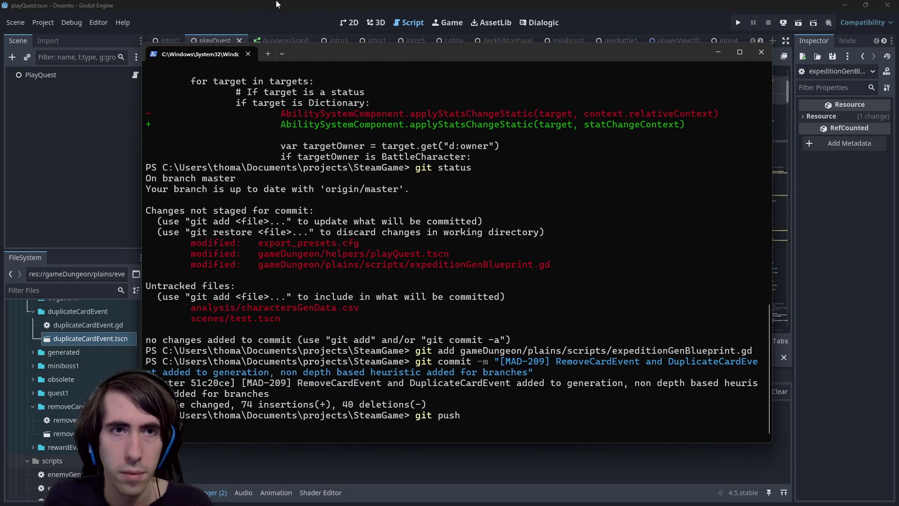
click(754, 4)
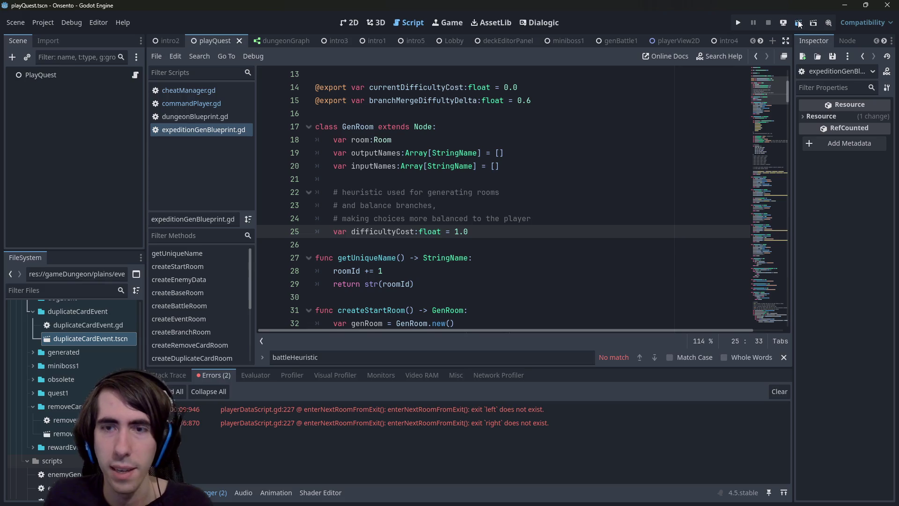
Run the current scene to generate a dungeon, then close the game window.
click(797, 20)
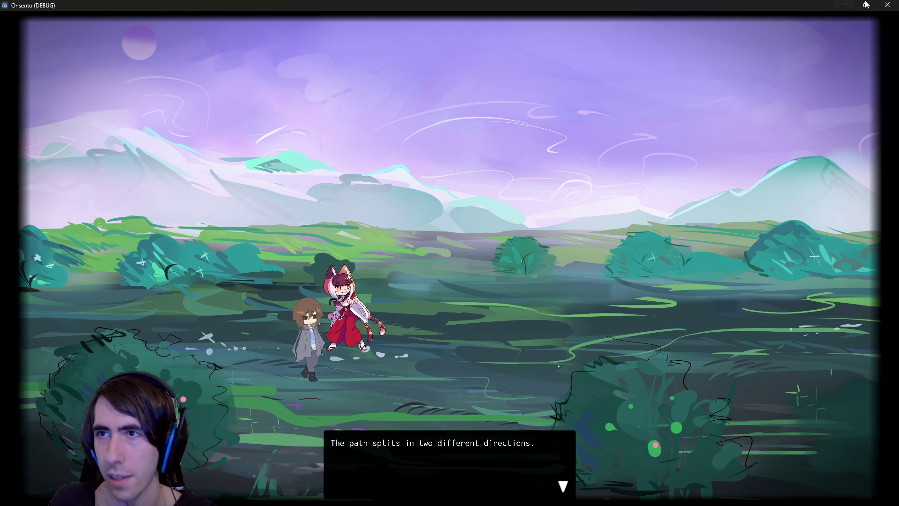
click(887, 5)
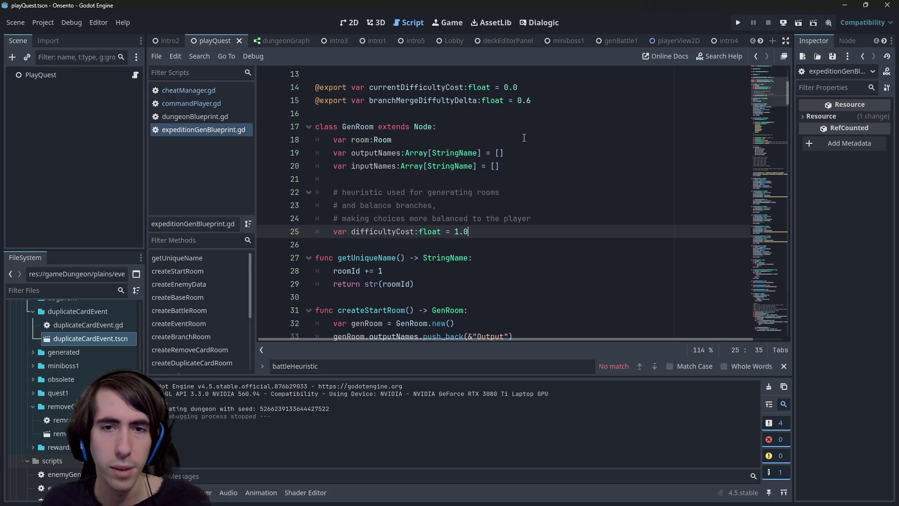
Undo and redo until GenRoom declares battleHeuristic and eventHeuristic, both at 0.0, again.
key(ctrl+z)
key(ctrl+z)
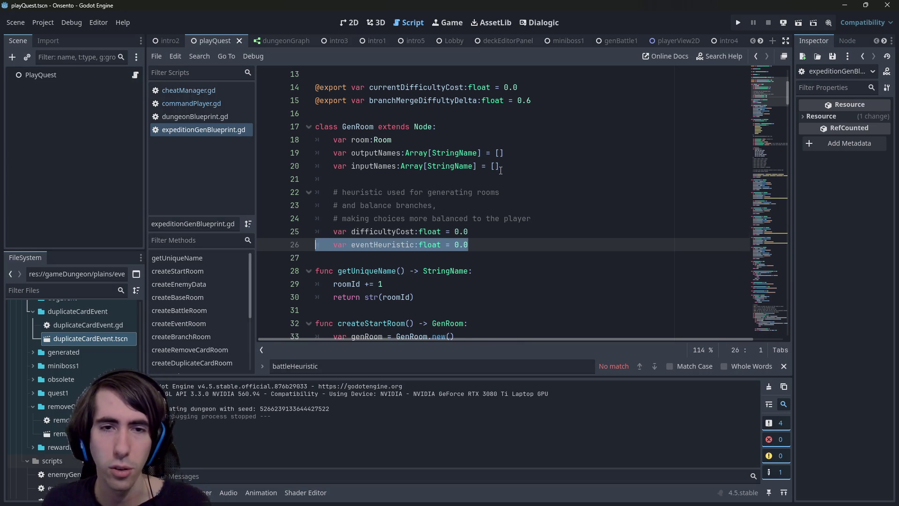
key(ctrl+z)
key(ctrl+y)
key(ctrl+z)
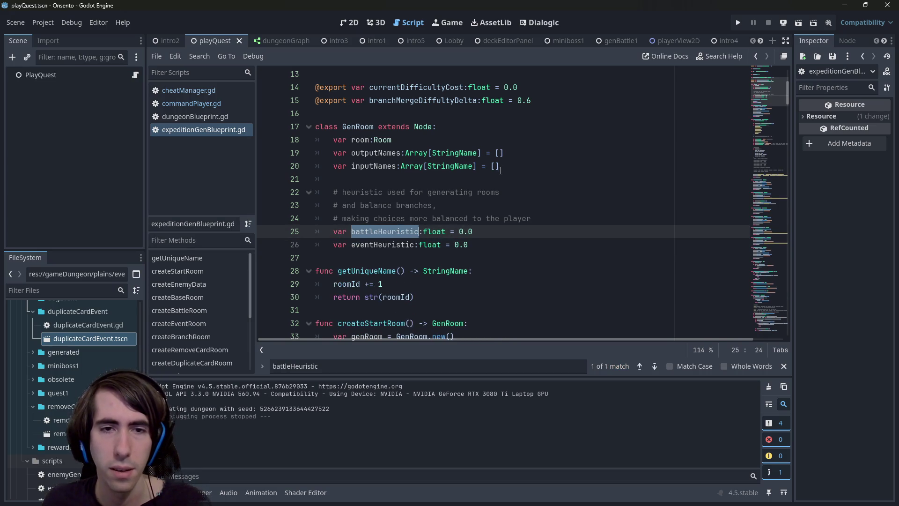
key(ctrl+z)
key(ctrl+y)
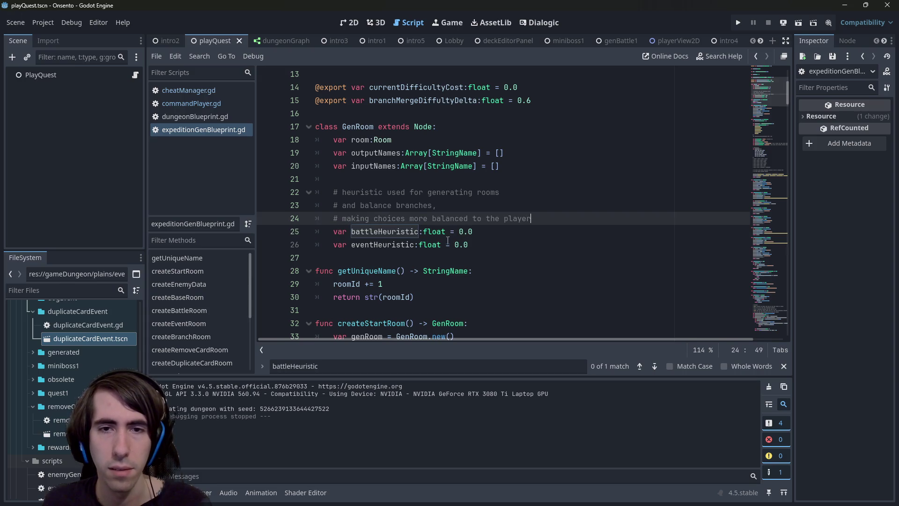
key(ctrl+y)
key(ctrl+z)
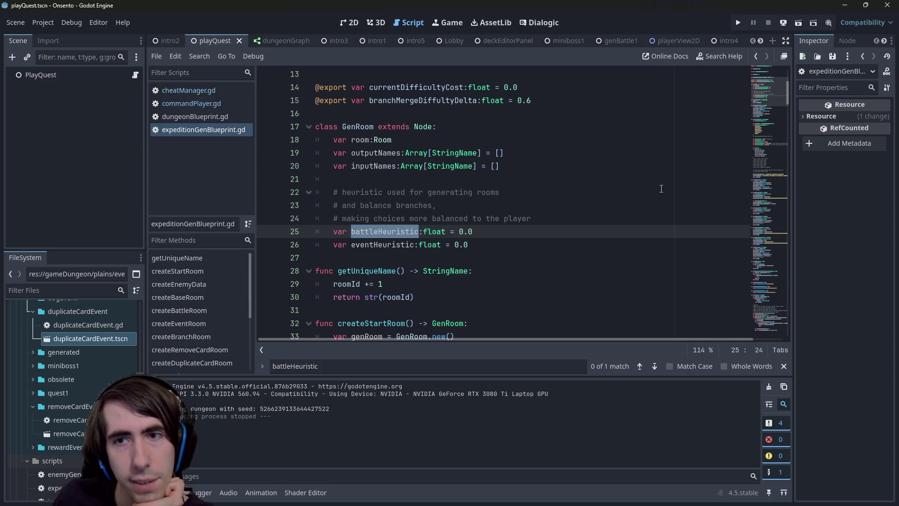
mouse_move(429, 242)
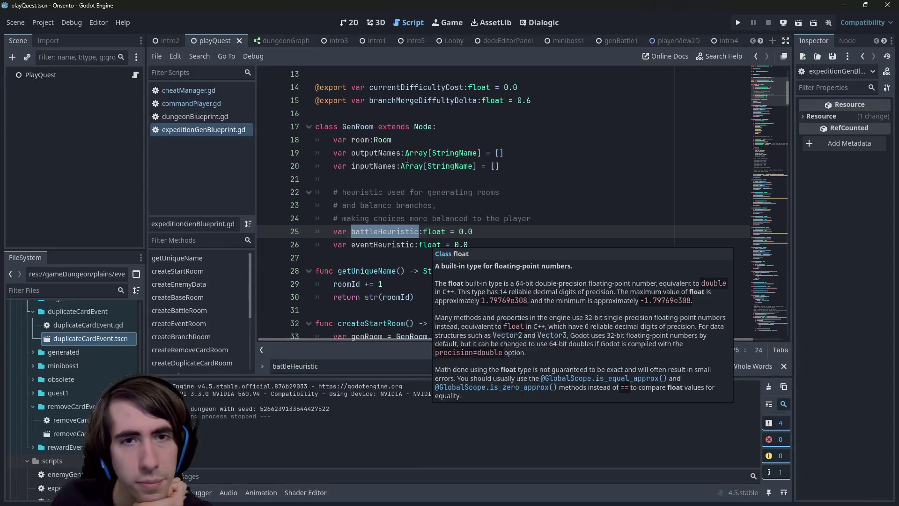
scroll(399, 200, up, 4)
scroll(417, 229, down, 8)
scroll(436, 256, up, 4)
scroll(435, 256, down, 20)
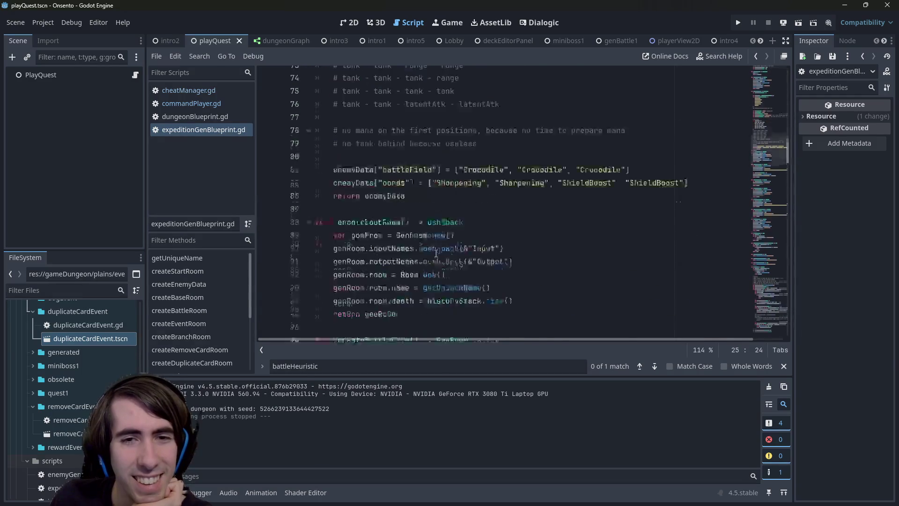
scroll(436, 253, down, 20)
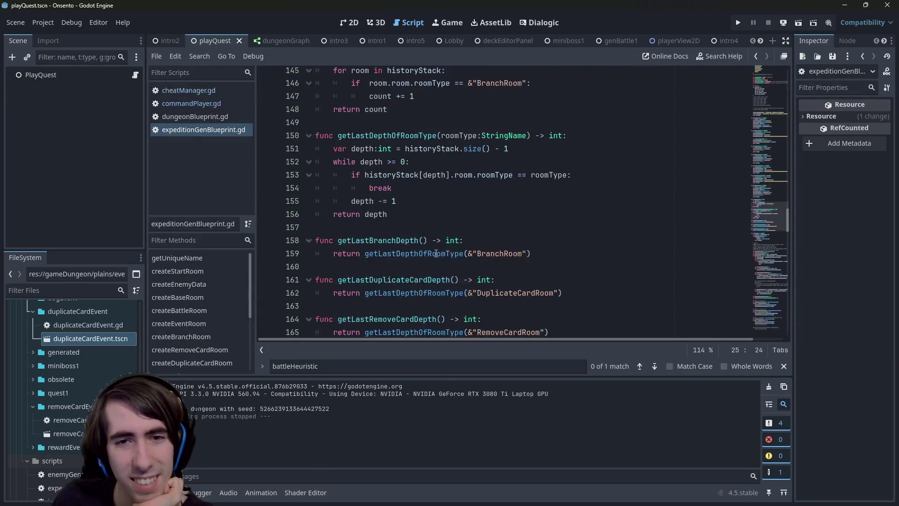
scroll(435, 252, up, 6)
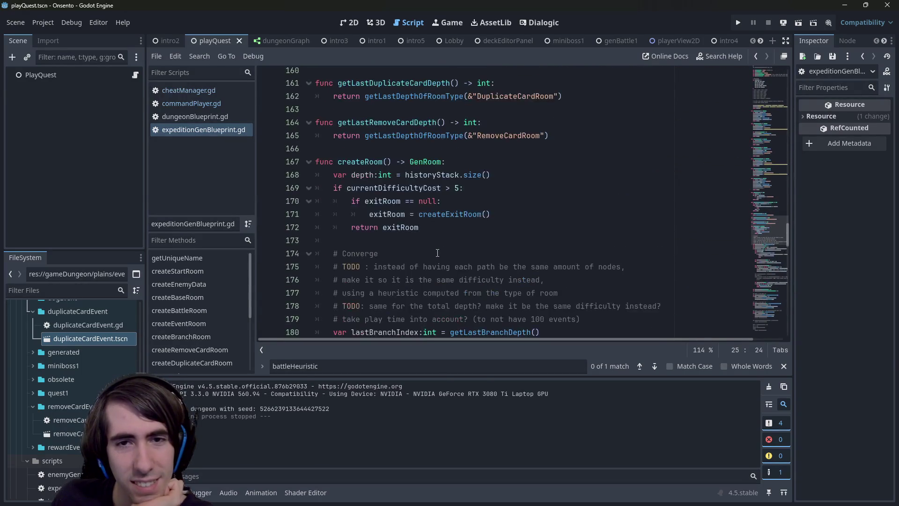
click(452, 240)
key(Up)
key(End)
key(Down)
key(Down)
key(Up)
key(Up)
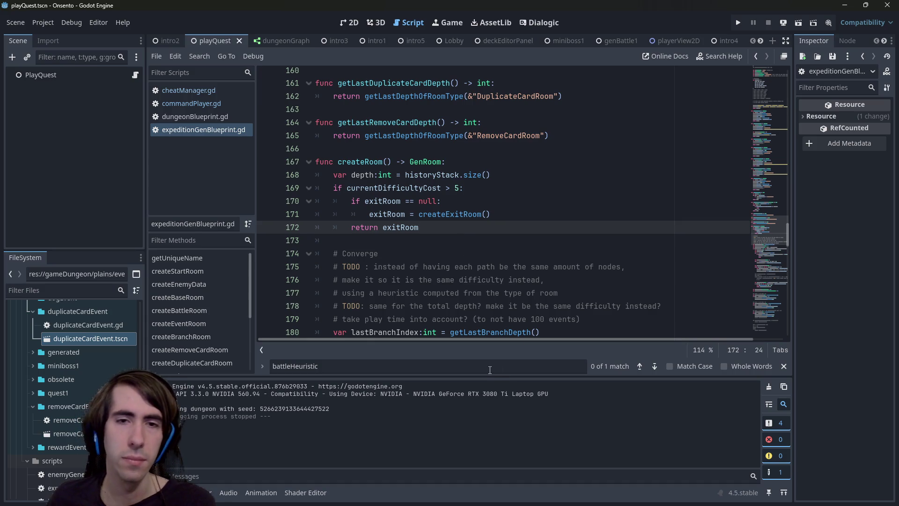
scroll(536, 202, down, 1)
scroll(506, 228, up, 3)
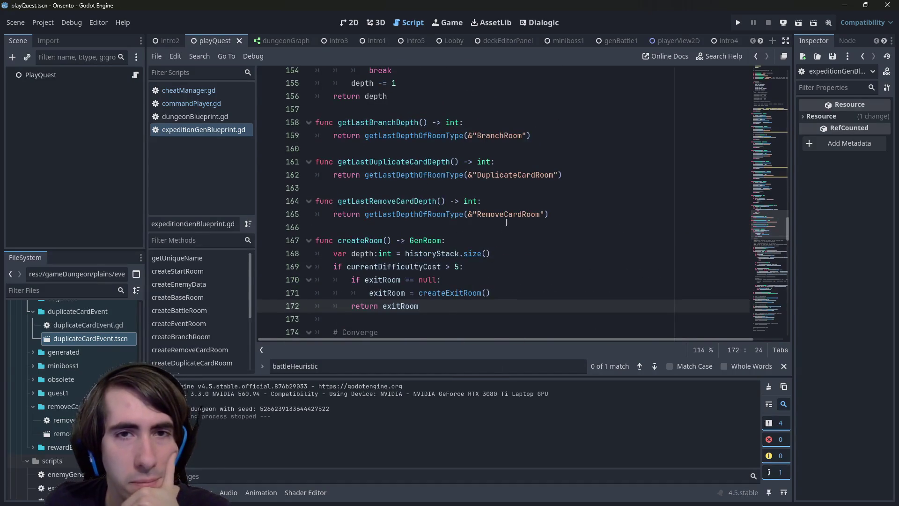
scroll(506, 224, up, 4)
scroll(485, 225, down, 9)
scroll(486, 225, down, 3)
double_click(509, 228)
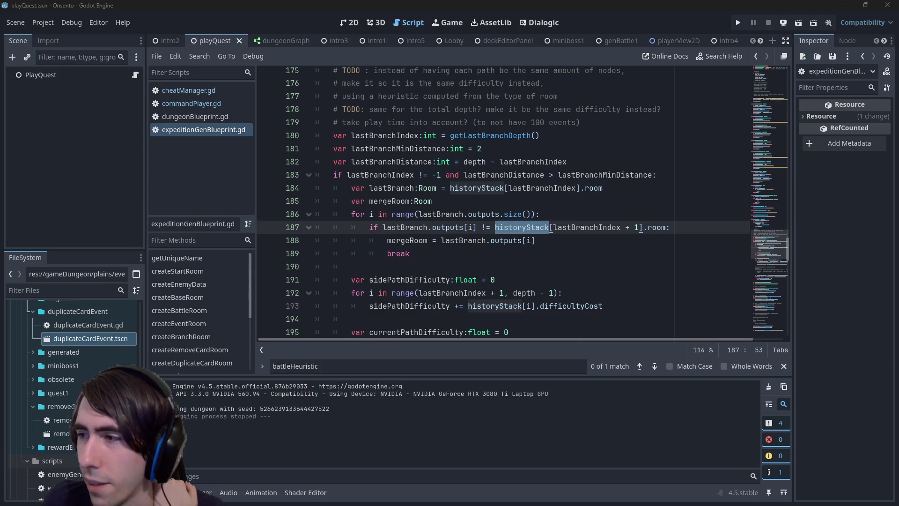
click(610, 242)
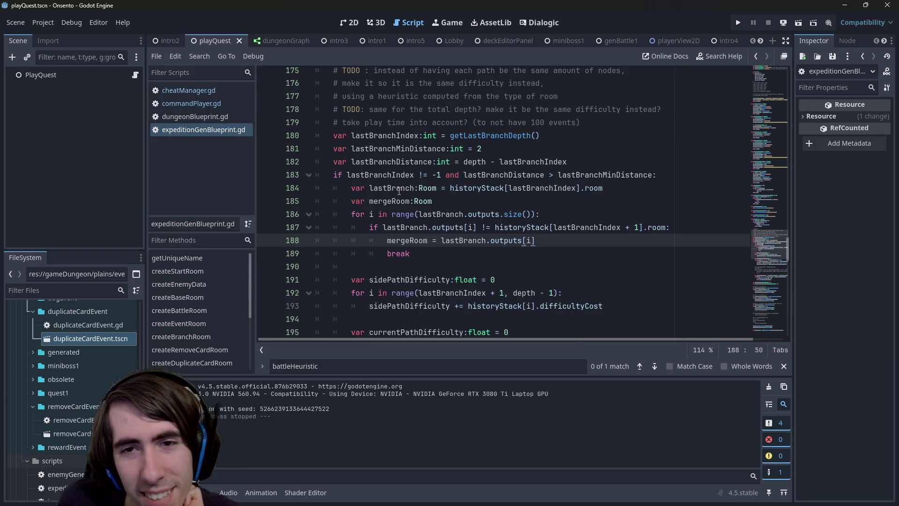
scroll(403, 196, down, 1)
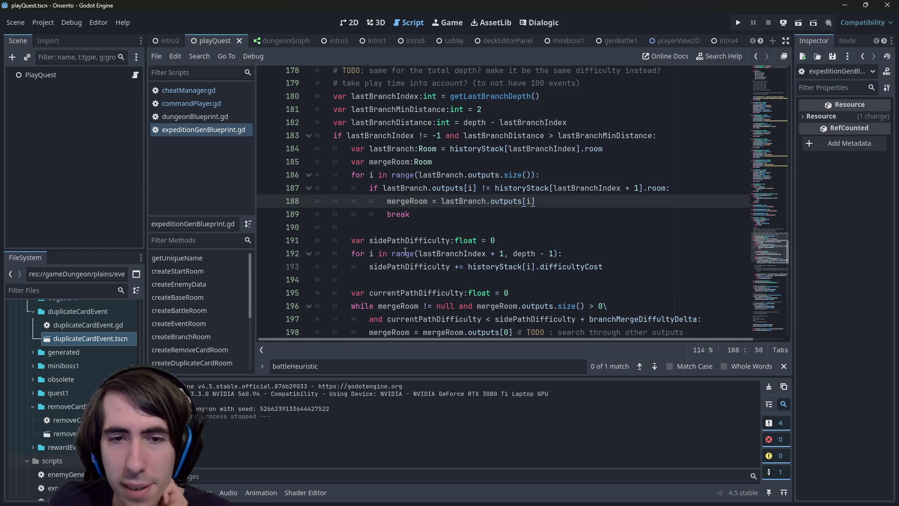
double_click(402, 243)
scroll(401, 248, down, 2)
scroll(405, 239, up, 1)
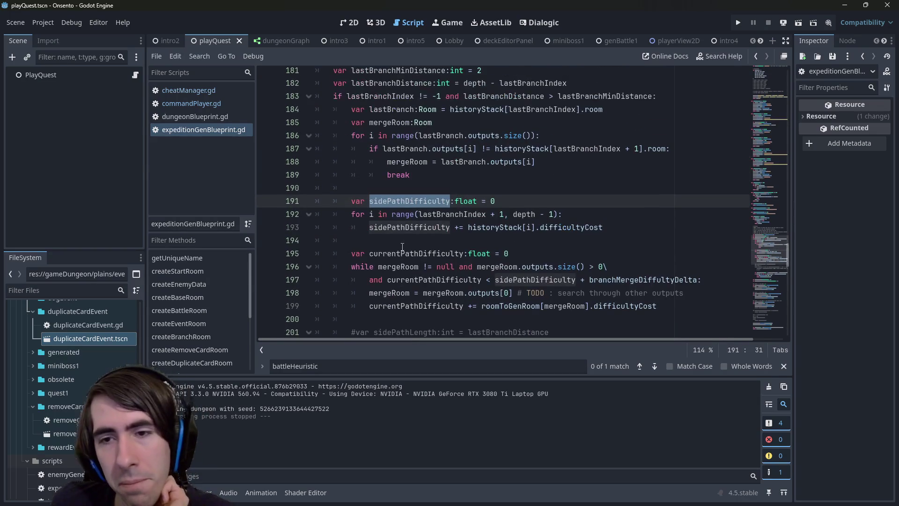
scroll(413, 225, up, 1)
mouse_move(413, 225)
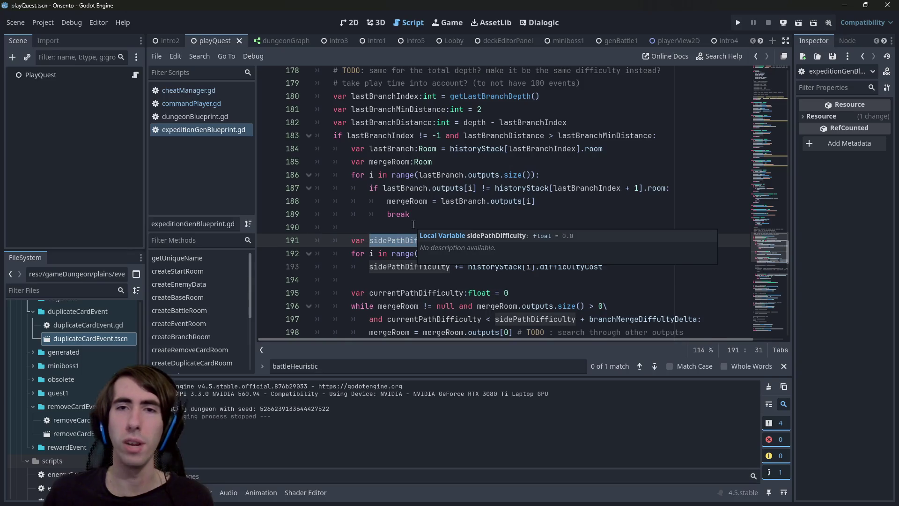
scroll(421, 197, up, 1)
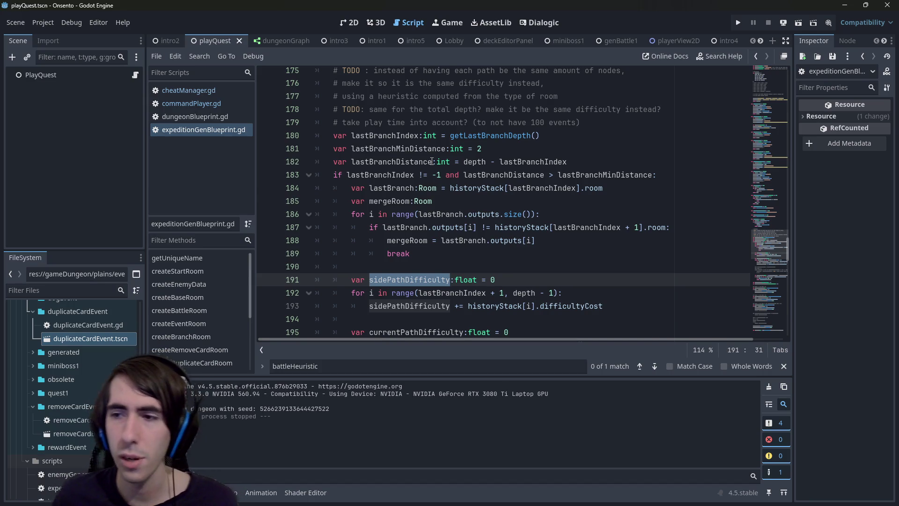
scroll(449, 160, down, 2)
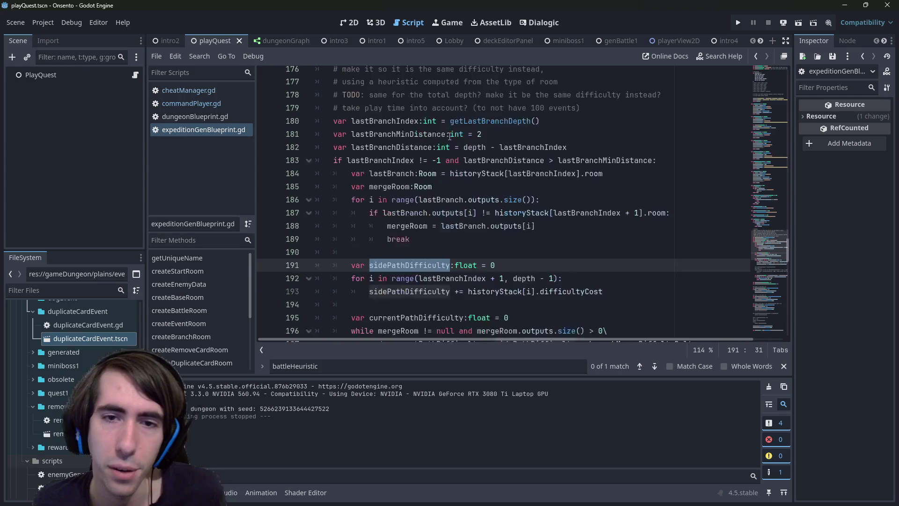
scroll(451, 164, down, 15)
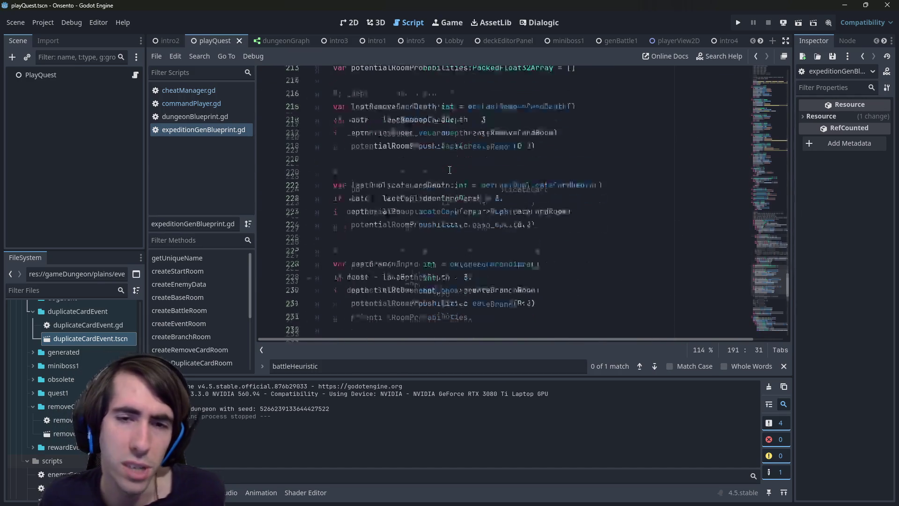
scroll(450, 170, down, 8)
scroll(449, 170, up, 3)
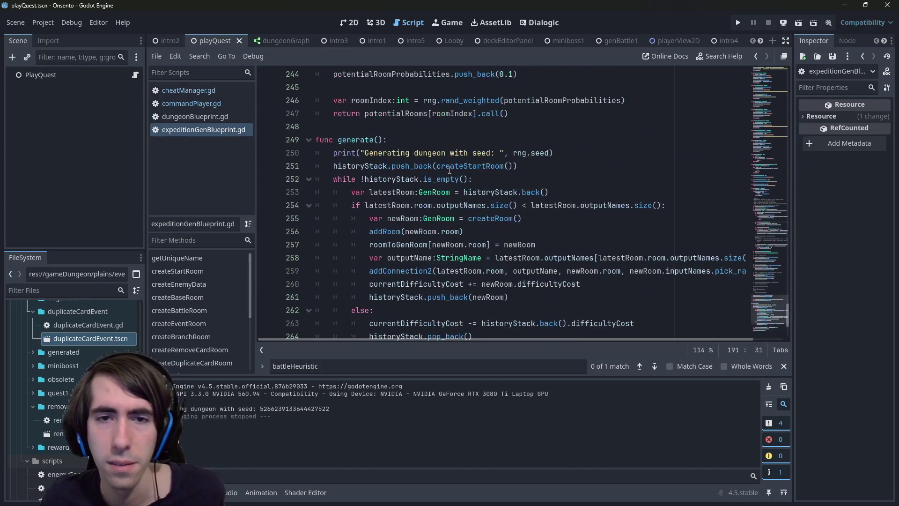
scroll(449, 170, down, 1)
mouse_move(450, 169)
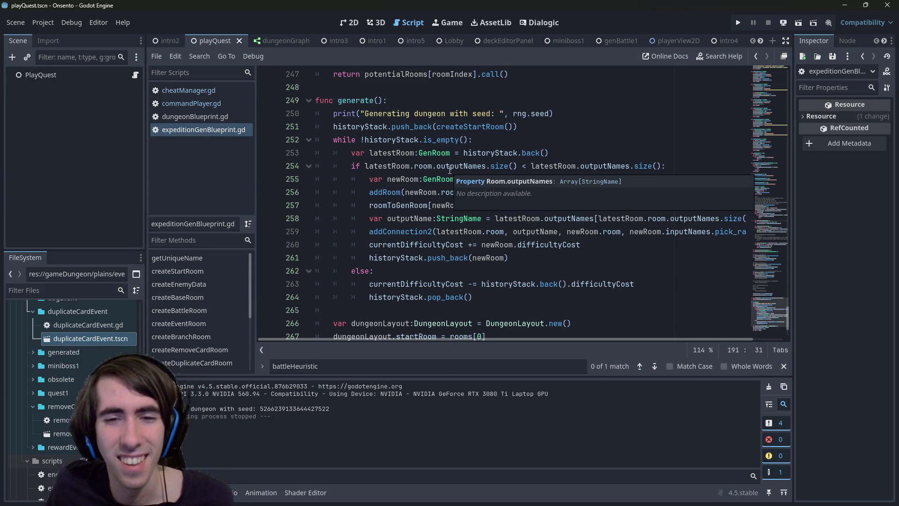
scroll(430, 203, down, 2)
double_click(405, 218)
scroll(406, 213, up, 2)
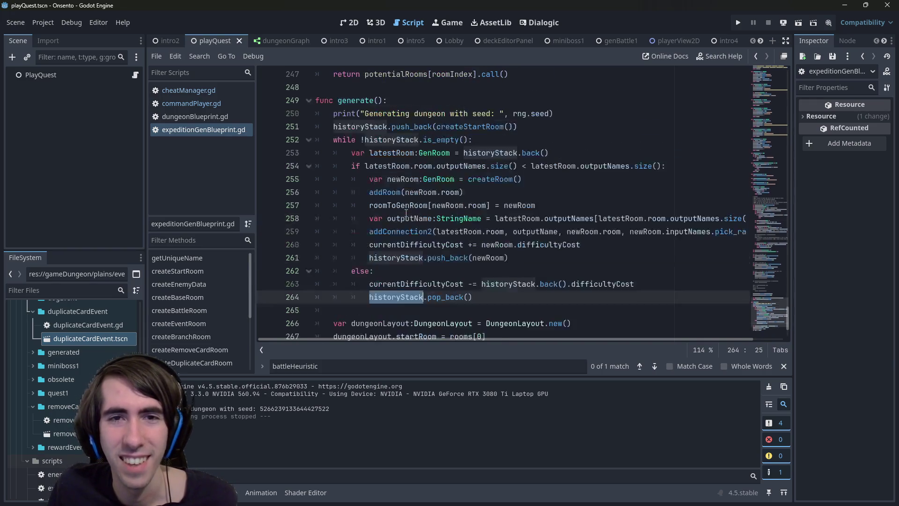
mouse_move(515, 304)
mouse_down()
mouse_move(290, 272)
mouse_move(263, 286)
mouse_up()
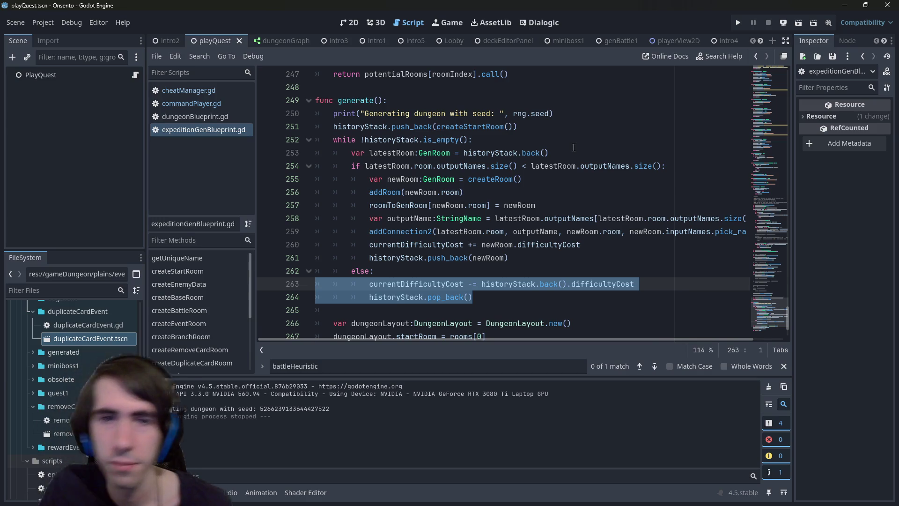
click(459, 167)
double_click(460, 167)
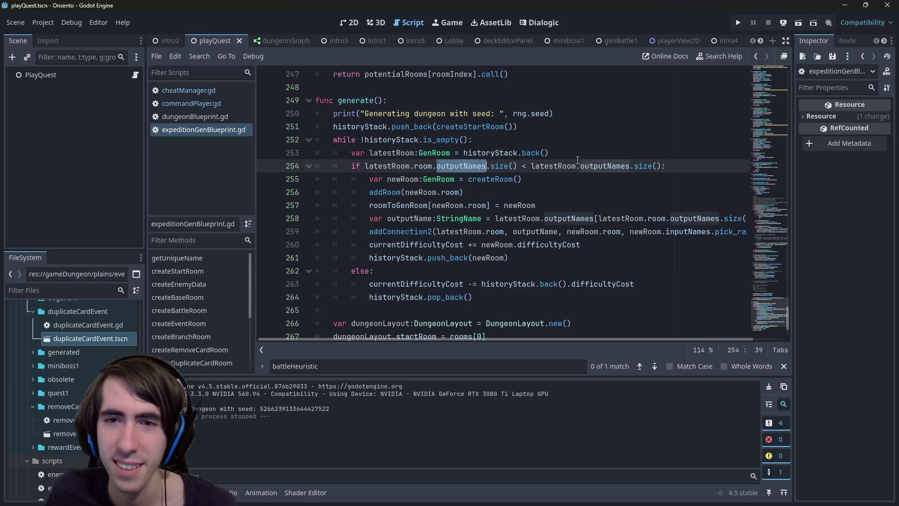
double_click(541, 166)
double_click(422, 166)
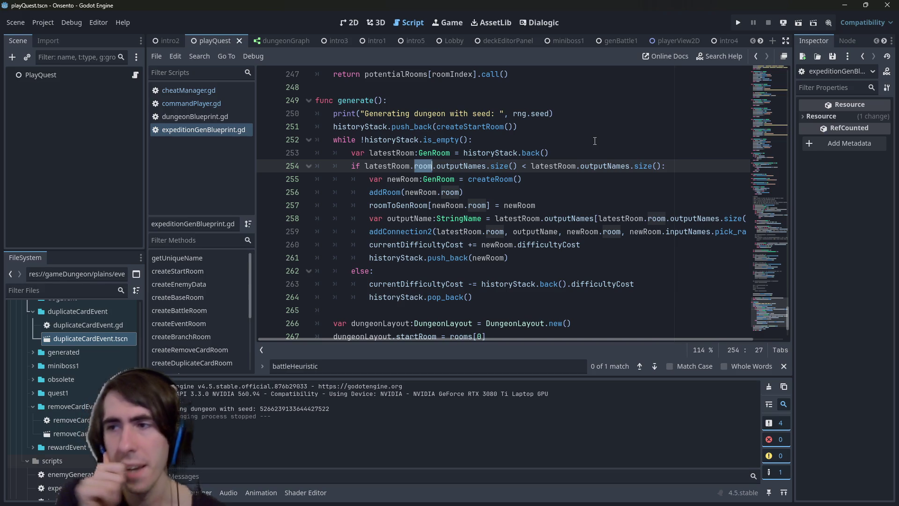
Insert two blank lines after the historyStack while loop, just above var dungeonLayout.
scroll(561, 154, up, 11)
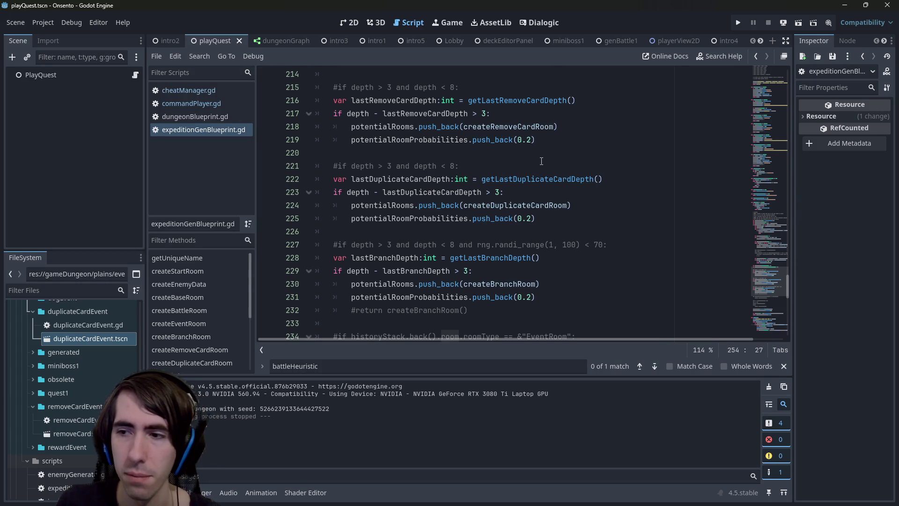
scroll(541, 161, down, 13)
click(518, 231)
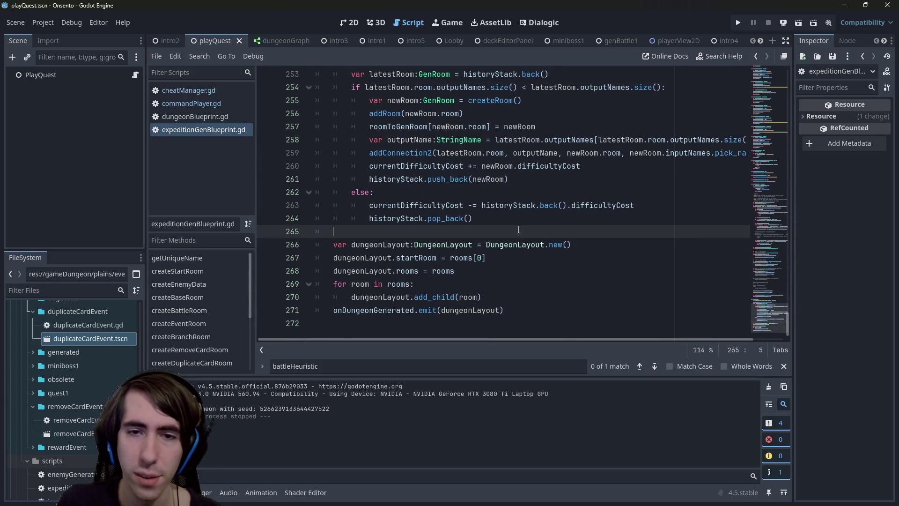
key(Return)
key(Return)
key(Up)
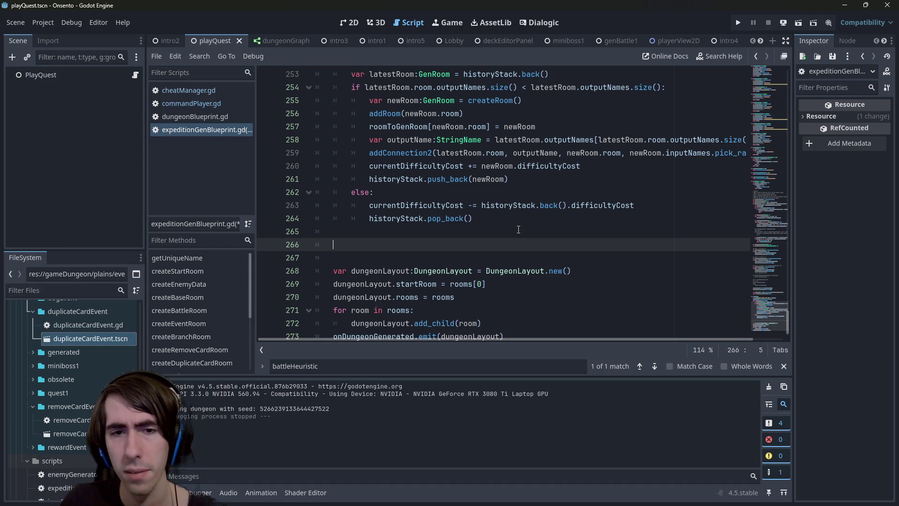
scroll(518, 229, up, 3)
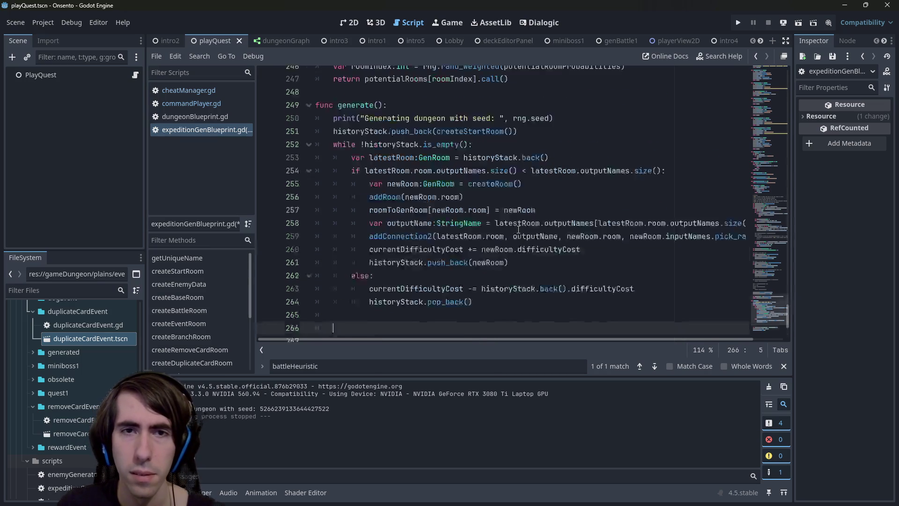
Highlight the uses of dungeonLayout and historyStack, then return to blank line 266.
mouse_move(478, 190)
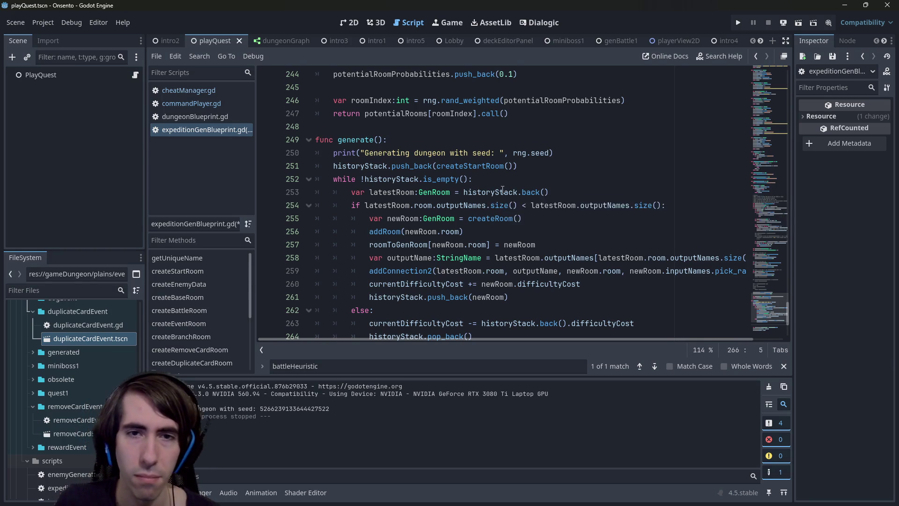
scroll(413, 211, down, 4)
double_click(381, 245)
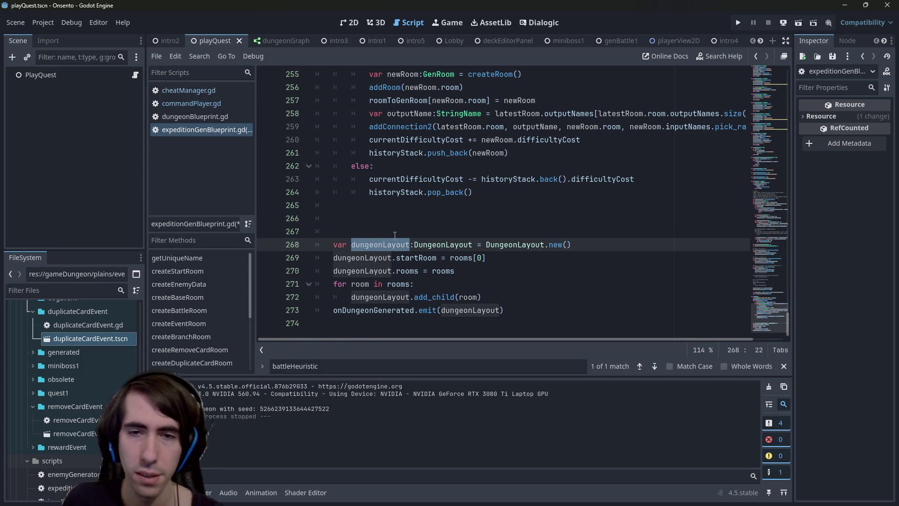
click(430, 218)
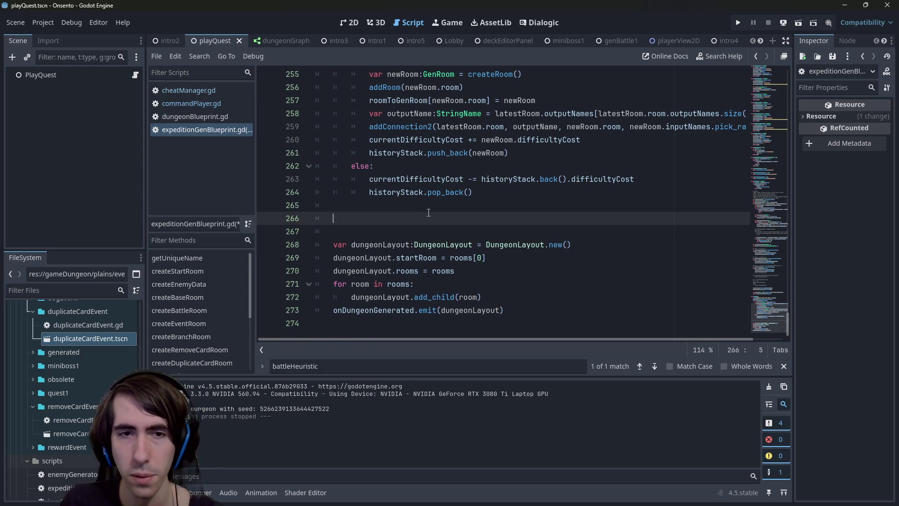
scroll(434, 219, up, 3)
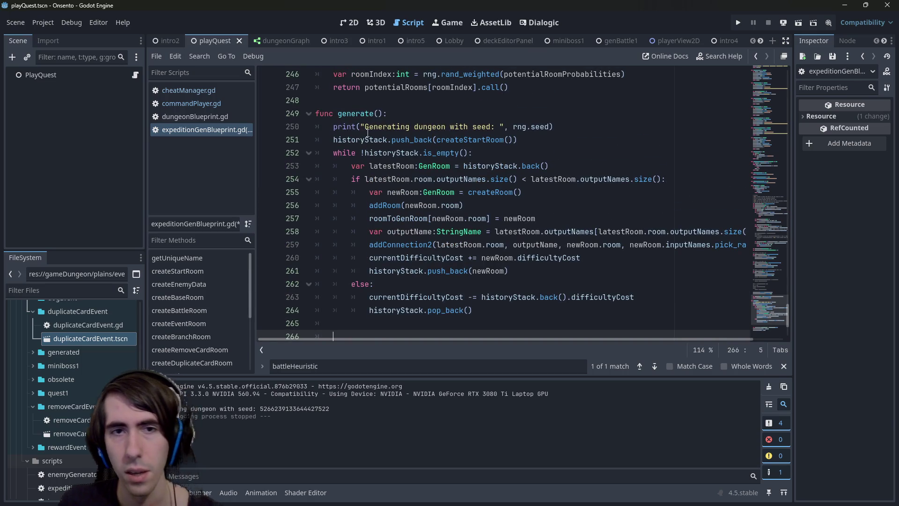
double_click(367, 140)
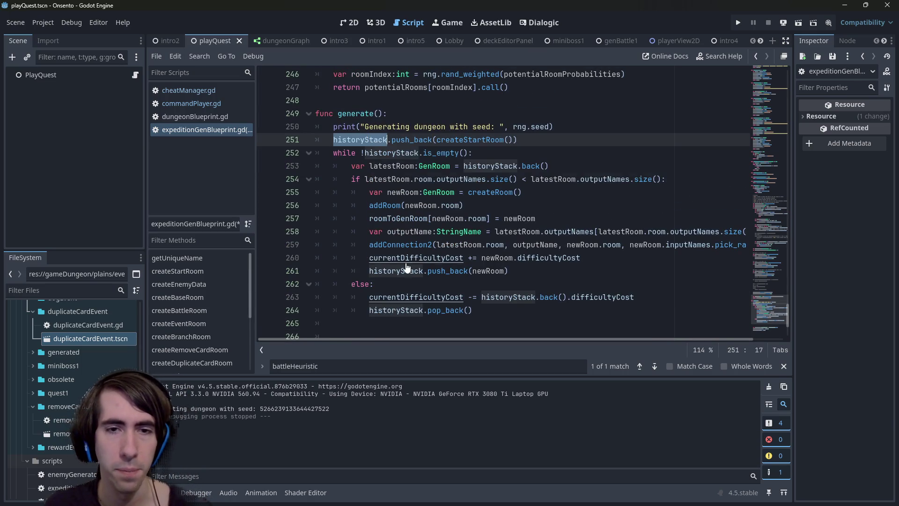
scroll(377, 299, down, 1)
click(378, 301)
Write 'var branchStartRoom:GenRoom = historyStack.pick_random()' on line 266 and save.
text(historyStack.)
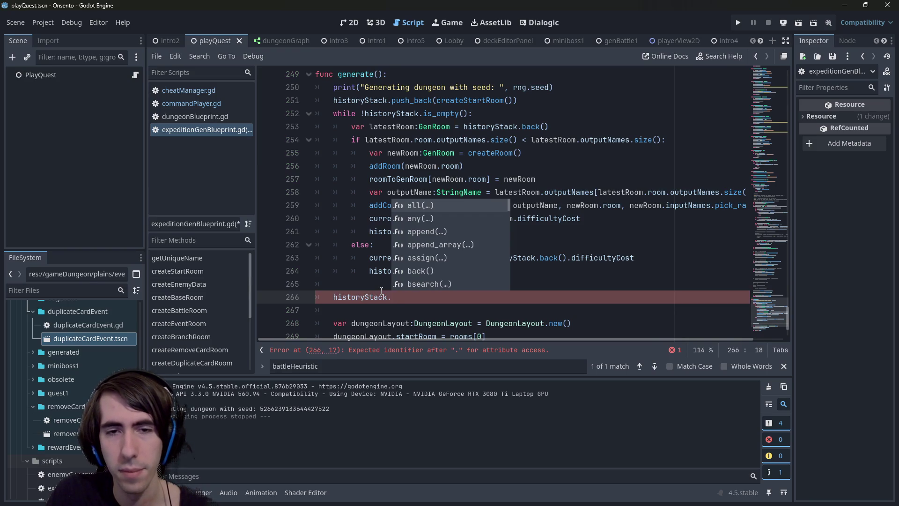
text(pick)
key(Return)
key(Home)
text(var s)
key(BackSpace)
key(BackSpace)
key(BackSpace)
key(Up)
key(Return)
key(BackSpace)
key(BackSpace)
key(Down)
text(var branchStartRoom )
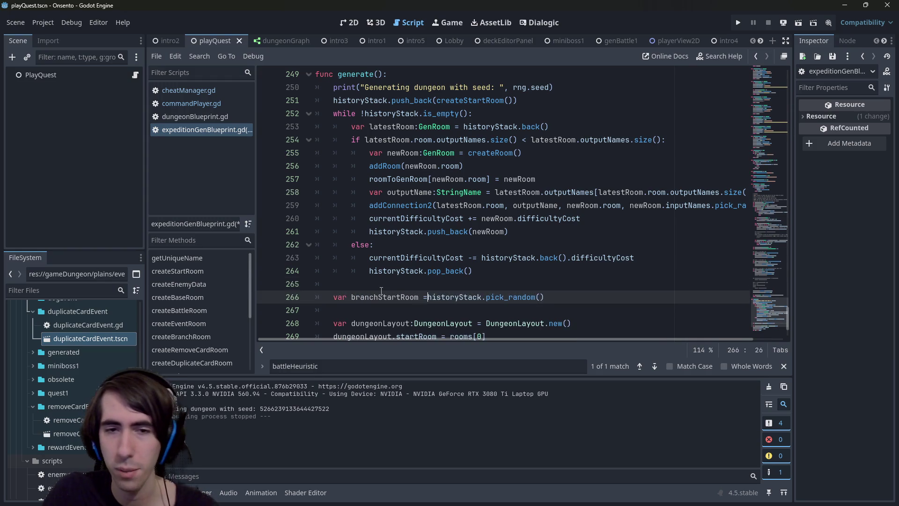
text(=)
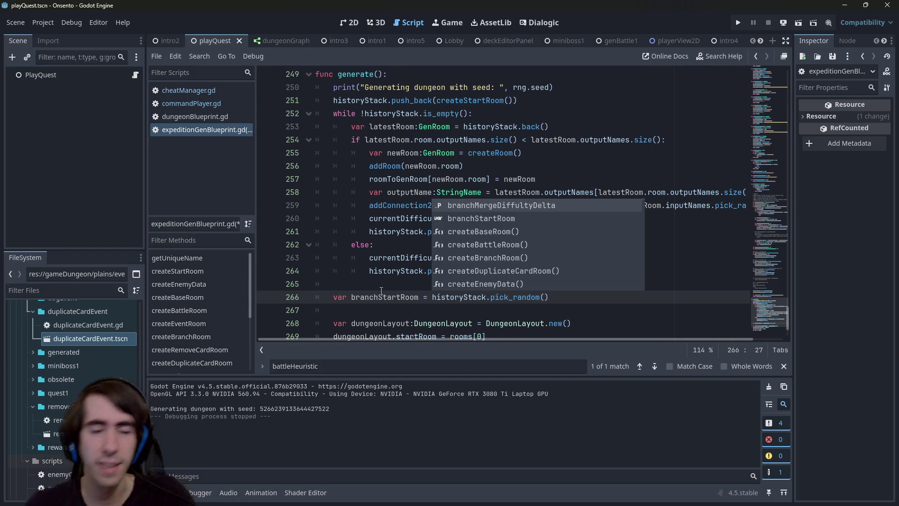
key(Left)
key(Left)
key(Left)
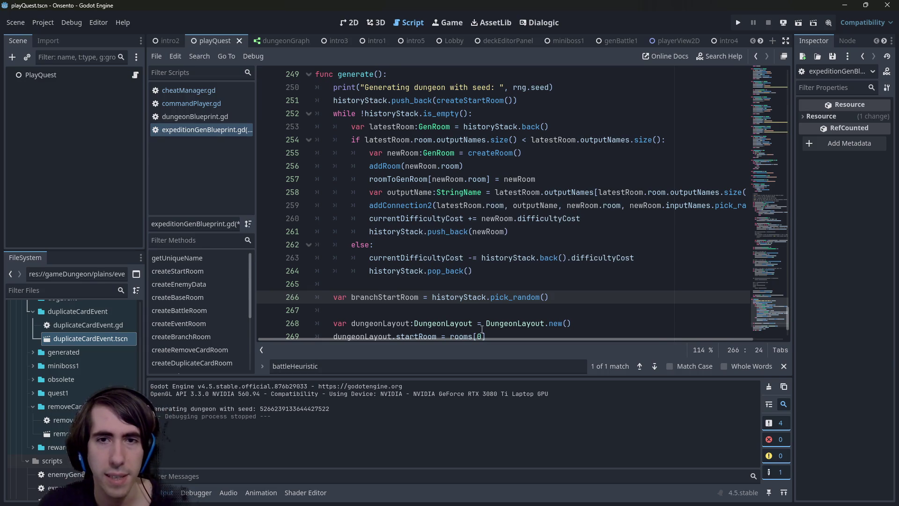
text(:GenRoom)
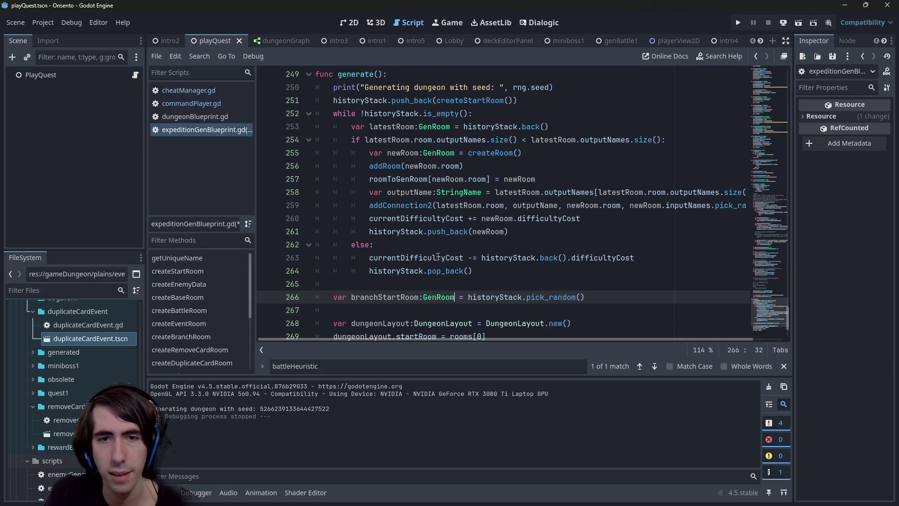
key(ctrl+s)
key(Down)
Duplicate the branchStartRoom declaration onto the next line and select the copy's variable name.
key(Return)
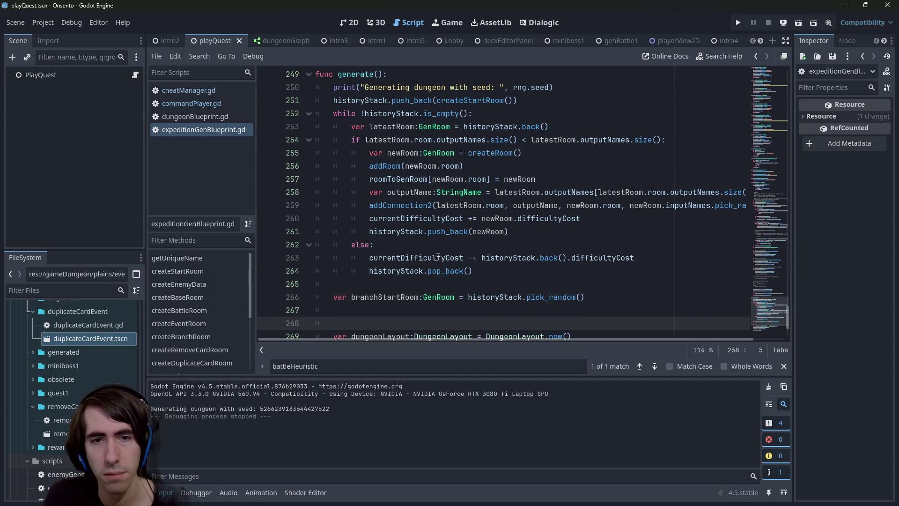
key(Up)
key(Up)
key(shift+End)
key(ctrl+c)
key(Down)
key(ctrl+v)
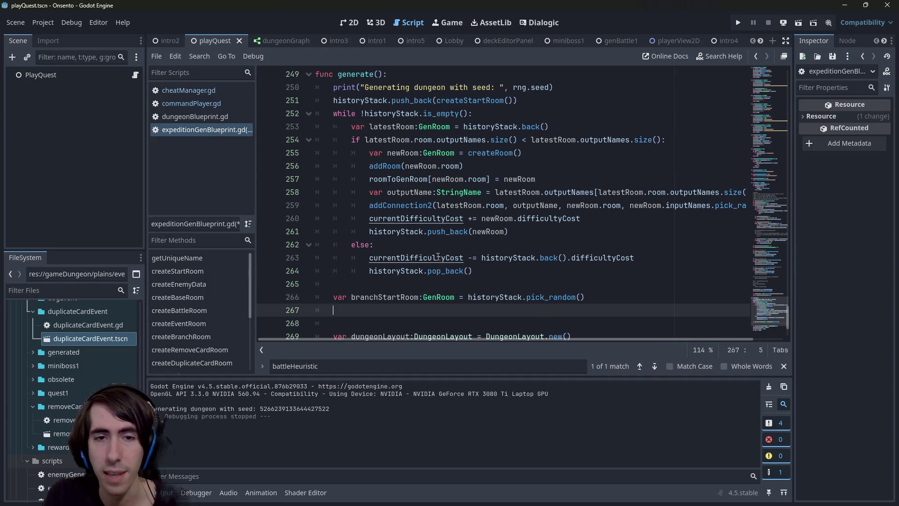
key(Home)
key(ctrl+Right)
key(ctrl+shift+Right)
Rename the duplicated variable to endRoom, save, then change it to branchEndRoom.
text(endRoom)
key(ctrl+s)
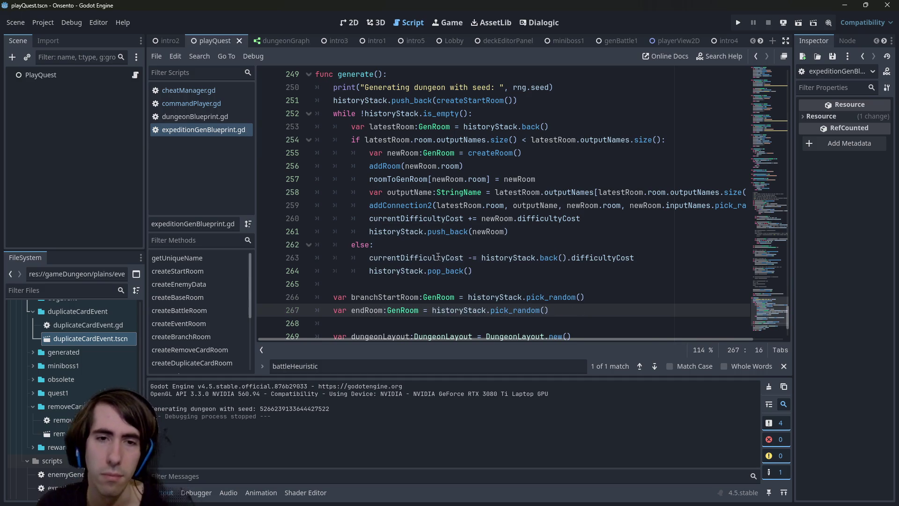
mouse_move(437, 257)
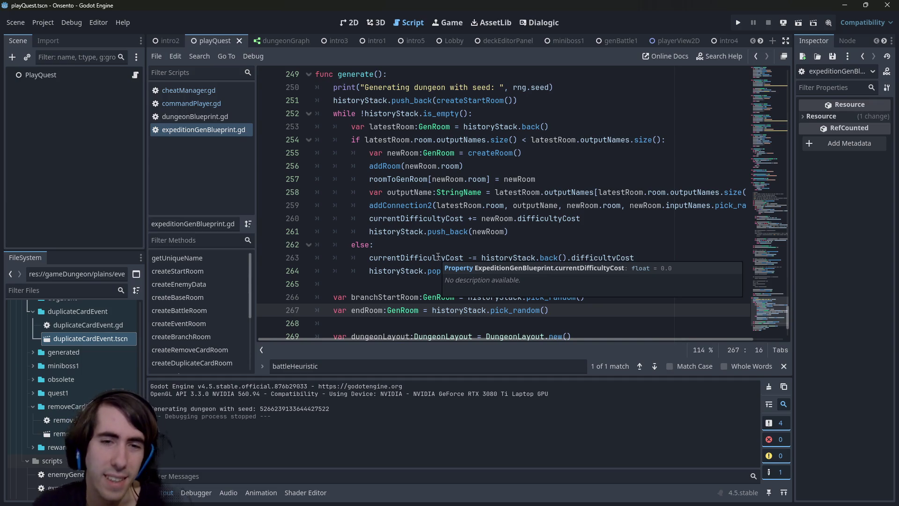
double_click(371, 306)
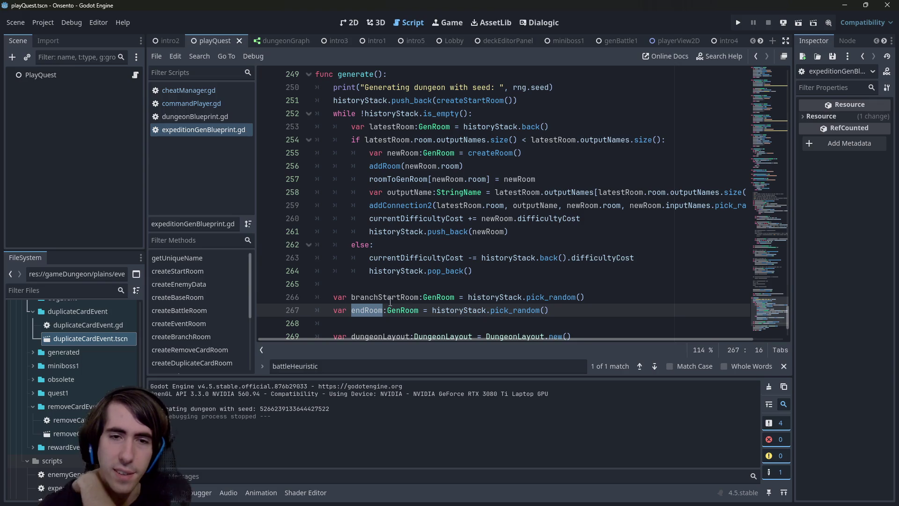
double_click(390, 301)
click(351, 310)
text(bra)
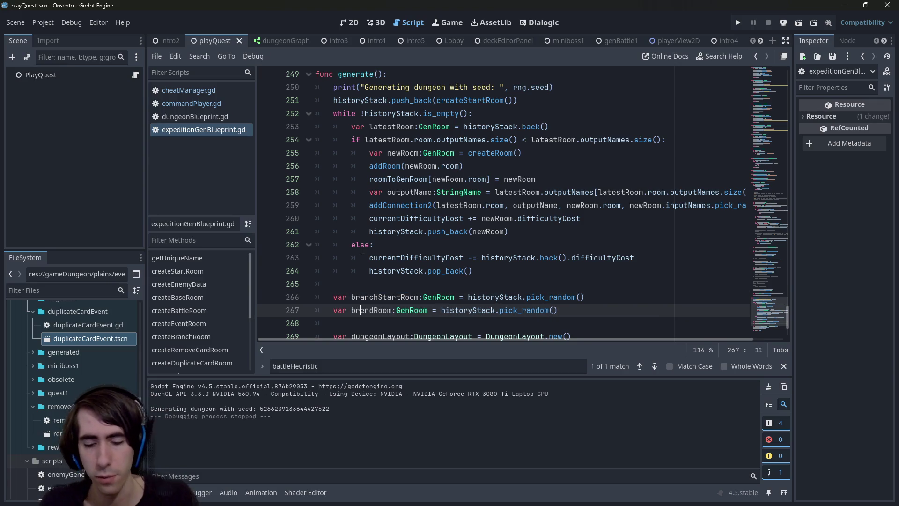
text(nch)
key(Delete)
text(E)
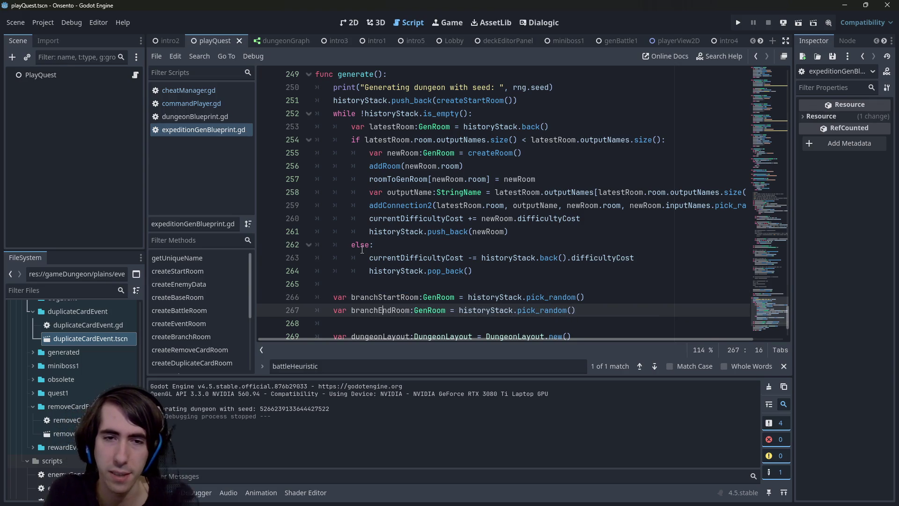
Add 'var branchTargetHeuristics:GenRoom = ComputeHeuristics()' below the branchEndRoom line.
scroll(362, 250, down, 1)
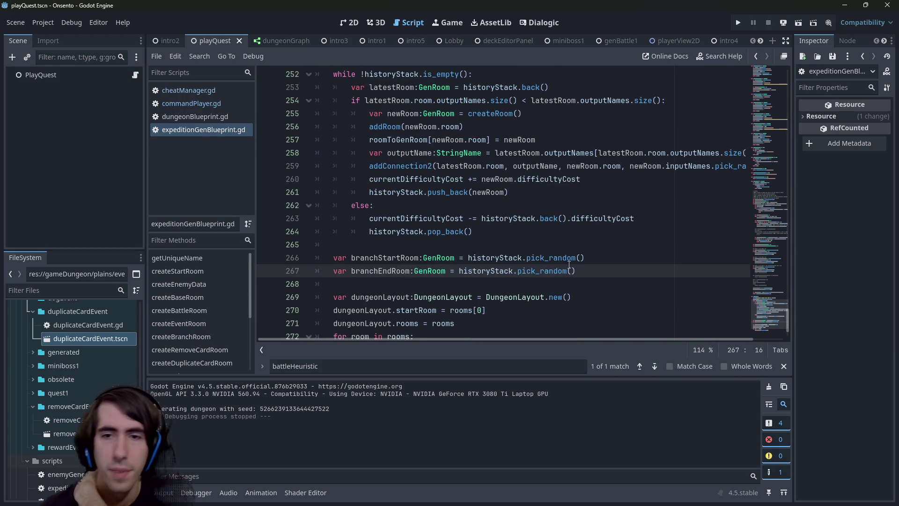
click(586, 268)
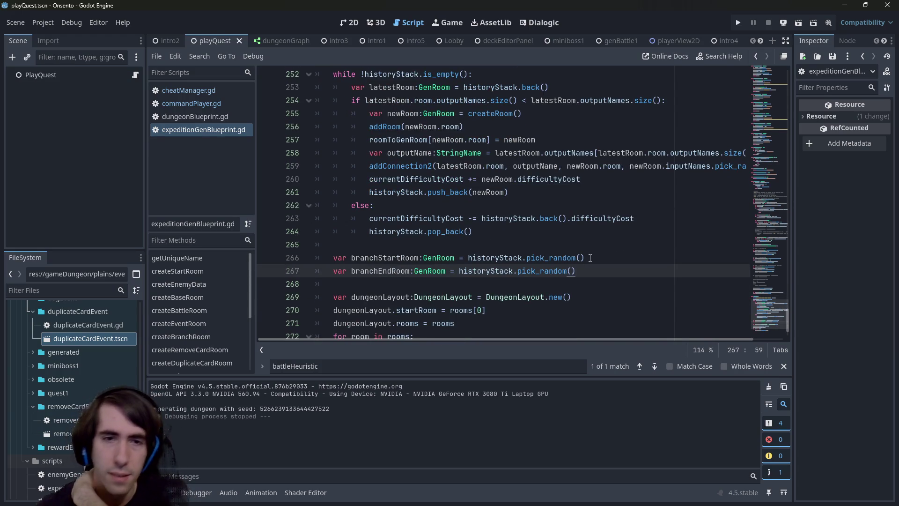
key(Return)
text(var branchTargetHeuristics =)
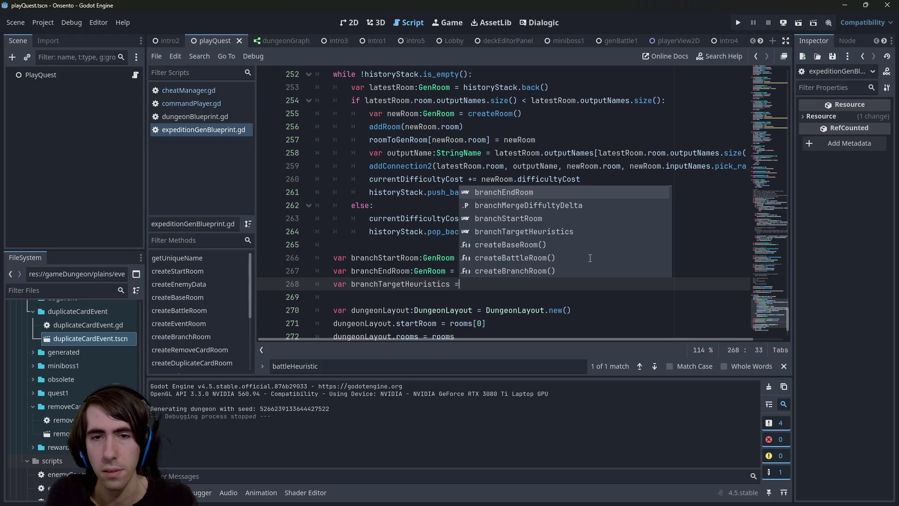
key(BackSpace)
key(BackSpace)
text(:GenRoom = )
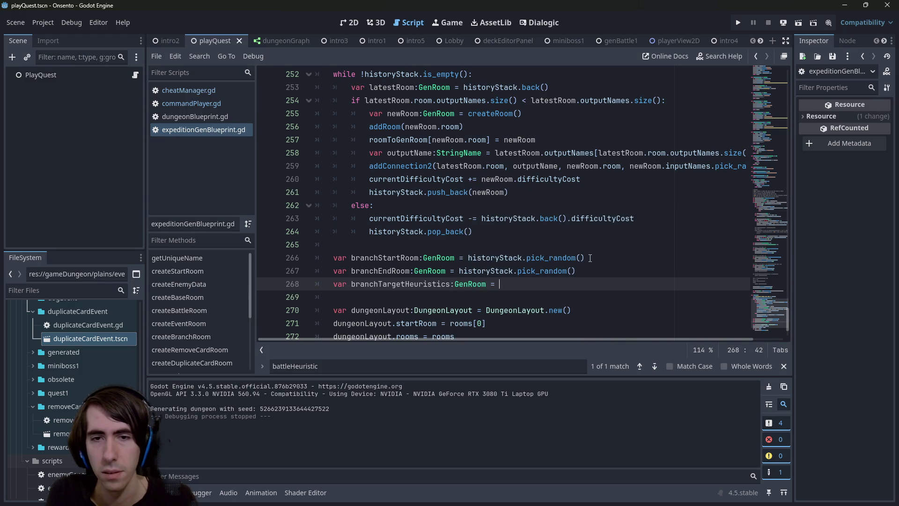
text(ComputeHeuristics())
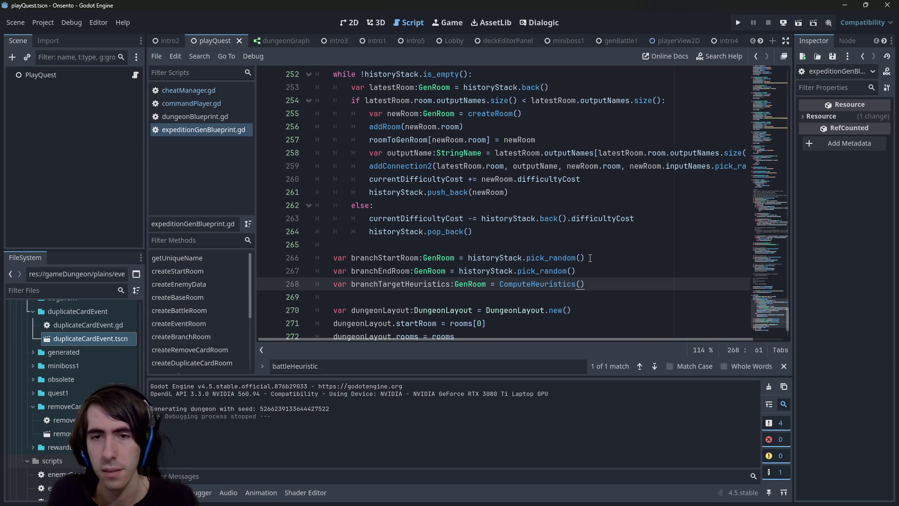
key(Left)
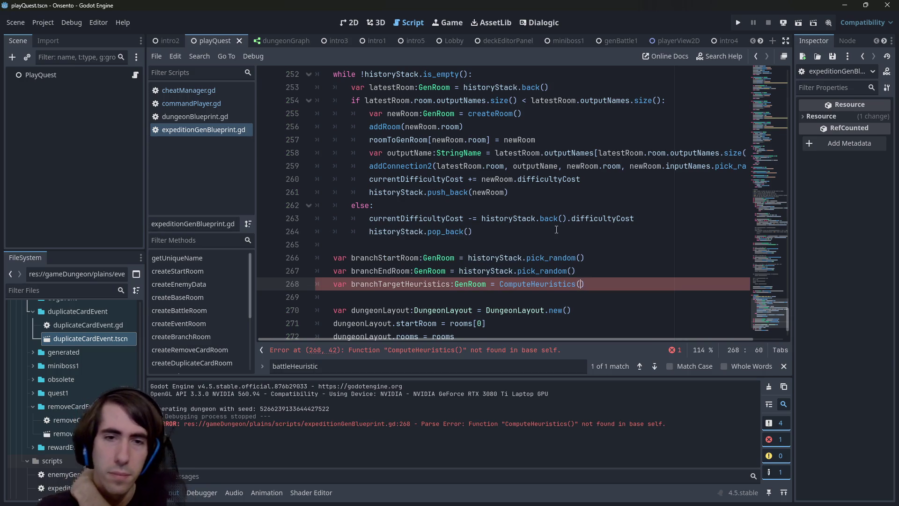
mouse_move(479, 263)
double_click(417, 257)
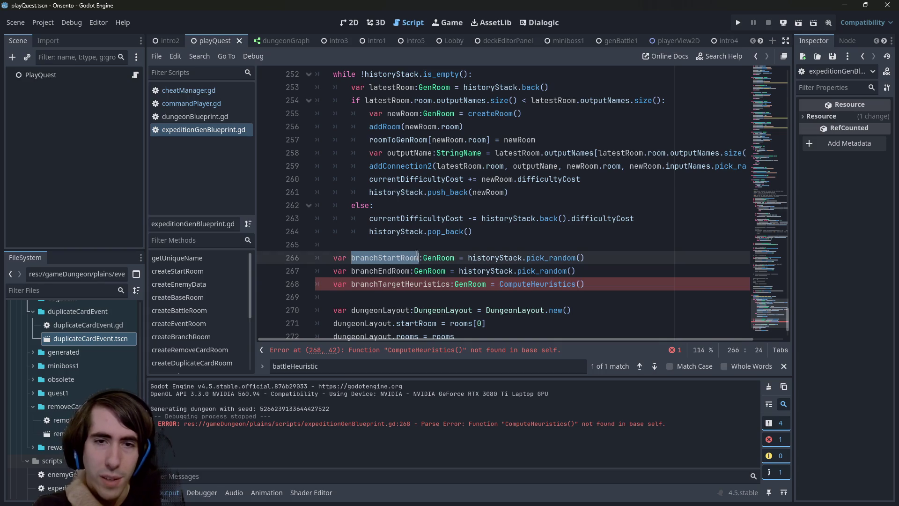
scroll(424, 257, up, 1)
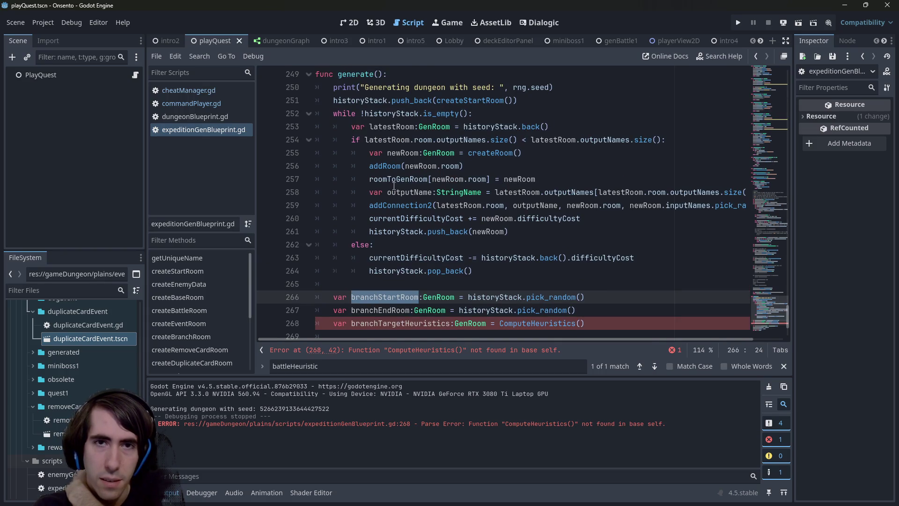
scroll(394, 184, down, 2)
scroll(393, 184, up, 3)
scroll(394, 184, down, 2)
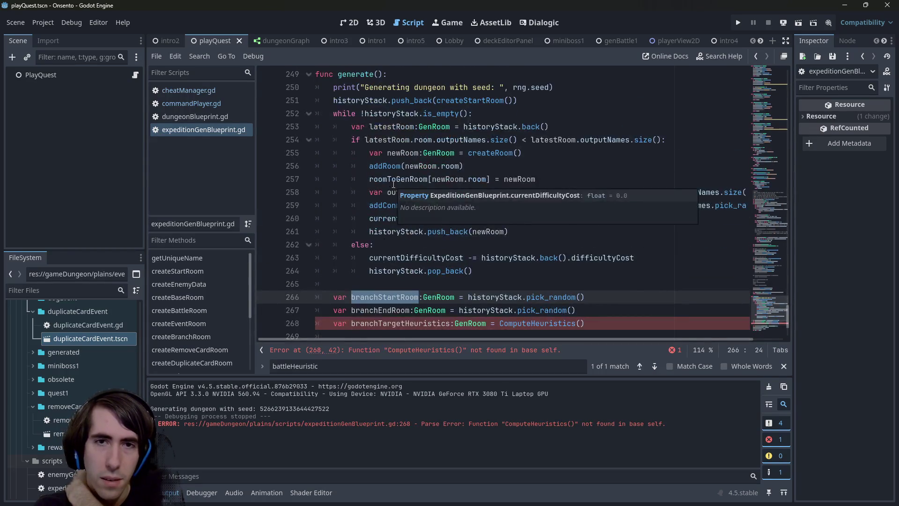
drag(579, 289, 361, 286)
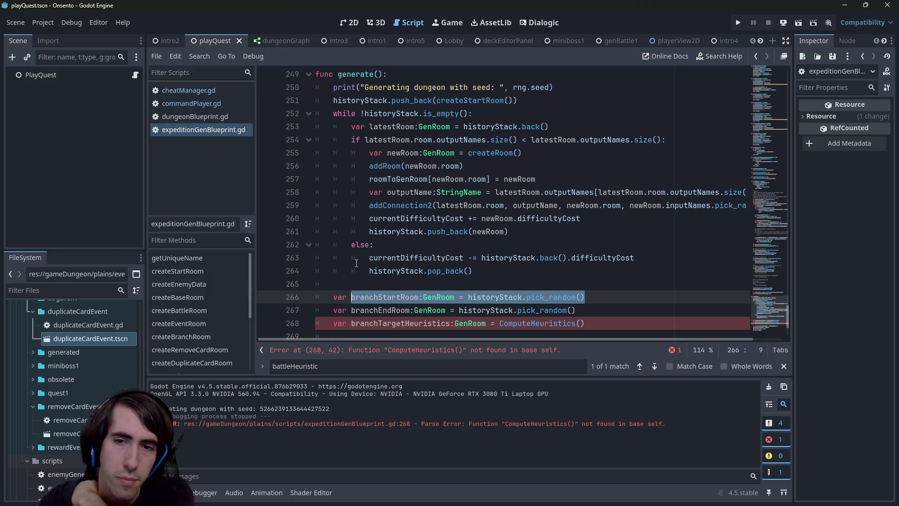
scroll(395, 275, down, 1)
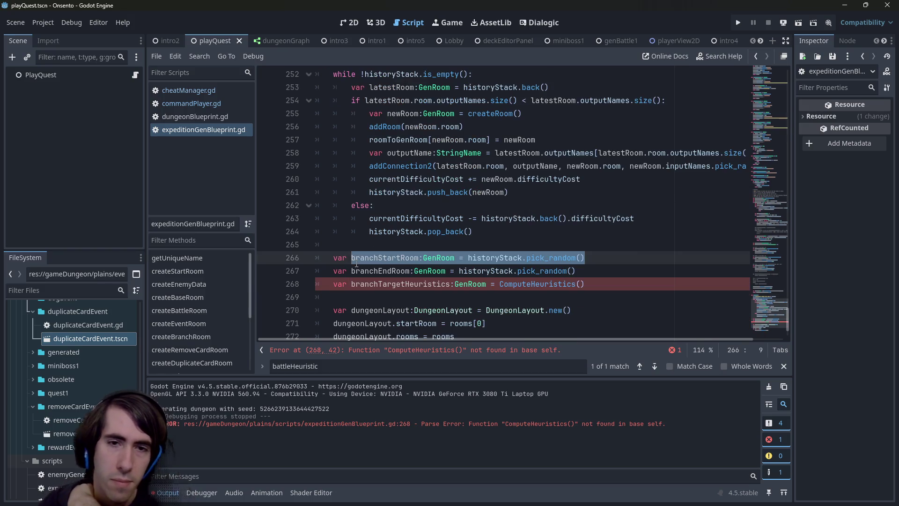
double_click(395, 258)
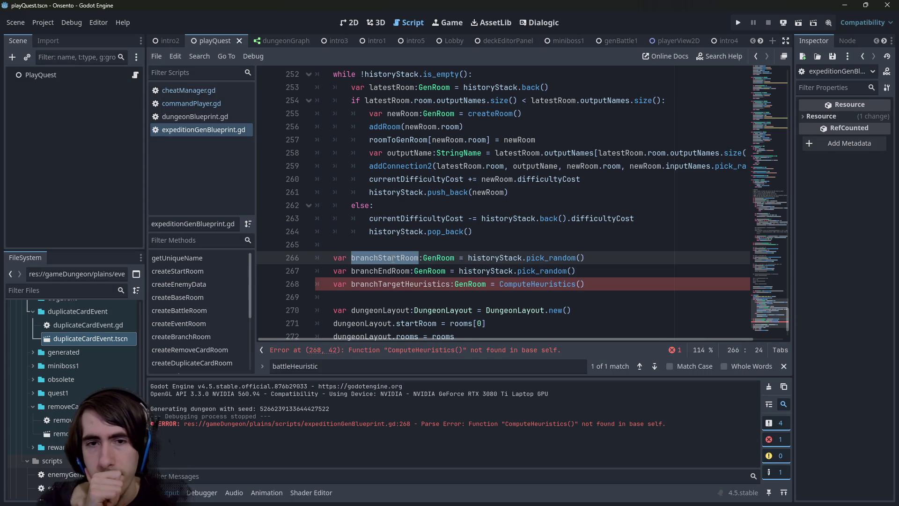
Rename the variables to branchStartRoomIndex and branchEndRoomIndex and save.
key(Right)
text(Index)
key(Down)
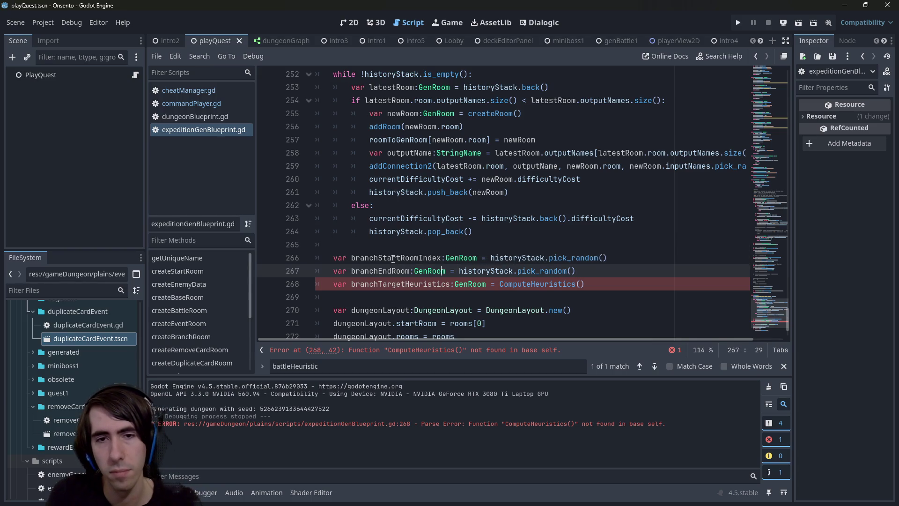
key(ctrl+Left)
key(Left)
text(Index)
key(ctrl+s)
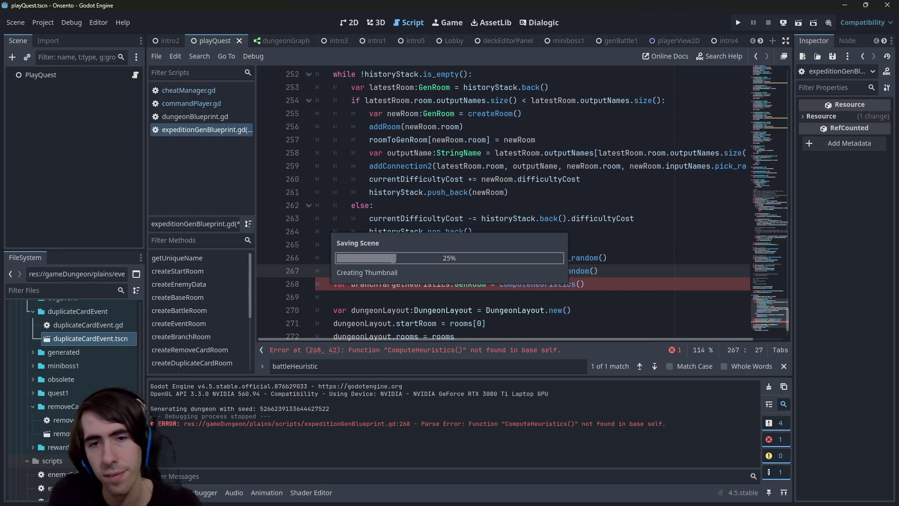
Replace pick_random with randIndex in both branch index declarations.
key(End)
key(BackSpace)
key(ctrl+BackSpace)
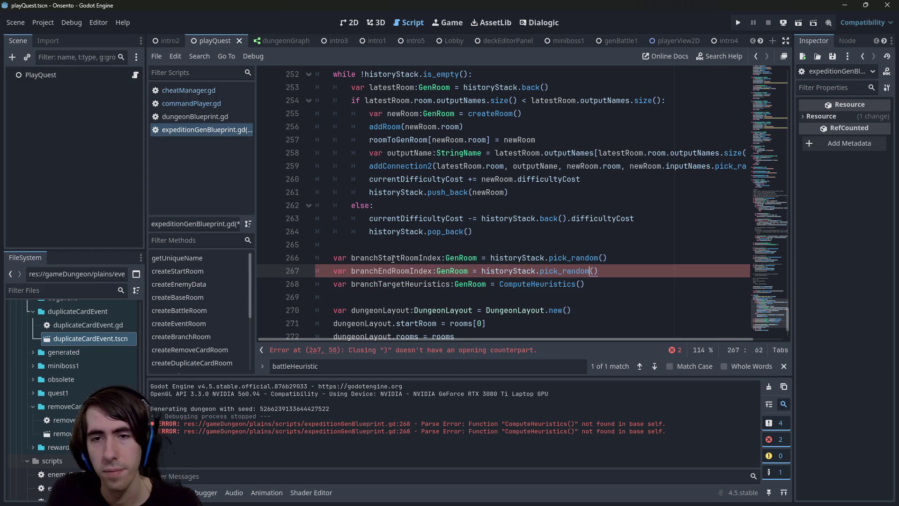
key(ctrl+z)
key(Up)
key(ctrl+shift+Left)
text(randIndex)
key(Down)
key(Up)
key(ctrl+Left)
key(Down)
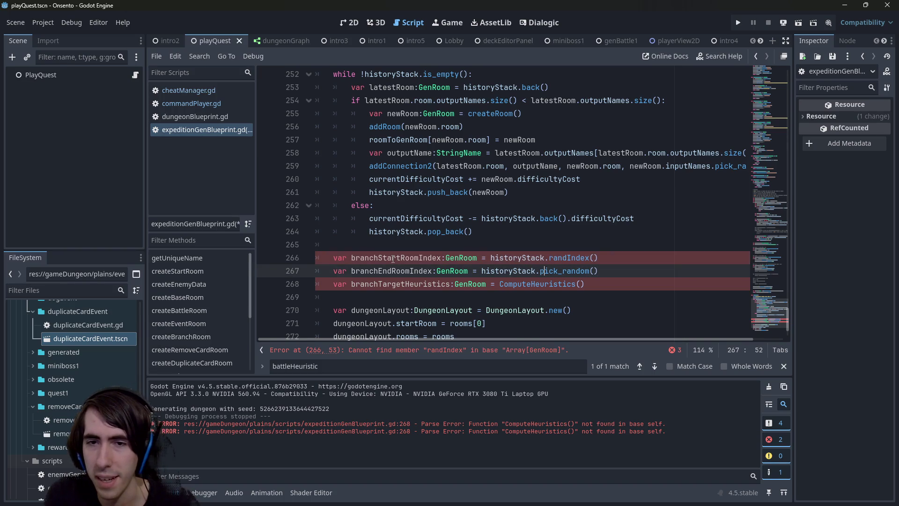
key(ctrl+shift+Right)
text(randIndex)
key(Up)
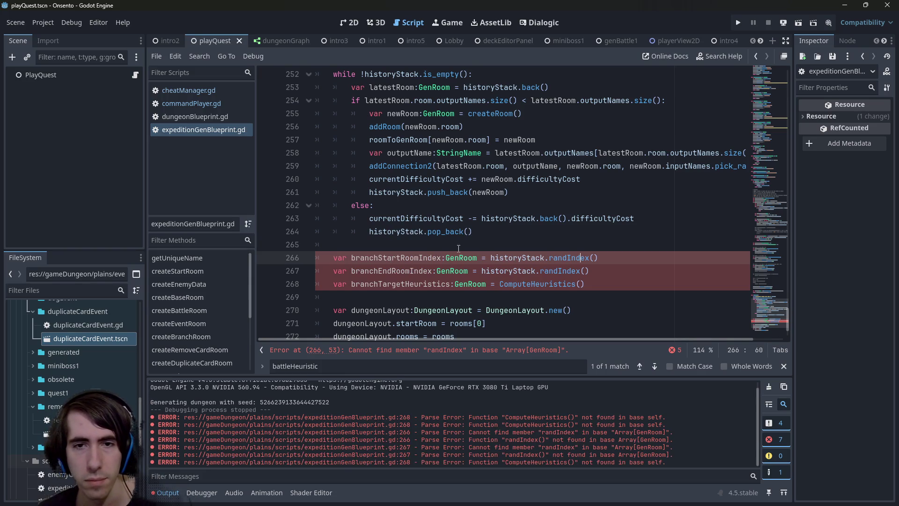
Pass historyStack, branchStartRoomIndex and branchEndRoomIndex to ComputeHeuristics() and save.
double_click(402, 258)
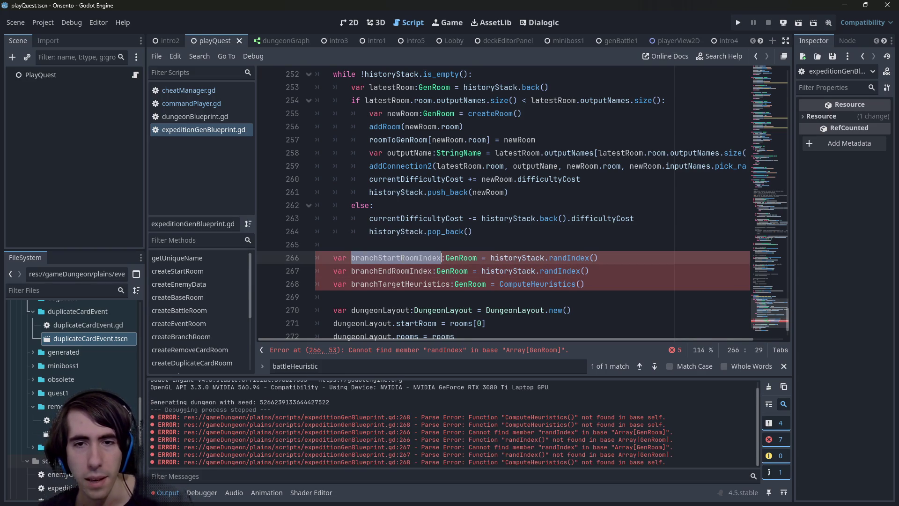
double_click(497, 260)
key(ctrl+c)
click(582, 284)
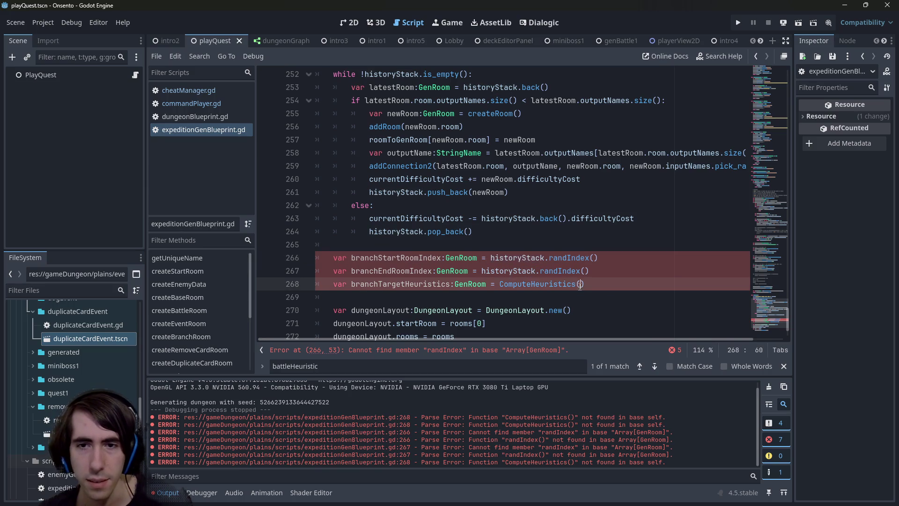
key(ctrl+v)
text(,)
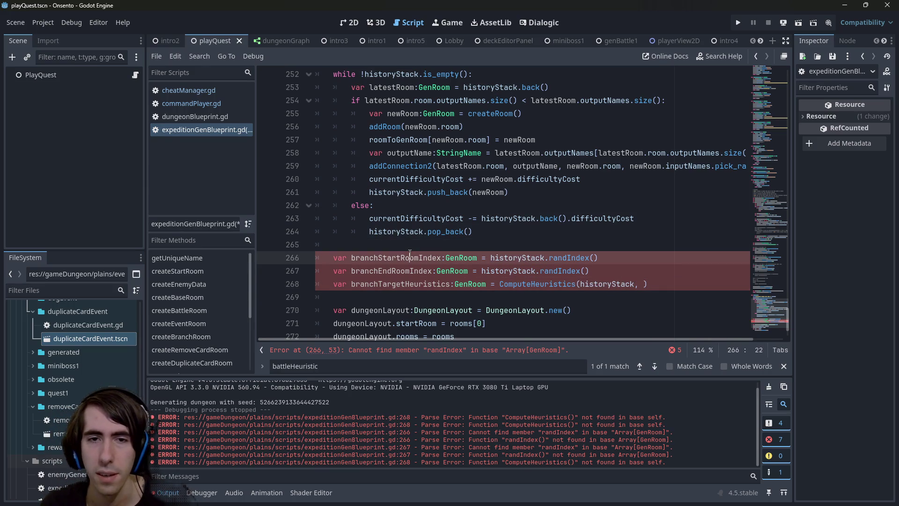
text(branchStartRoomIndex)
double_click(391, 271)
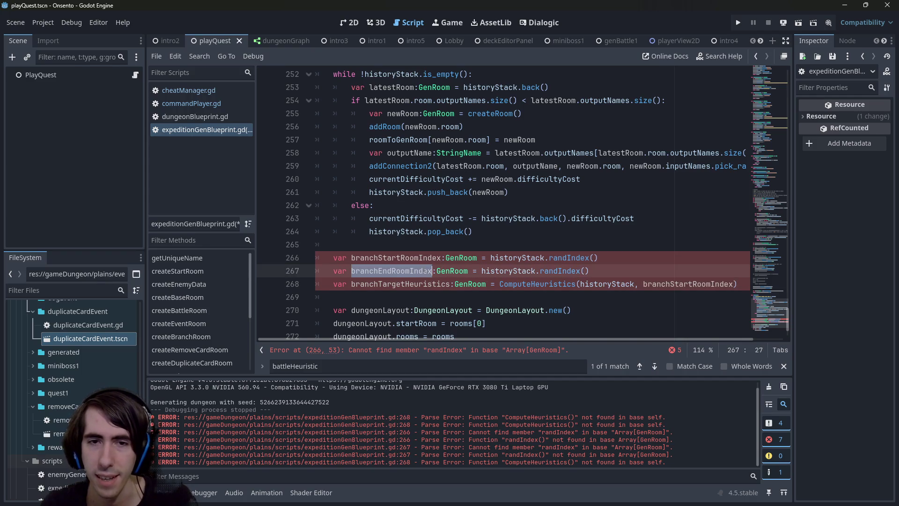
key(ctrl+c)
click(734, 284)
text(,)
key(ctrl+v)
key(ctrl+s)
Add a blank line below the branch variables.
key(Down)
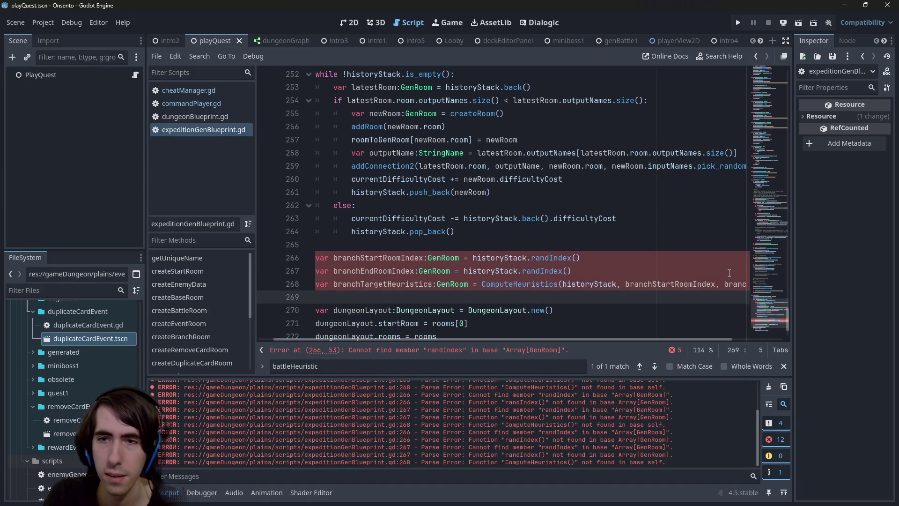
key(Return)
key(Up)
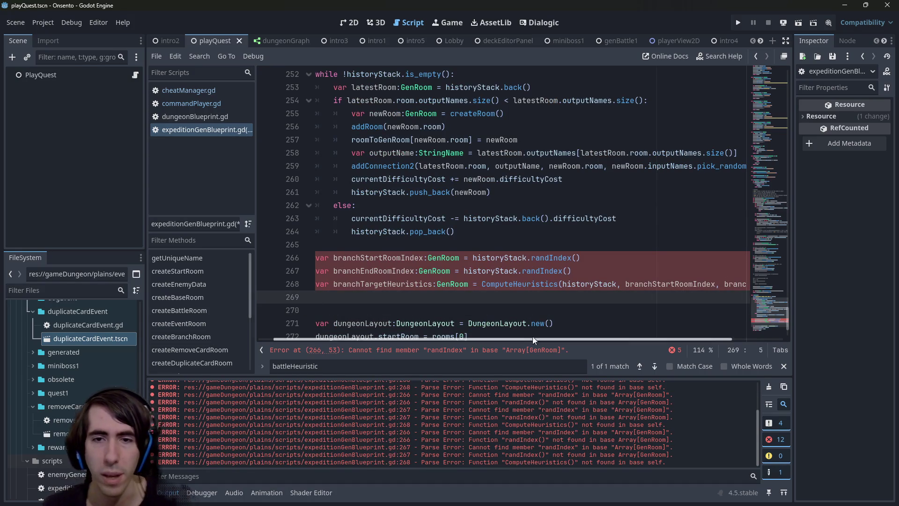
mouse_move(317, 297)
mouse_down()
mouse_move(223, 265)
mouse_move(224, 258)
mouse_up()
click(619, 289)
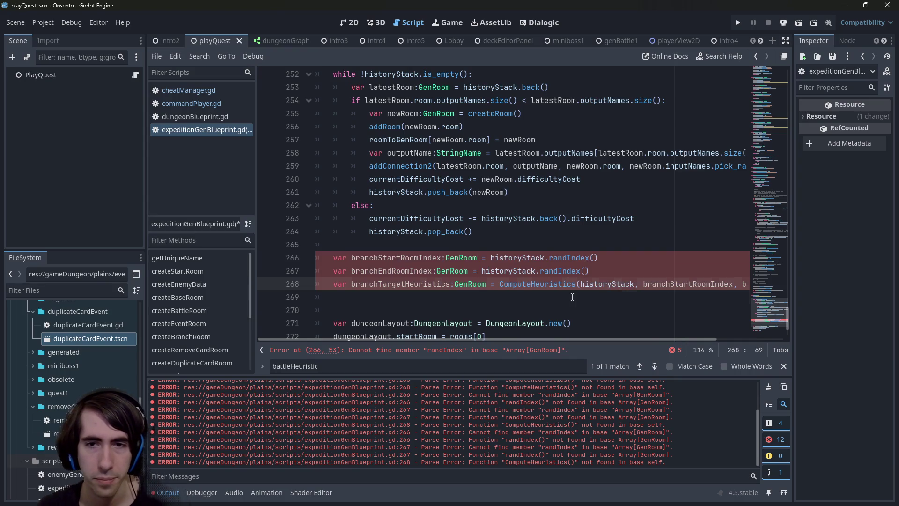
key(Down)
scroll(498, 268, up, 1)
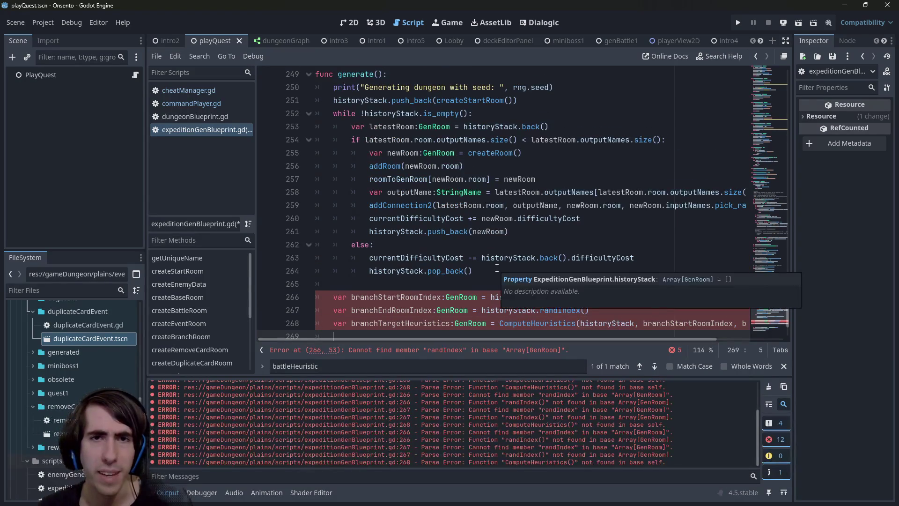
scroll(497, 267, down, 3)
scroll(496, 268, up, 3)
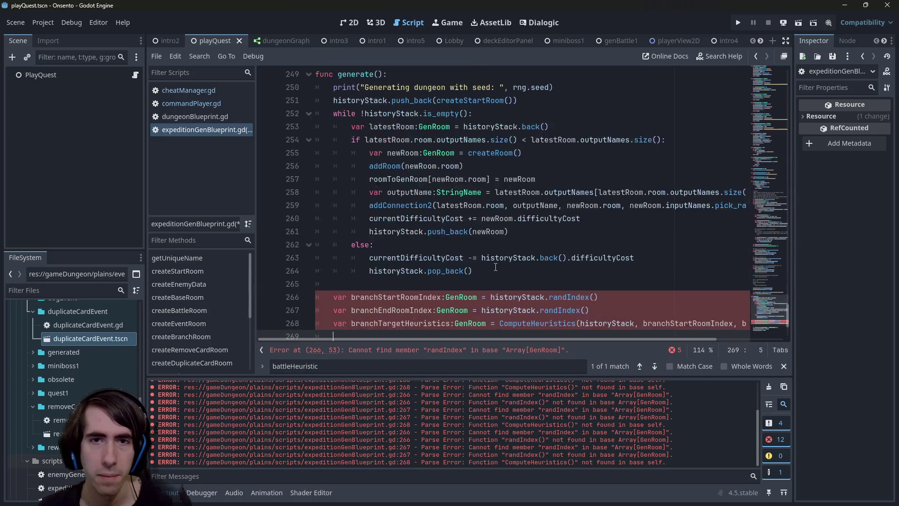
mouse_move(496, 268)
mouse_down()
mouse_move(300, 113)
mouse_move(290, 99)
mouse_move(296, 93)
mouse_up()
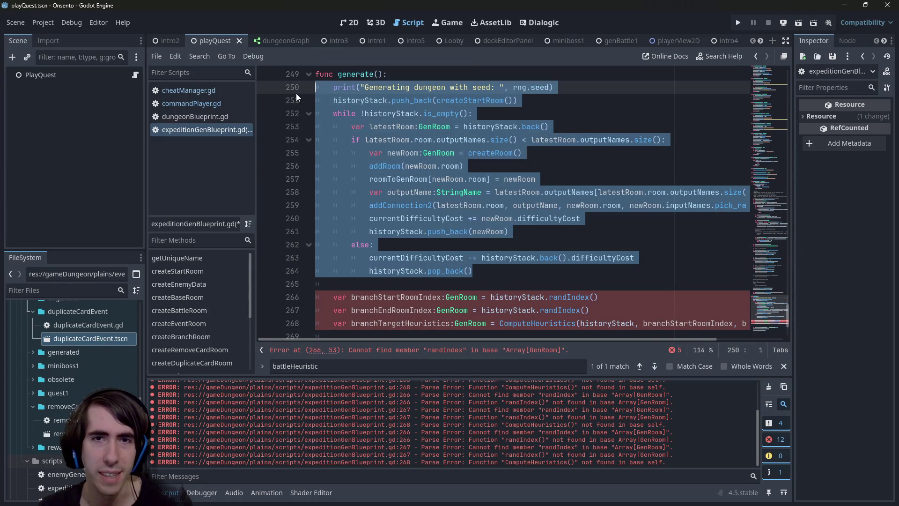
scroll(492, 212, up, 2)
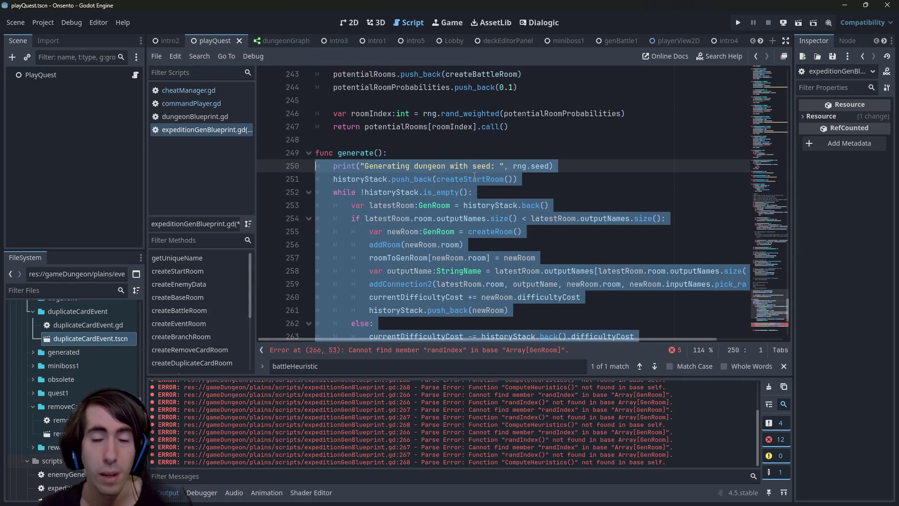
double_click(365, 179)
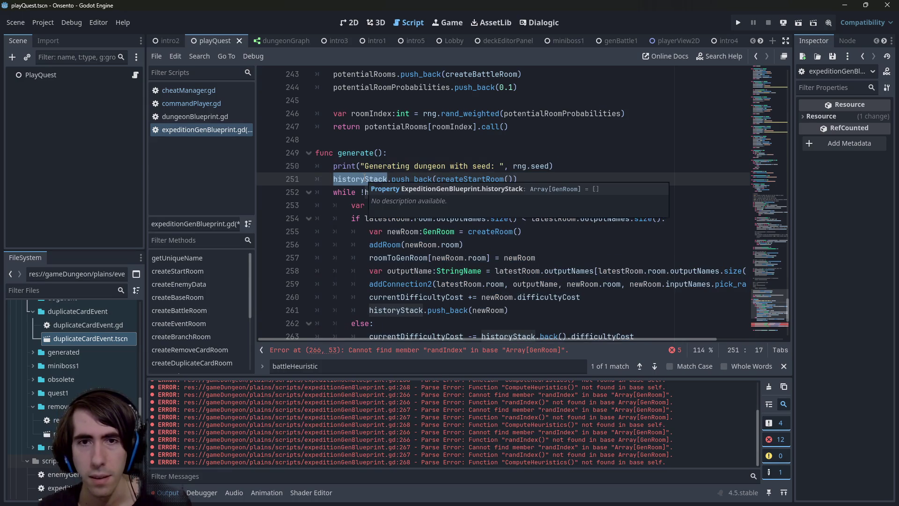
double_click(487, 178)
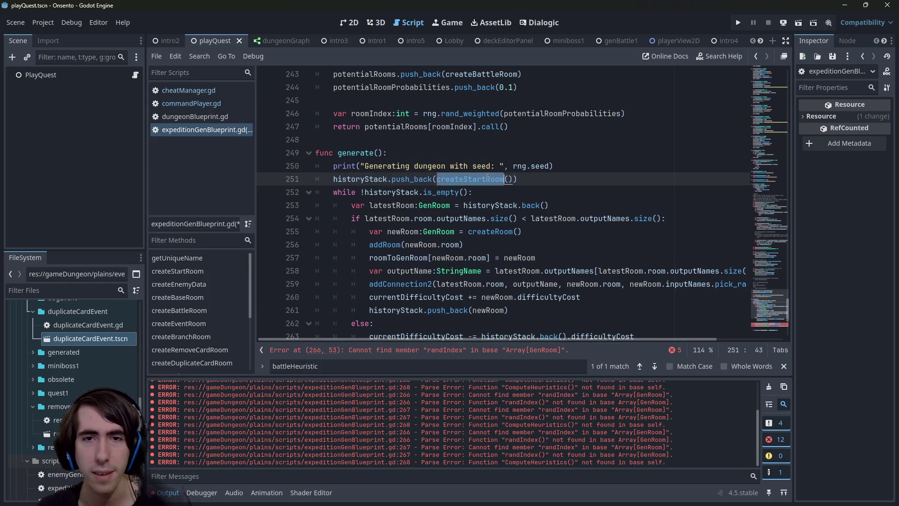
scroll(504, 201, down, 3)
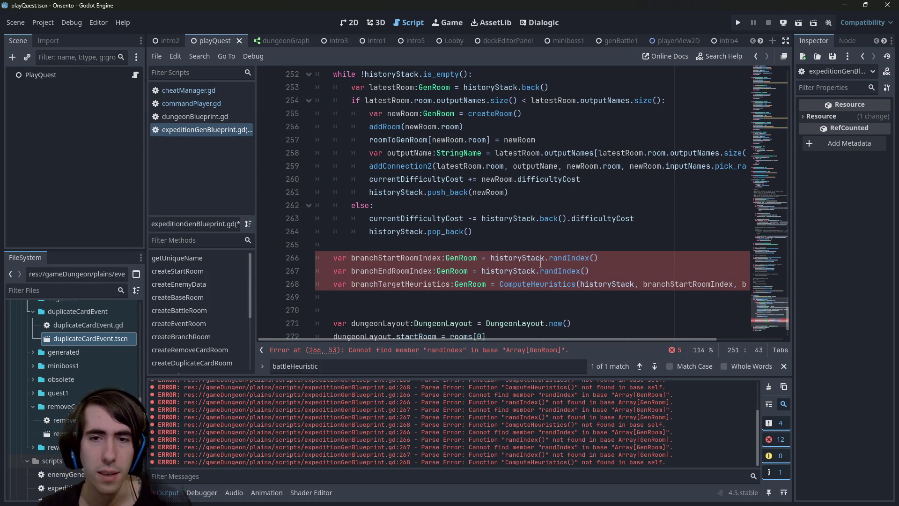
scroll(538, 263, up, 1)
scroll(531, 262, down, 1)
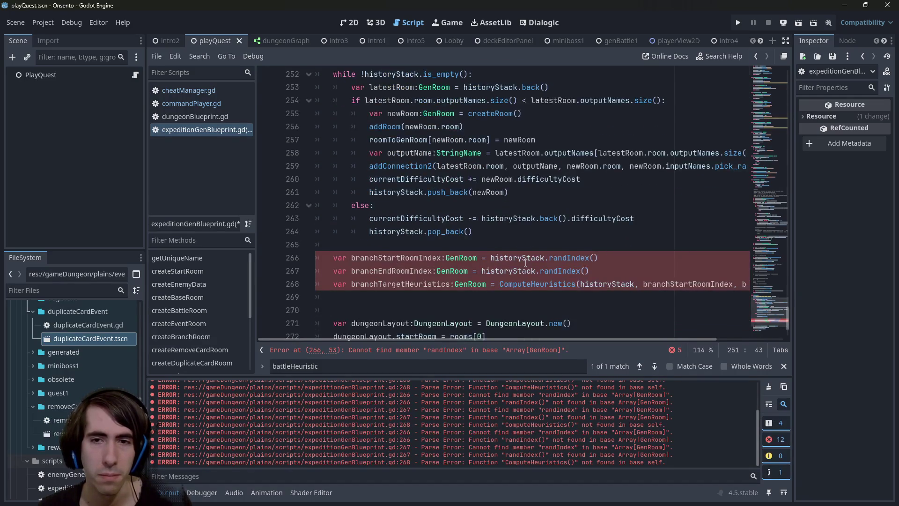
scroll(525, 263, up, 1)
scroll(526, 263, down, 1)
click(444, 297)
scroll(415, 270, up, 2)
click(386, 102)
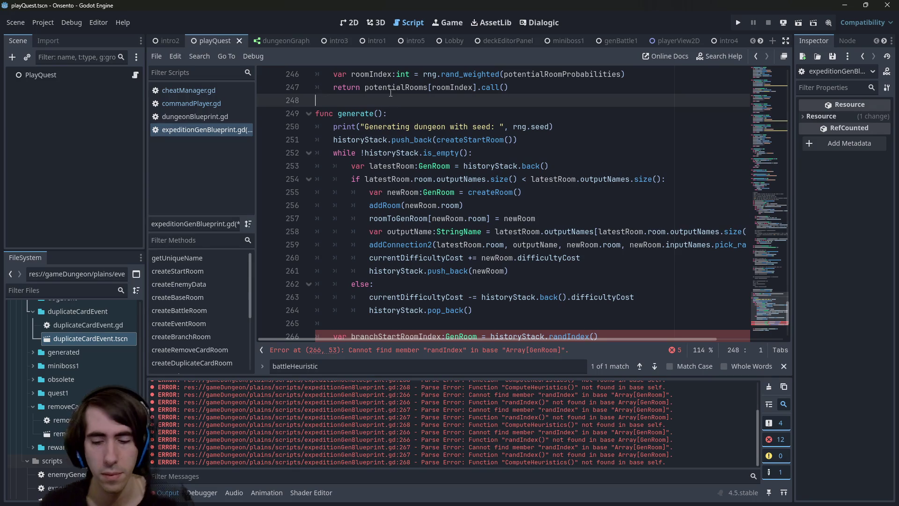
Declare a new 'func generatePath():' above generate().
key(Return)
key(Return)
key(Up)
text(fy)
text(nc gen)
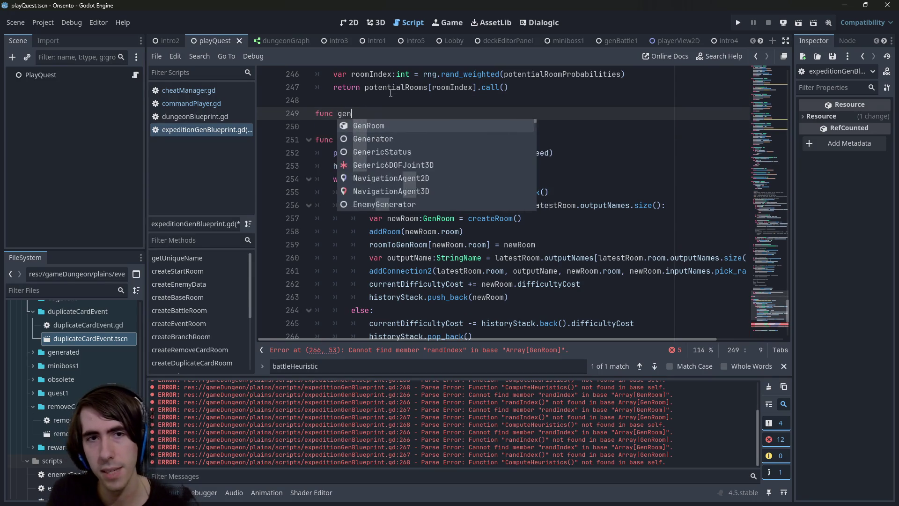
text(eratePath():)
key(Return)
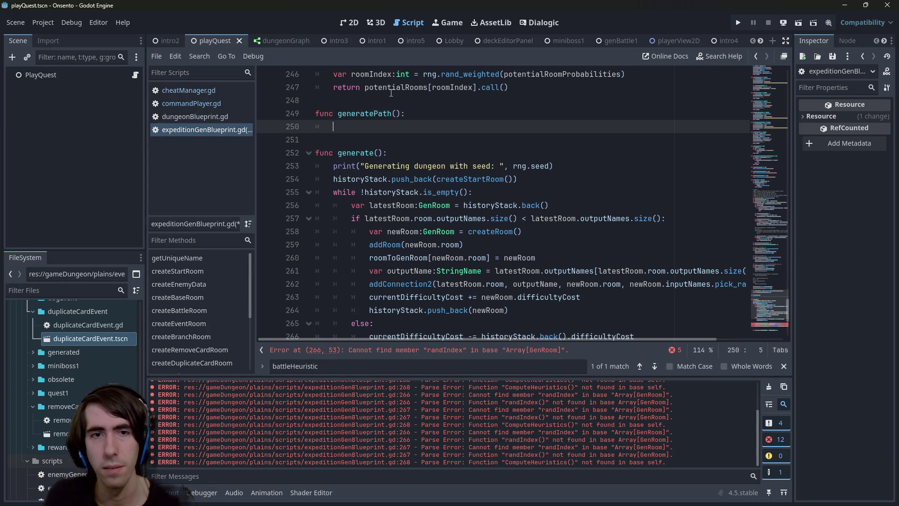
Move the historyStack while loop from generate() into generatePath's body and save.
scroll(449, 271, down, 2)
mouse_move(450, 271)
mouse_down()
mouse_move(288, 178)
mouse_move(271, 191)
mouse_up()
key(Delete)
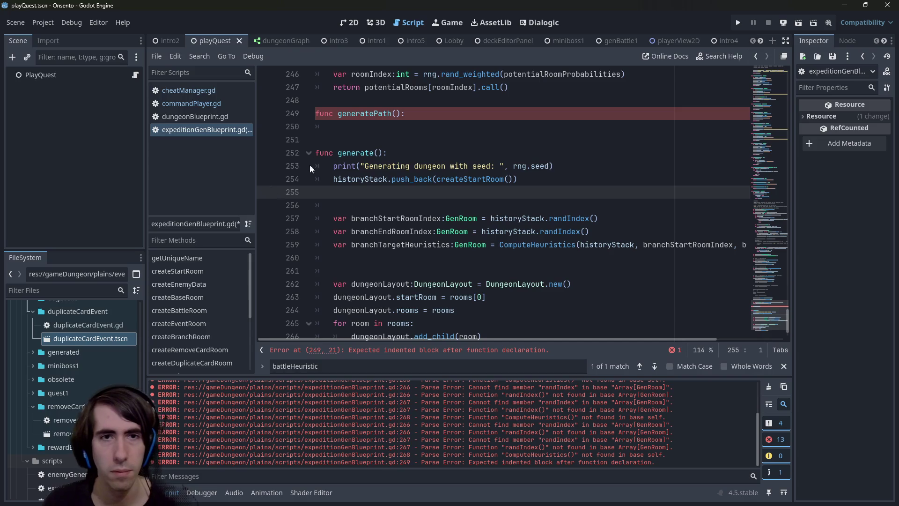
click(301, 126)
key(BackSpace)
key(ctrl+v)
key(ctrl+s)
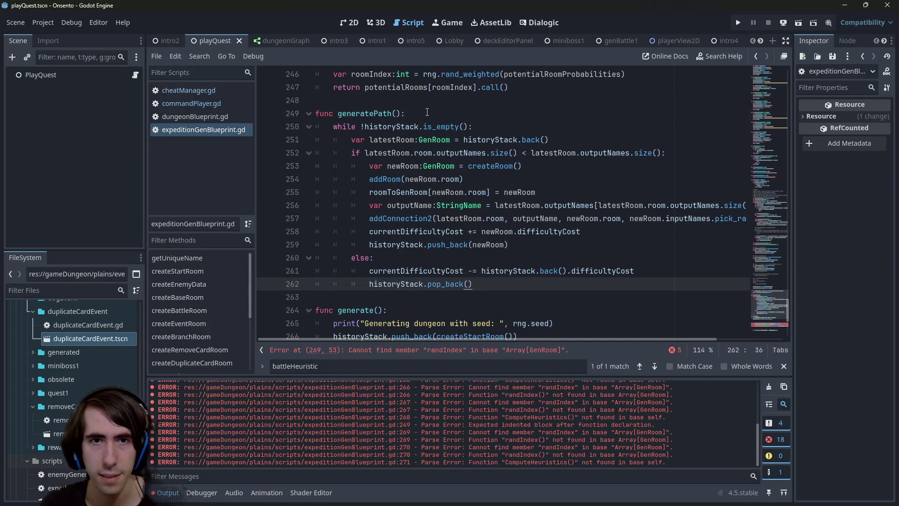
Delete the leftover empty line in generate() and save.
click(428, 113)
key(Left)
key(Left)
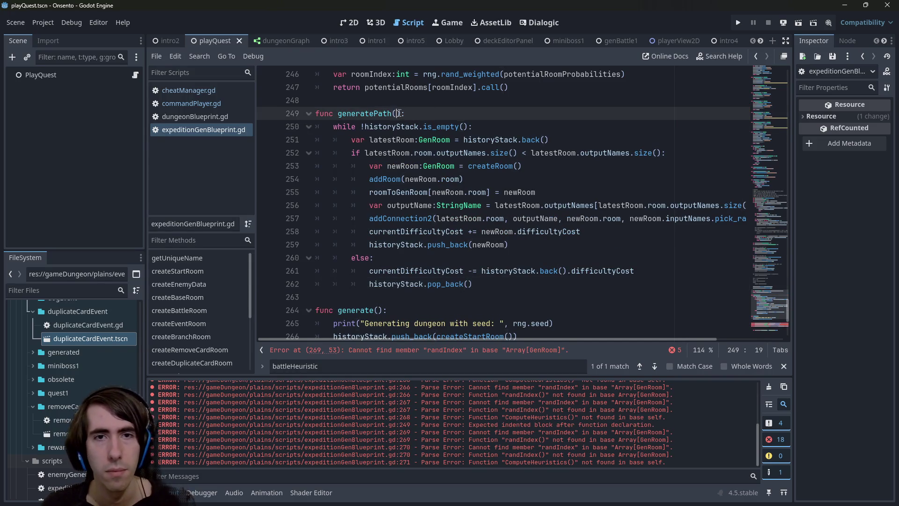
scroll(428, 245, down, 4)
scroll(427, 244, up, 2)
click(419, 276)
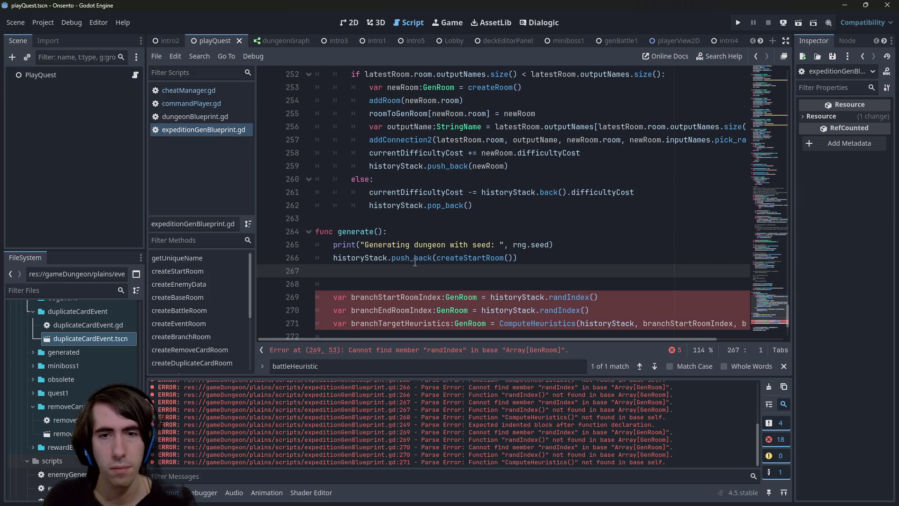
key(BackSpace)
key(ctrl+s)
Look up the createStartRoom definition, then return to generate().
scroll(460, 291, up, 1)
double_click(465, 297)
ctrl+click(464, 296)
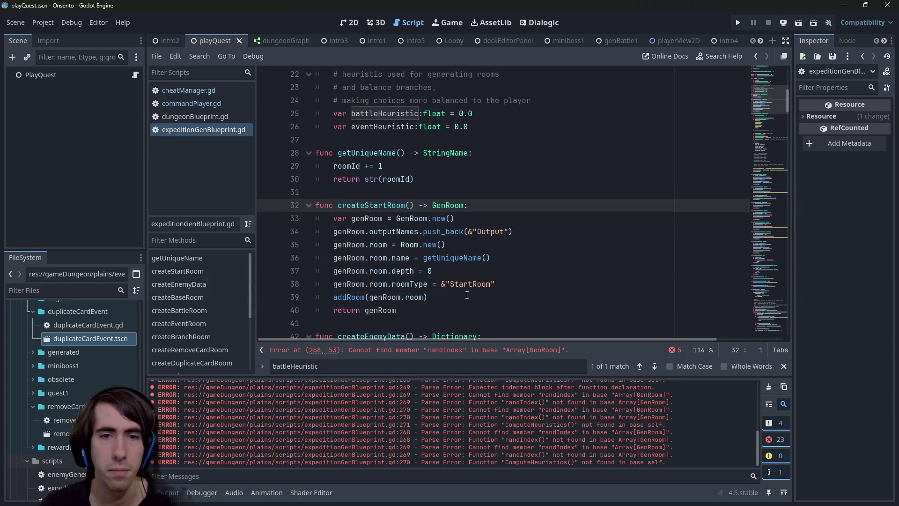
key(alt+Left)
scroll(467, 295, up, 4)
scroll(468, 294, down, 4)
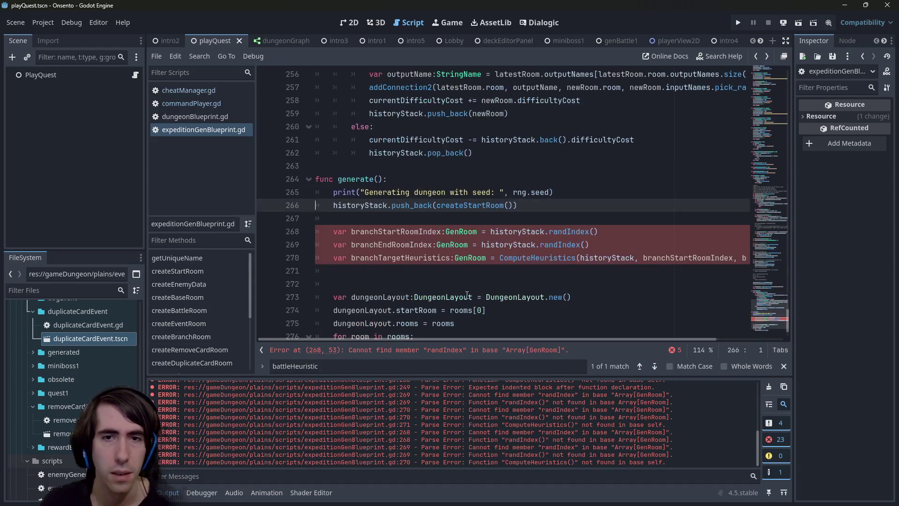
scroll(471, 292, up, 2)
scroll(428, 290, up, 1)
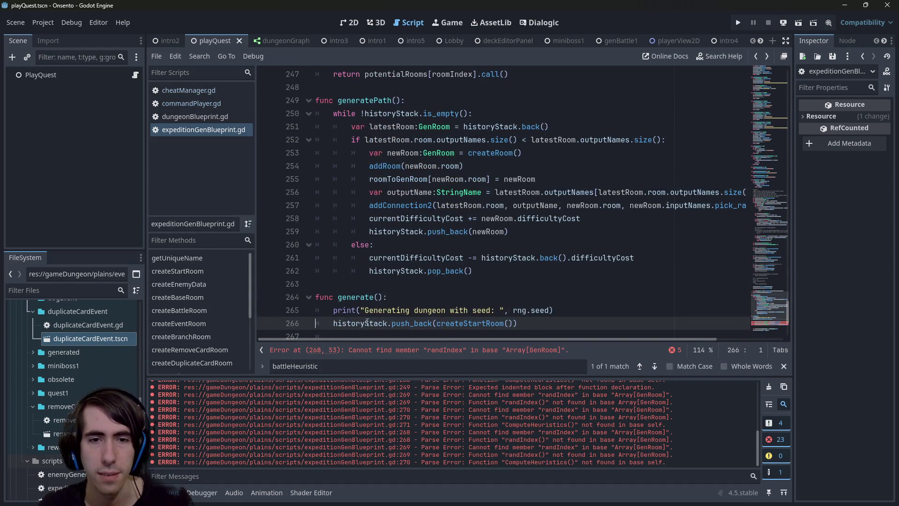
mouse_move(366, 322)
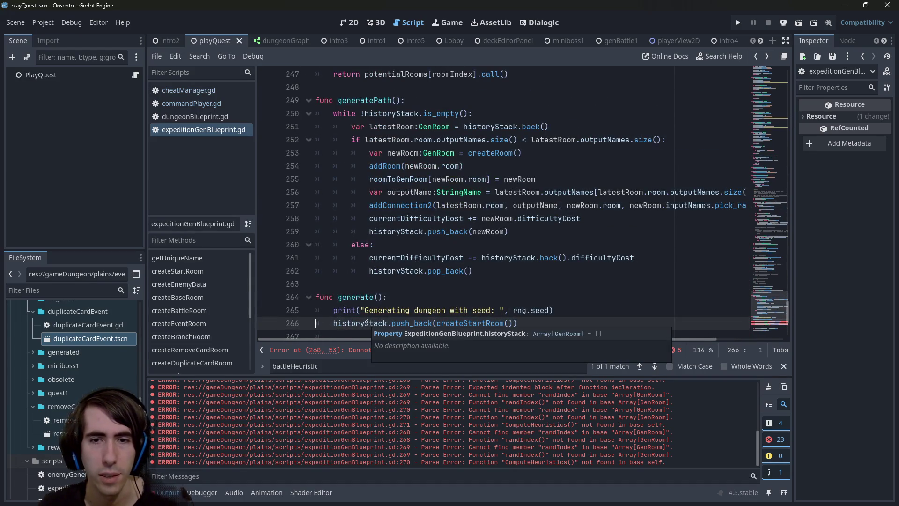
click(396, 100)
text(var startRoom)
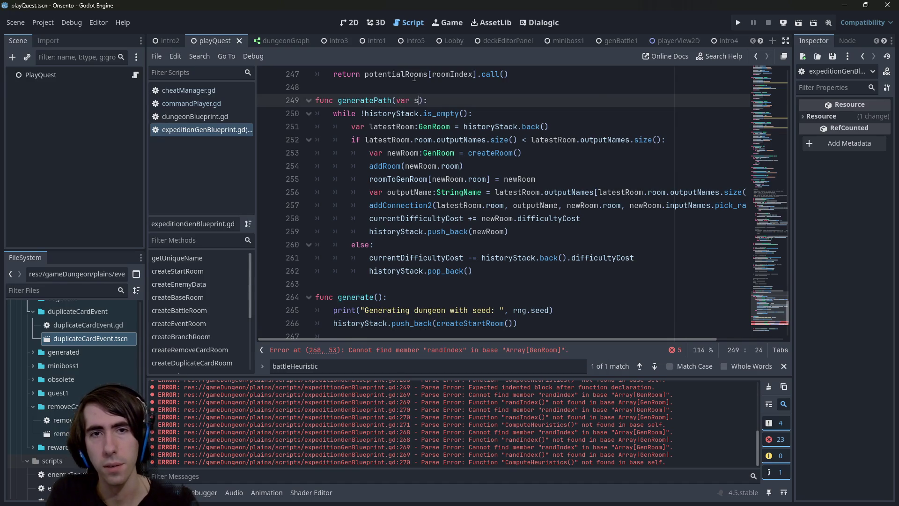
key(BackSpace)
key(BackSpace)
key(BackSpace)
key(ctrl+Right)
text(:GenRoom)
key(ctrl+s)
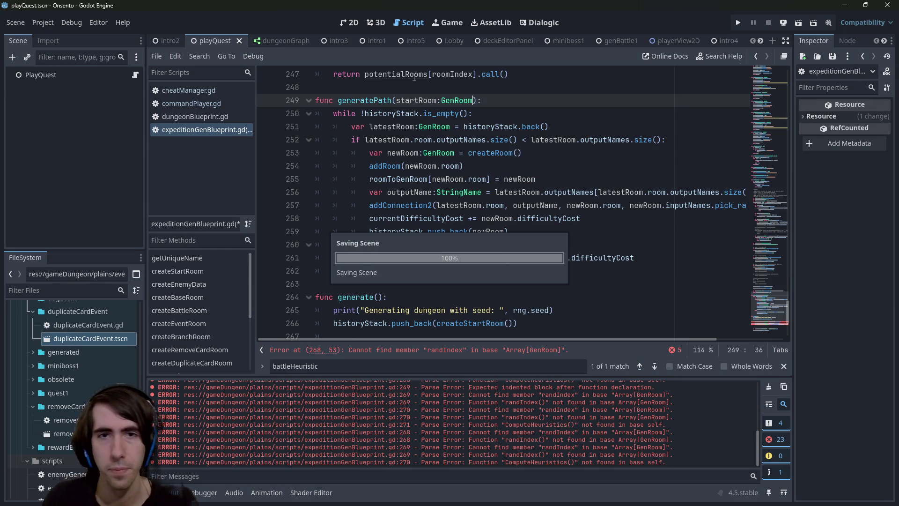
click(333, 326)
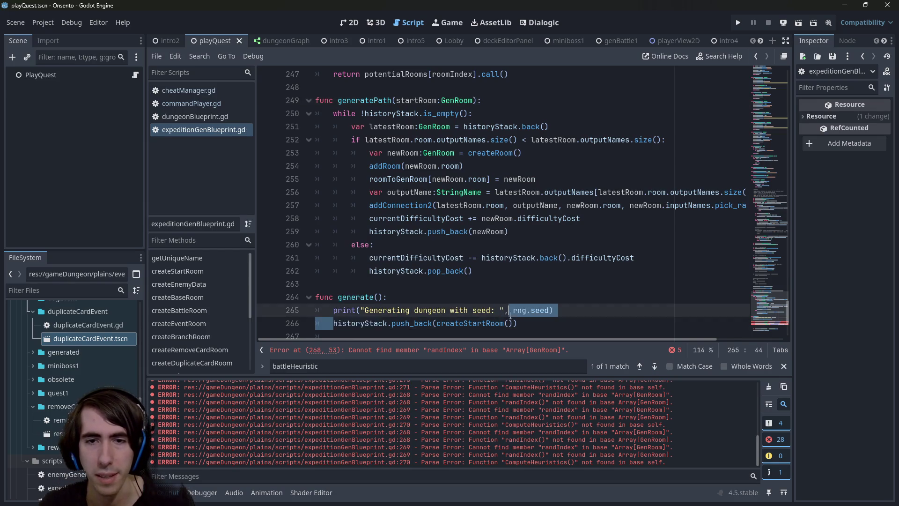
click(497, 101)
key(Return)
text(historyStack.push_back(createStartRoom()))
drag(396, 100, 439, 101)
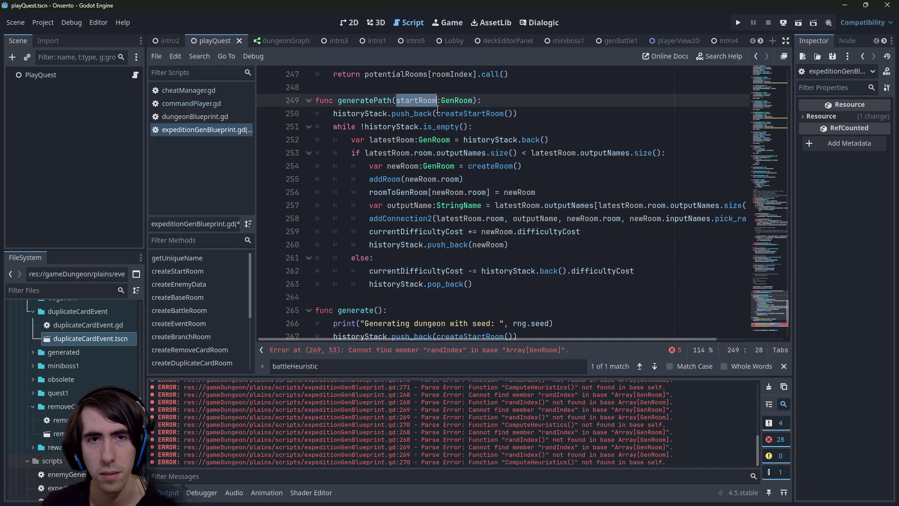
click(565, 113)
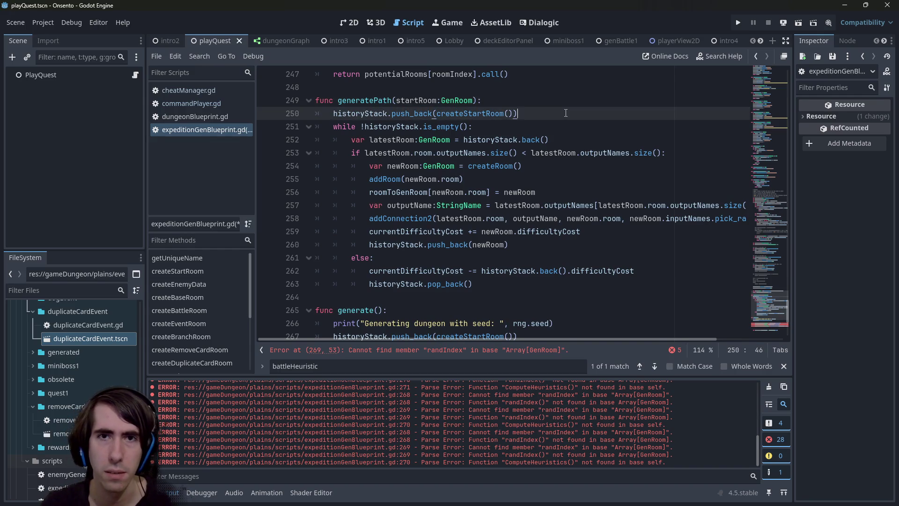
key(shift+Up)
key(BackSpace)
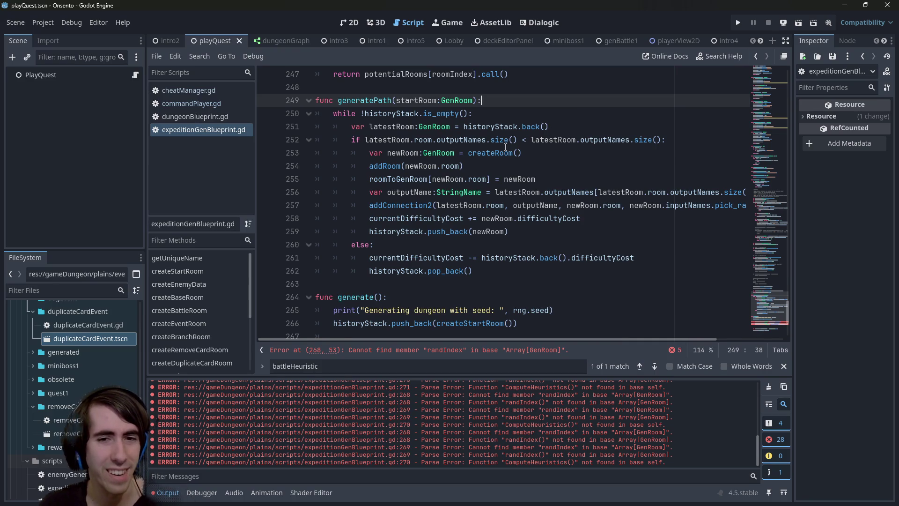
scroll(488, 80, down, 1)
scroll(494, 200, up, 1)
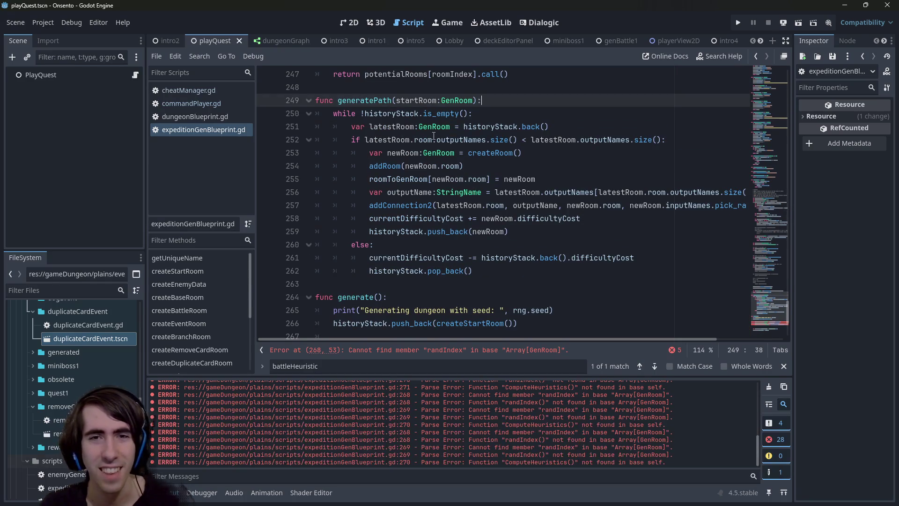
click(427, 102)
double_click(427, 102)
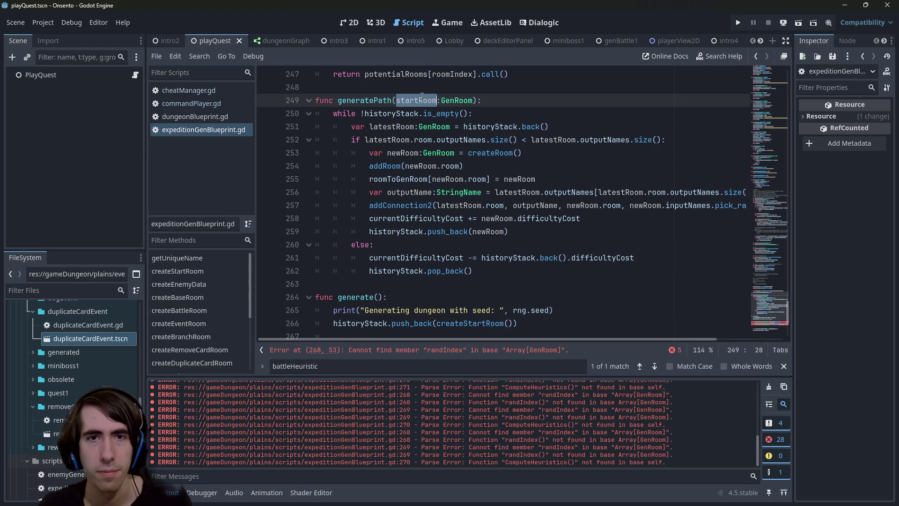
scroll(421, 95, down, 1)
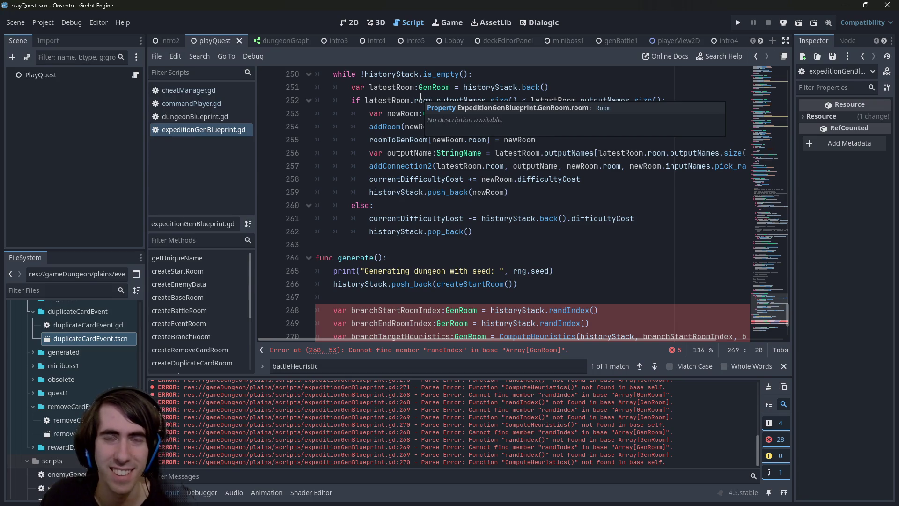
double_click(360, 283)
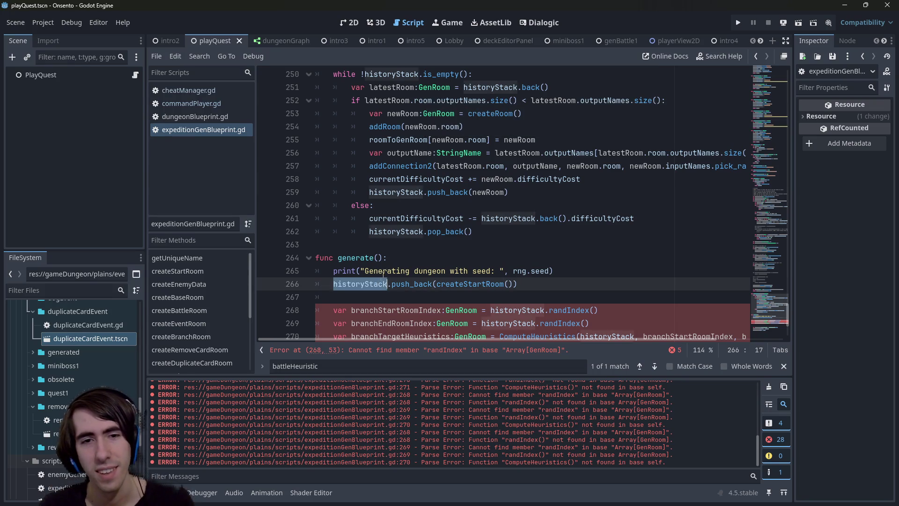
scroll(407, 254, down, 3)
scroll(449, 221, up, 2)
scroll(445, 223, down, 2)
scroll(434, 226, up, 3)
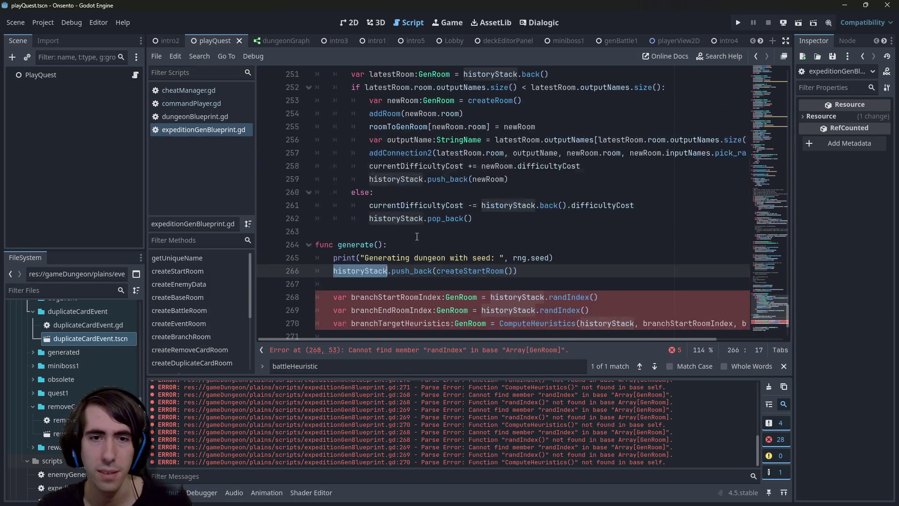
click(773, 68)
scroll(772, 68, down, 12)
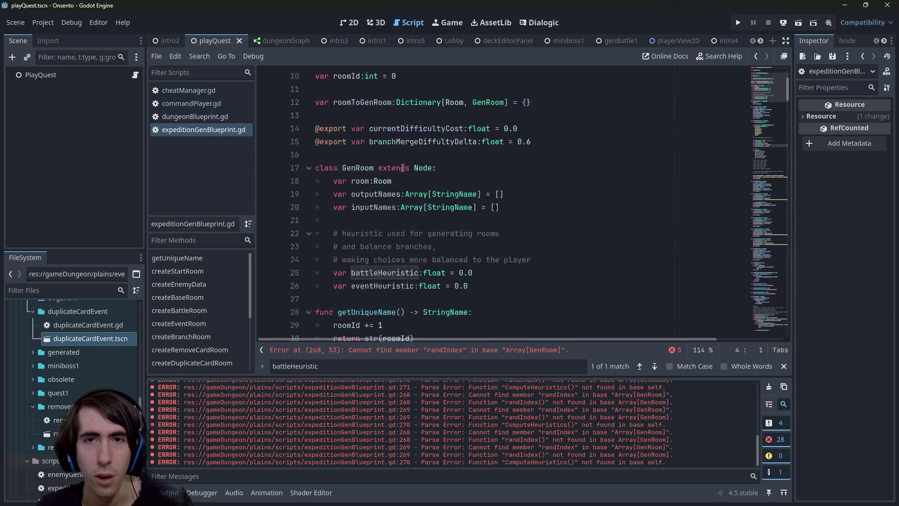
drag(774, 65, 749, 329)
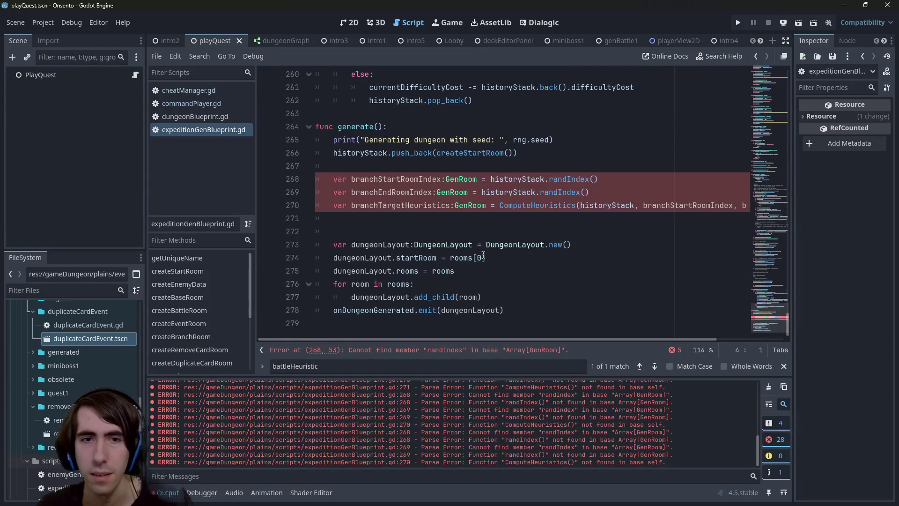
key(alt+Left)
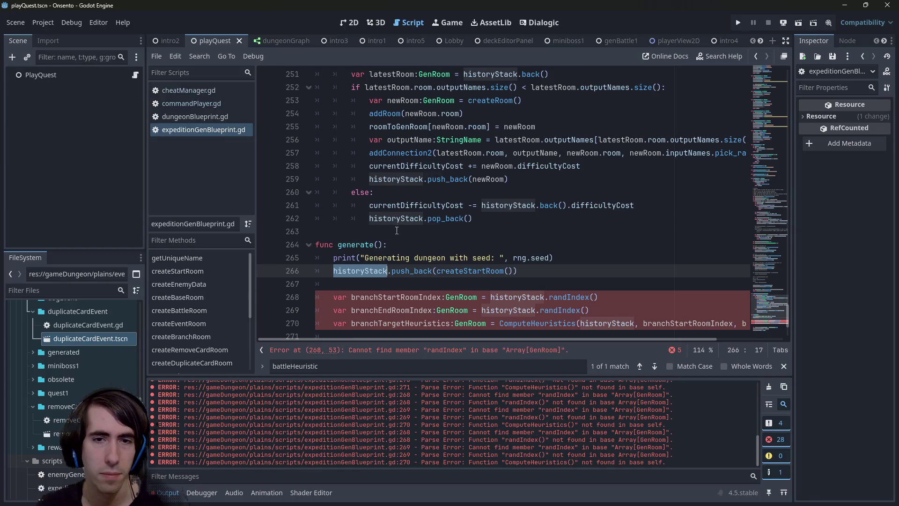
drag(522, 270, 333, 271)
key(ctrl+c)
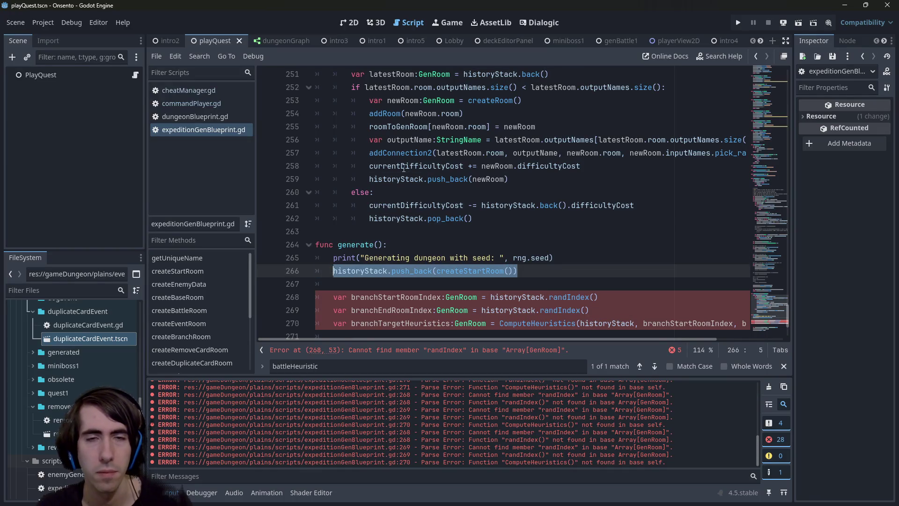
scroll(407, 178, up, 3)
click(498, 168)
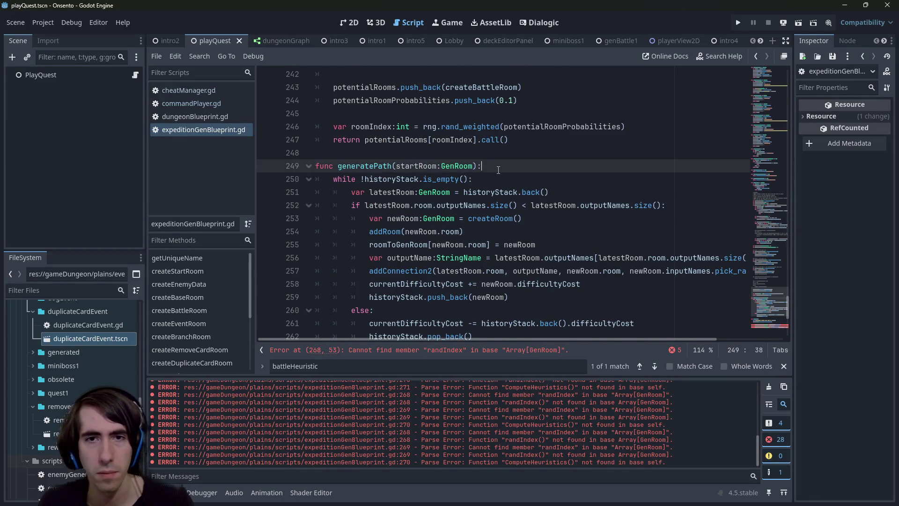
Add 'historyStack.push_back(startRoom)' as the first line of generatePath.
key(Return)
key(ctrl+v)
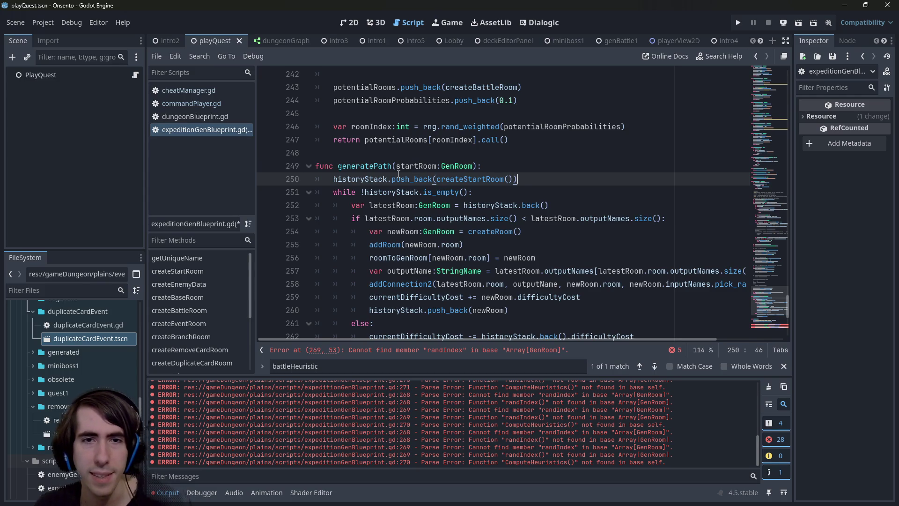
double_click(434, 170)
key(ctrl+c)
drag(436, 179, 513, 179)
key(ctrl+v)
Select the historyStack.push_back(createStartRoom()) line in generate().
scroll(491, 182, down, 3)
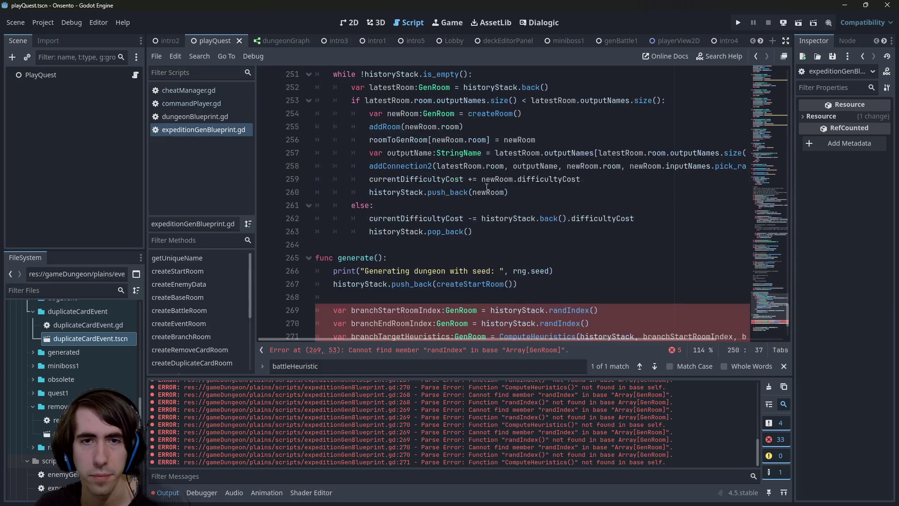
click(527, 283)
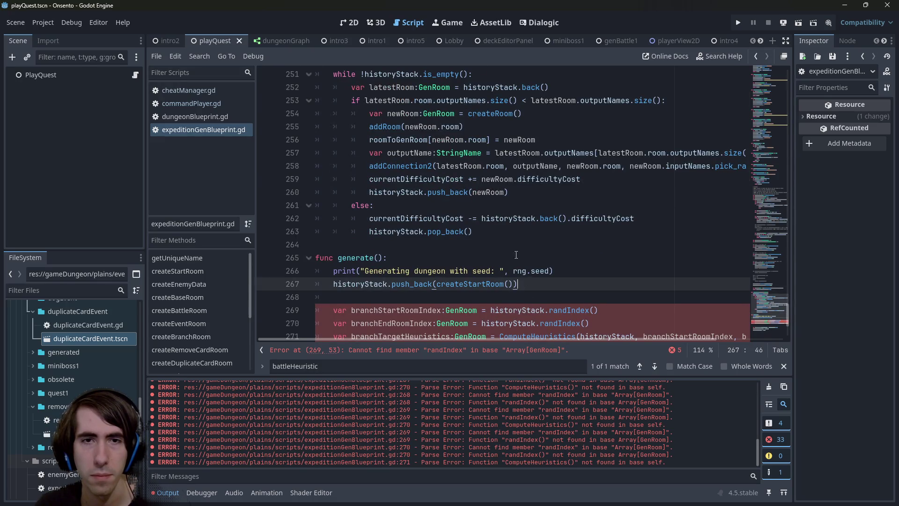
scroll(521, 268, up, 4)
scroll(507, 228, down, 2)
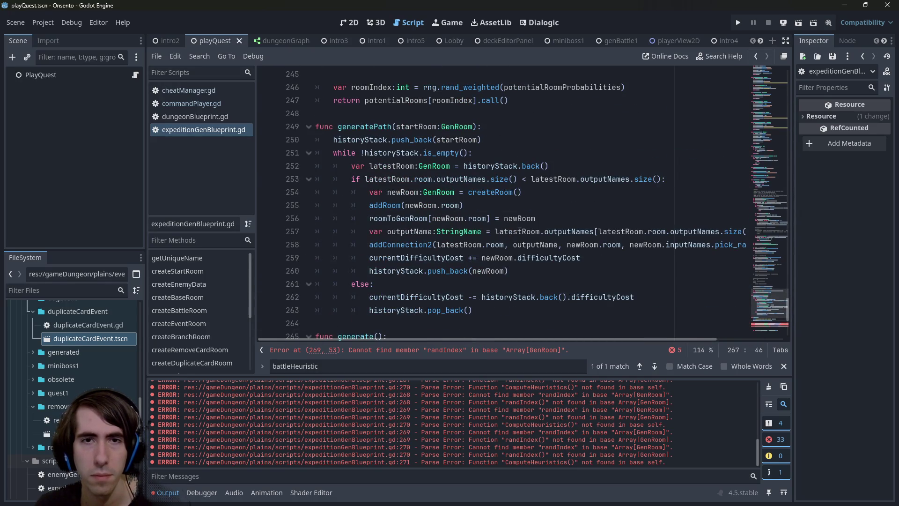
mouse_move(520, 224)
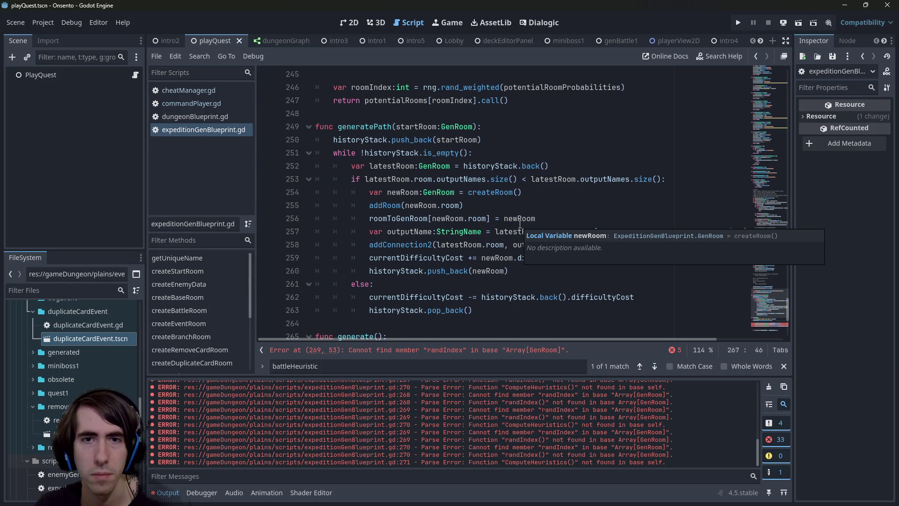
scroll(519, 224, down, 3)
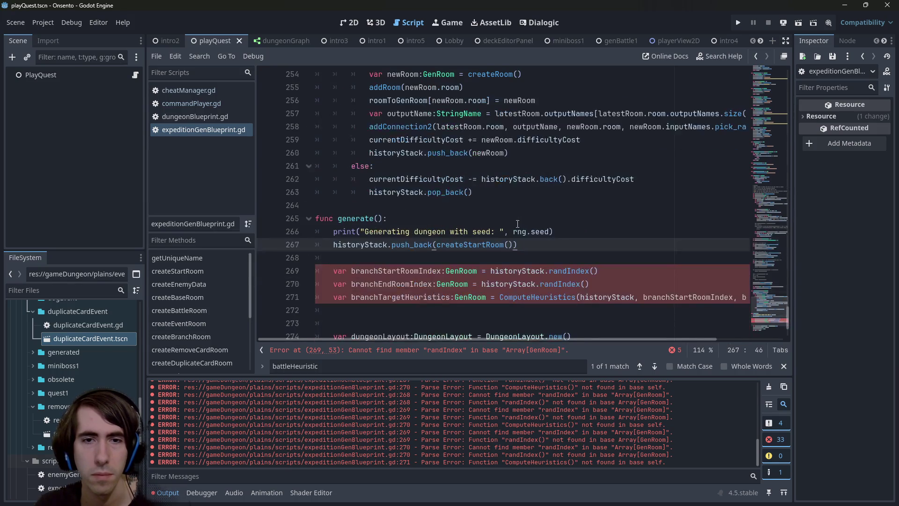
click(513, 247)
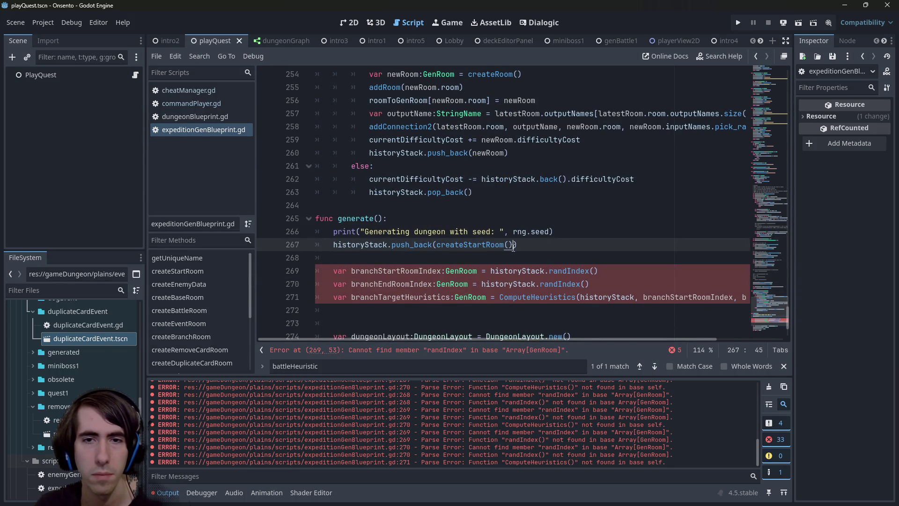
scroll(510, 247, down, 1)
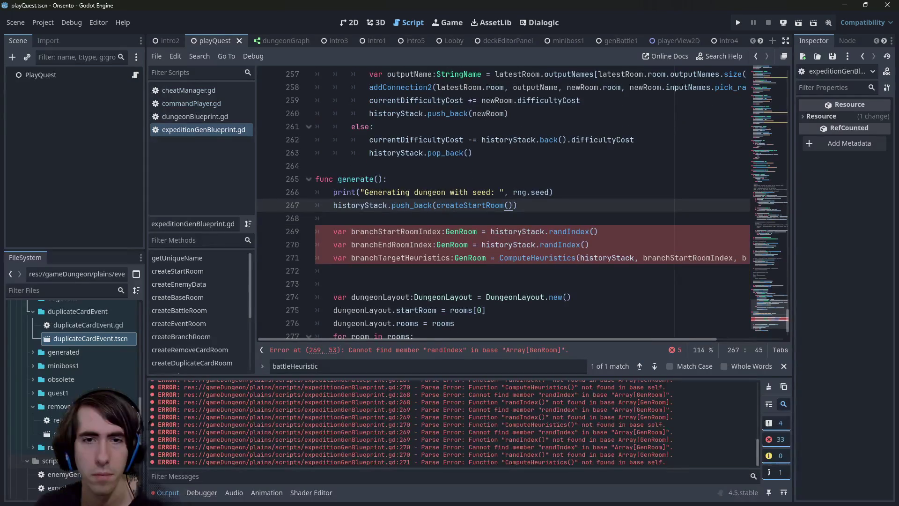
mouse_move(523, 203)
mouse_down()
mouse_move(318, 204)
mouse_move(333, 204)
mouse_up()
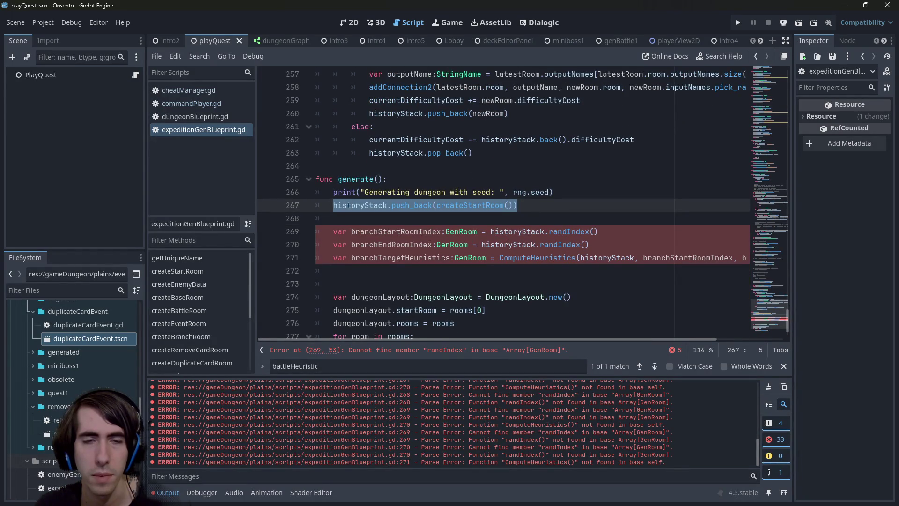
Add 'var startRoom:GenRoom = createStartRoom()' above the historyStack push_back and save the script.
click(414, 205)
click(575, 192)
key(Return)
text(var startRoom =)
key(Down)
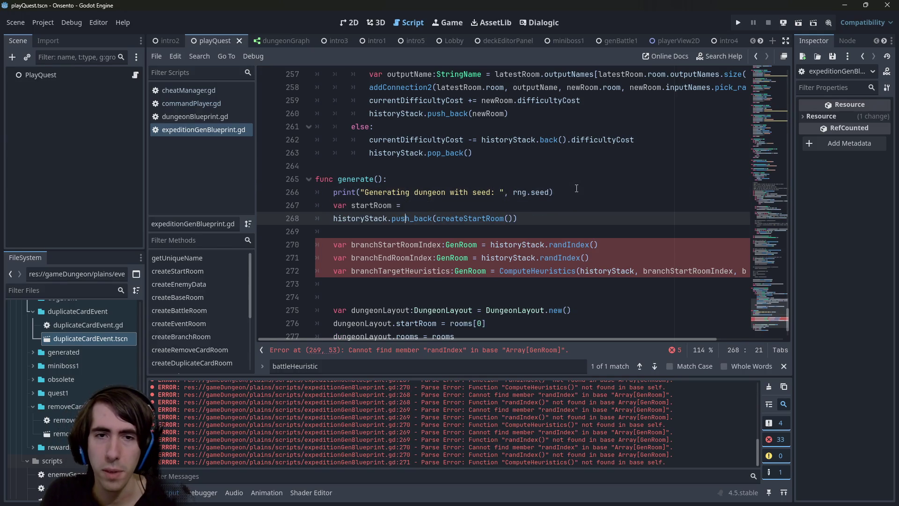
key(ctrl+Right)
key(shift+End)
key(ctrl+c)
key(Up)
key(ctrl+v)
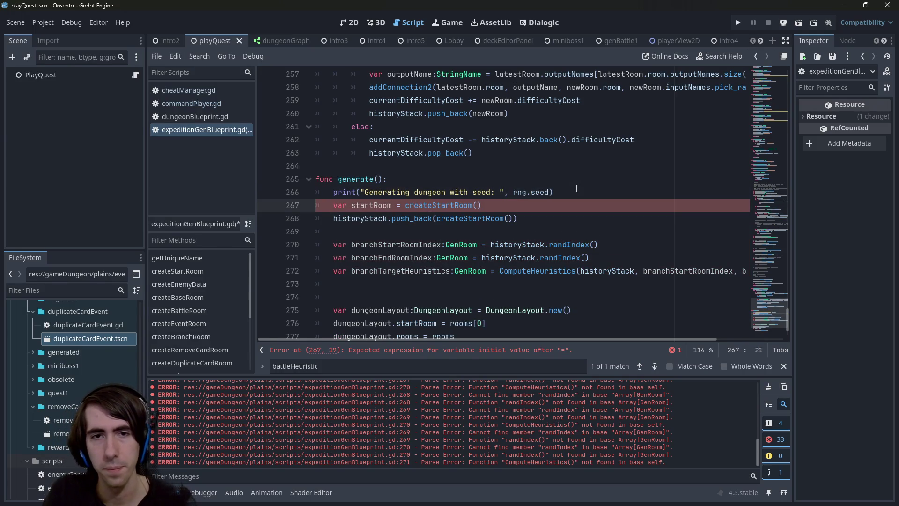
key(Left)
key(Left)
key(Left)
text(:GenRoom)
key(ctrl+s)
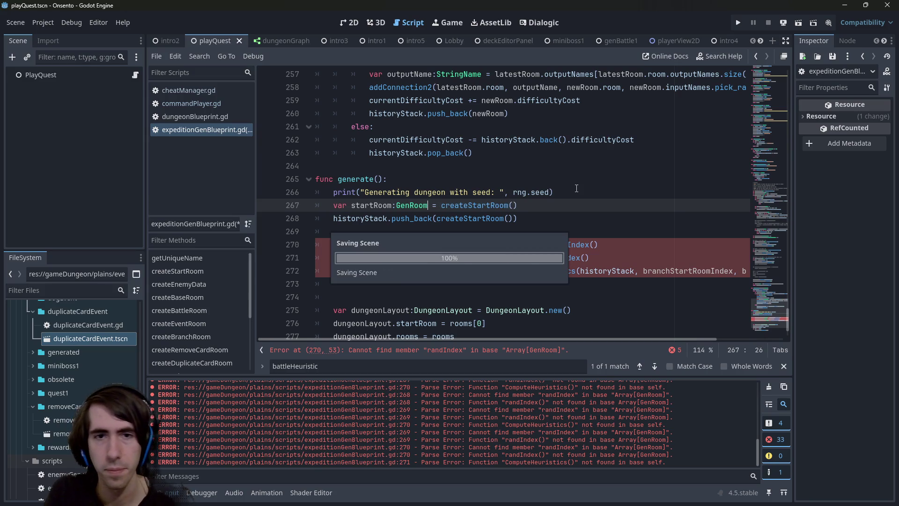
Duplicate the startRoom declaration line with Ctrl+Shift+D.
key(End)
key(ctrl+shift+Left)
key(ctrl+shift+Left)
key(ctrl+shift+Left)
key(Right)
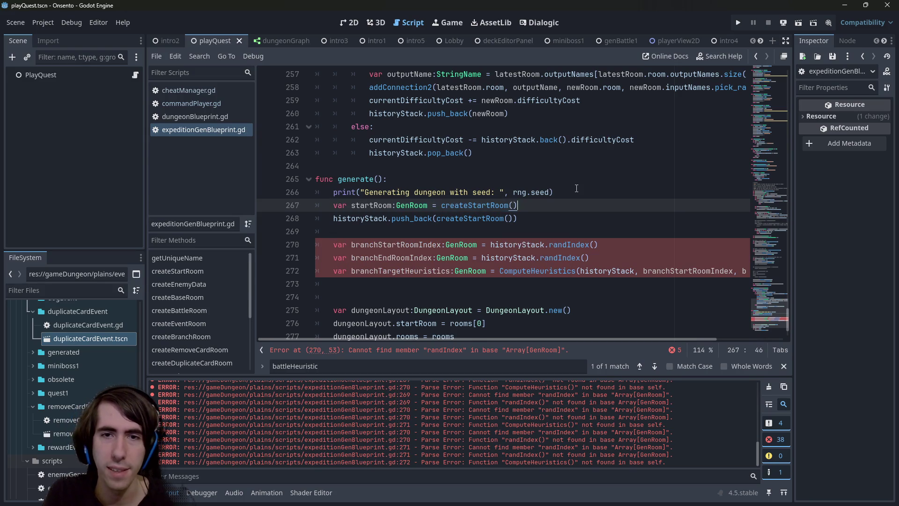
key(ctrl+shift+d)
scroll(388, 241, up, 3)
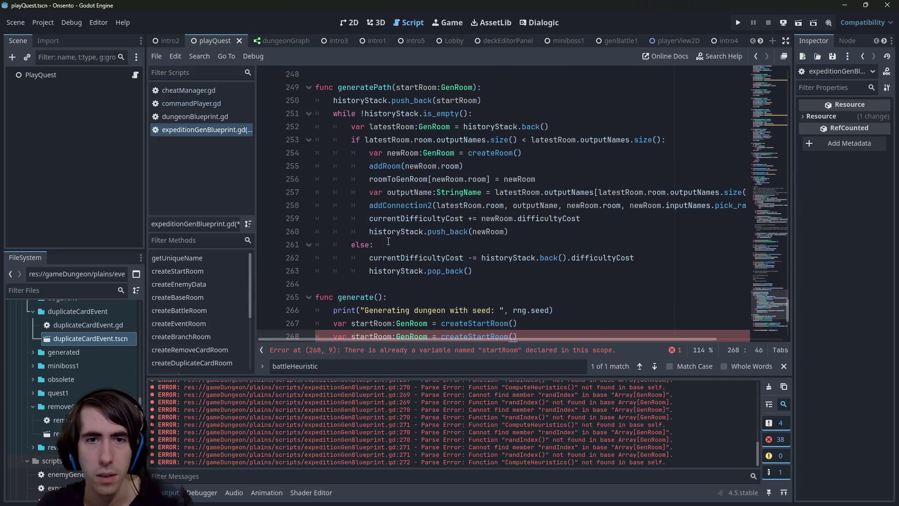
scroll(388, 241, up, 5)
scroll(406, 224, down, 9)
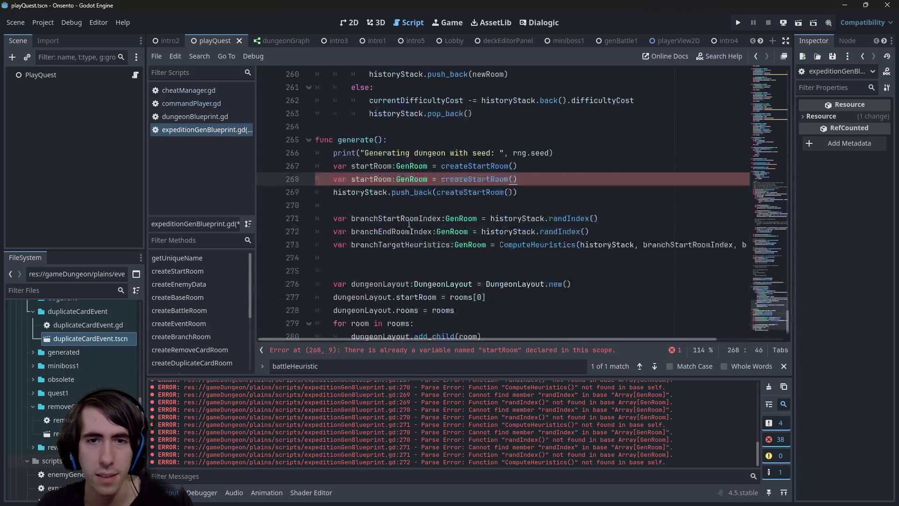
Change the duplicate to declare exitRoom calling createExitRoom(), and save.
double_click(470, 179)
key(BackSpace)
text(End)
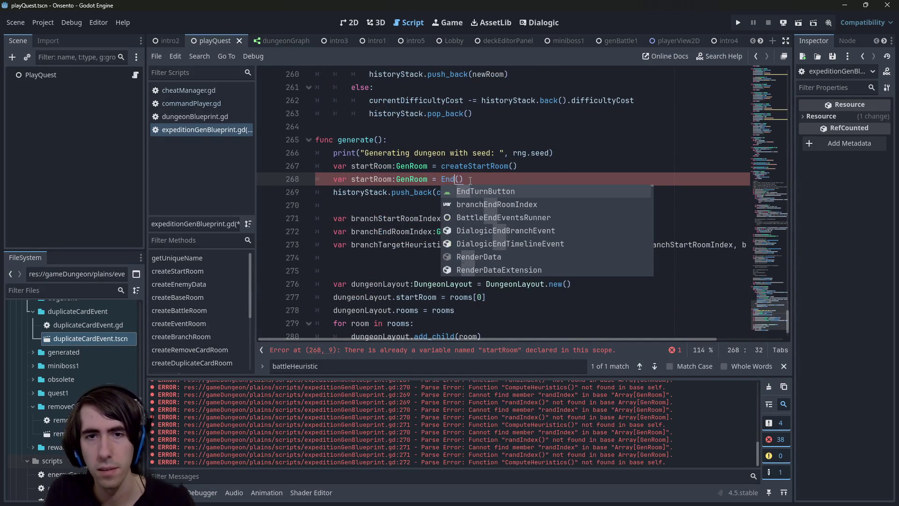
text(Room)
key(ctrl+Left)
text(create)
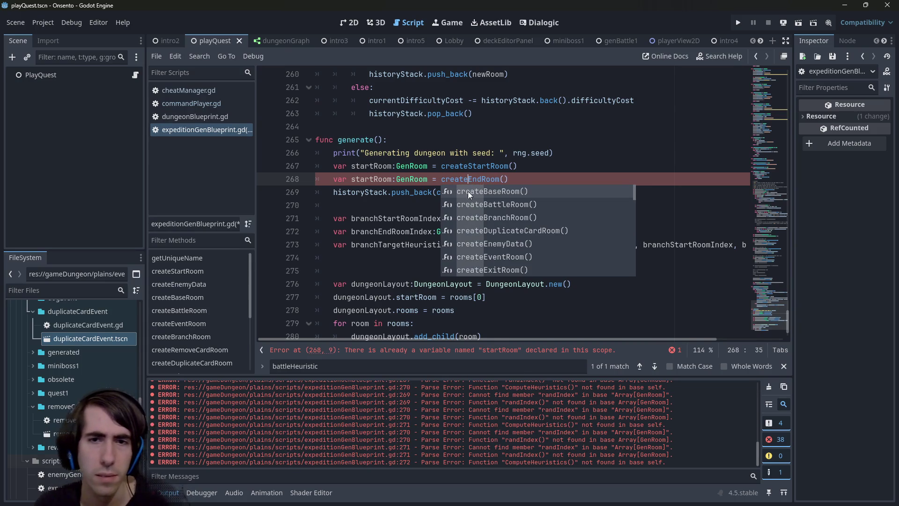
click(503, 270)
click(586, 179)
key(BackSpace)
key(BackSpace)
key(BackSpace)
key(ctrl+s)
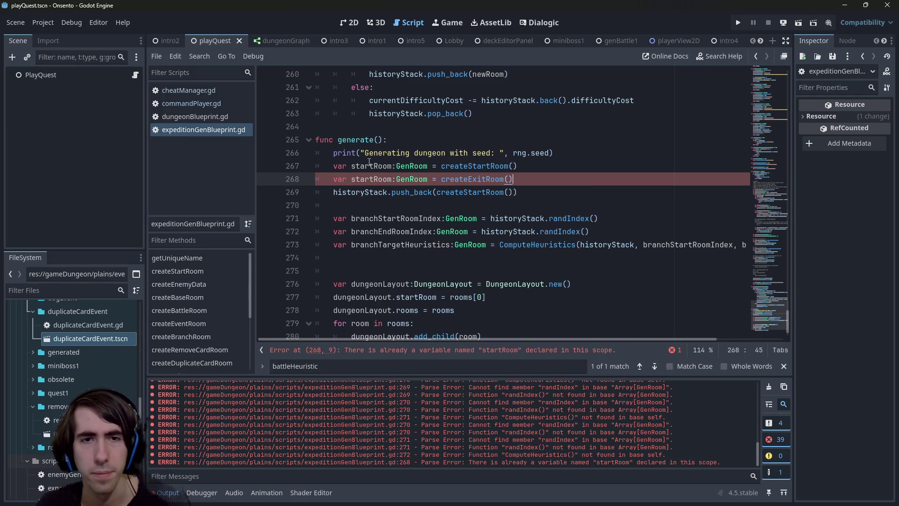
double_click(371, 178)
text(exitRo)
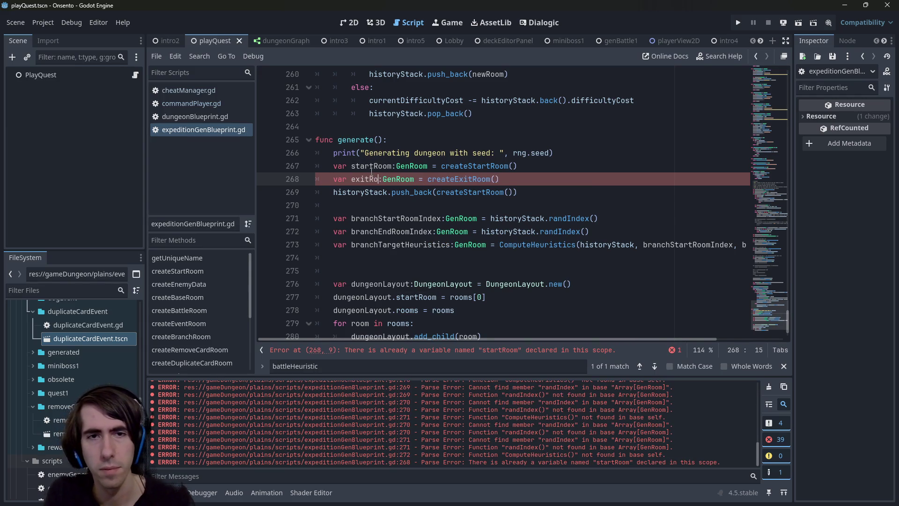
text(om)
double_click(360, 179)
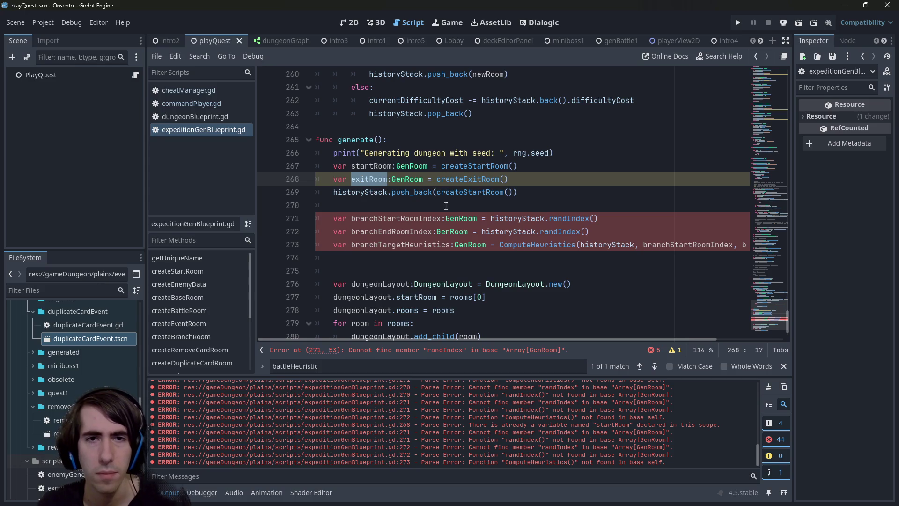
Comment out the exitRoom member declaration on line 6.
scroll(511, 249, up, 1)
scroll(412, 226, down, 3)
scroll(414, 230, up, 3)
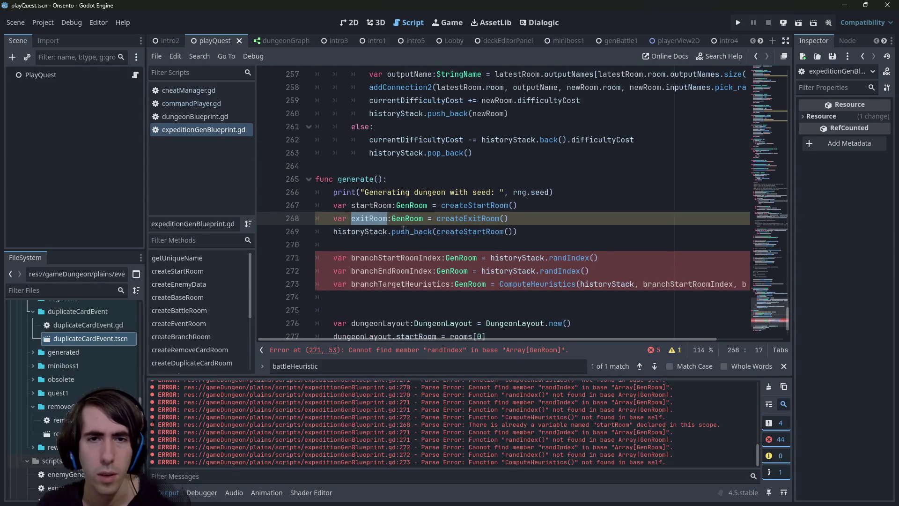
drag(773, 310, 749, 70)
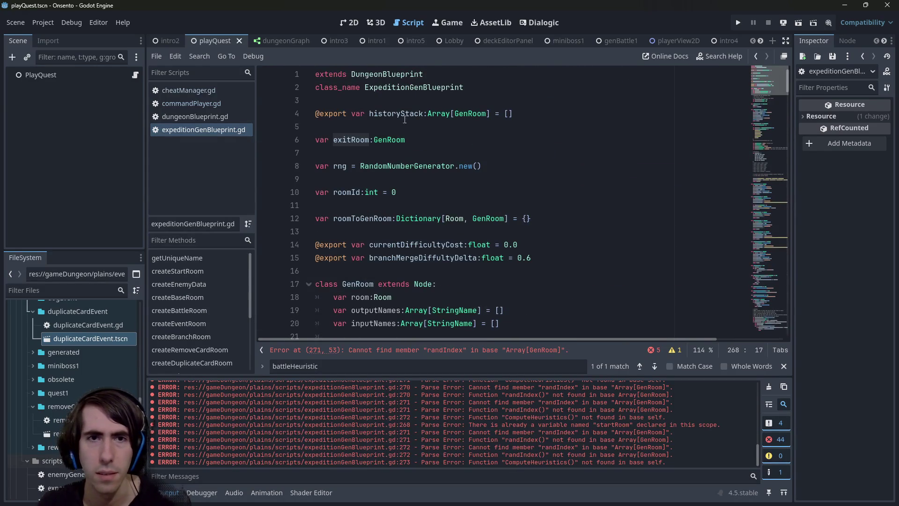
drag(412, 139, 238, 139)
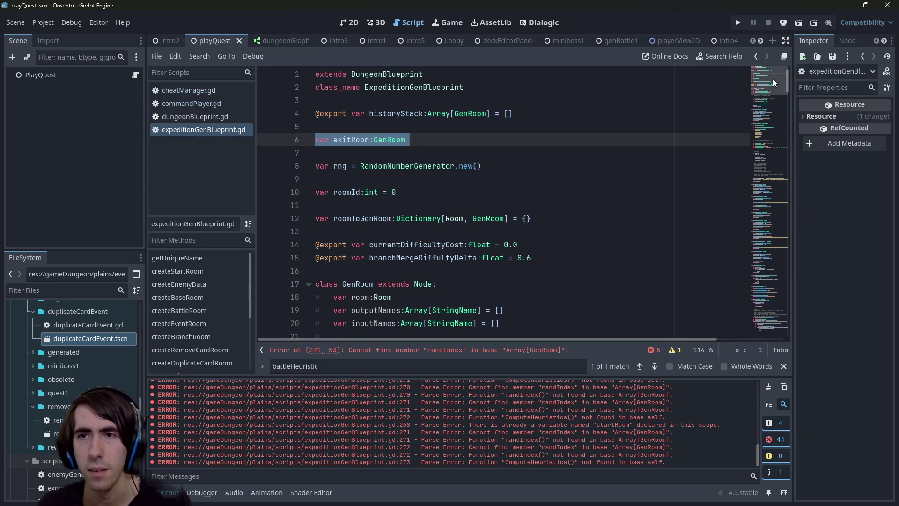
mouse_move(763, 81)
mouse_down()
mouse_move(752, 99)
mouse_move(746, 75)
mouse_up()
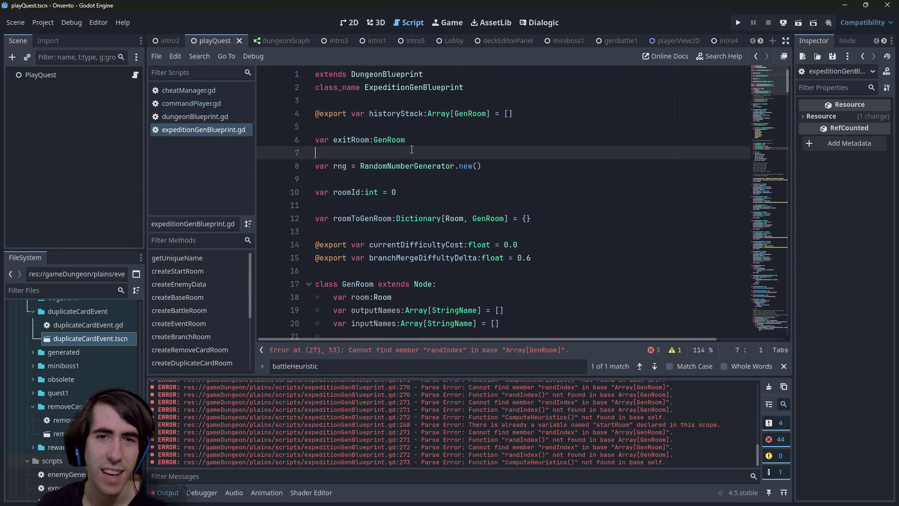
key(BackSpace)
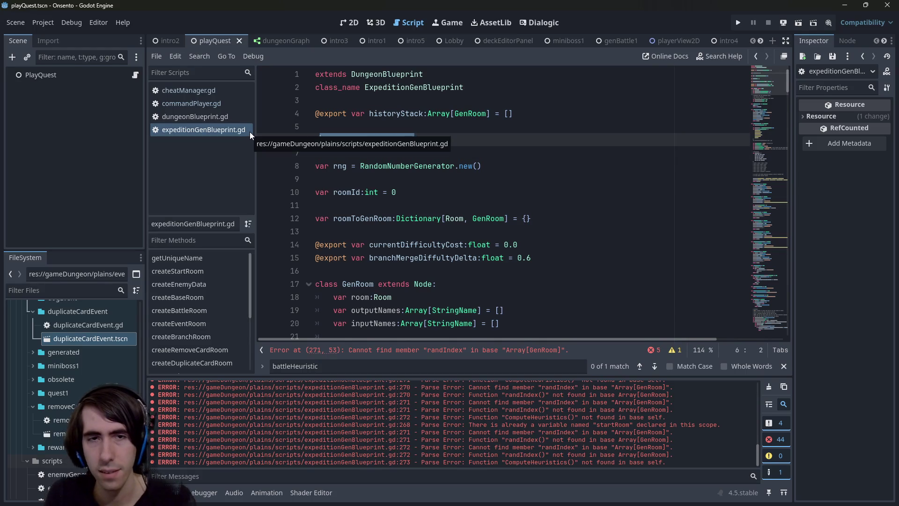
Comment out the exit-room check on lines 170–171 in createRoom with Ctrl+K.
scroll(392, 182, down, 4)
scroll(392, 181, down, 13)
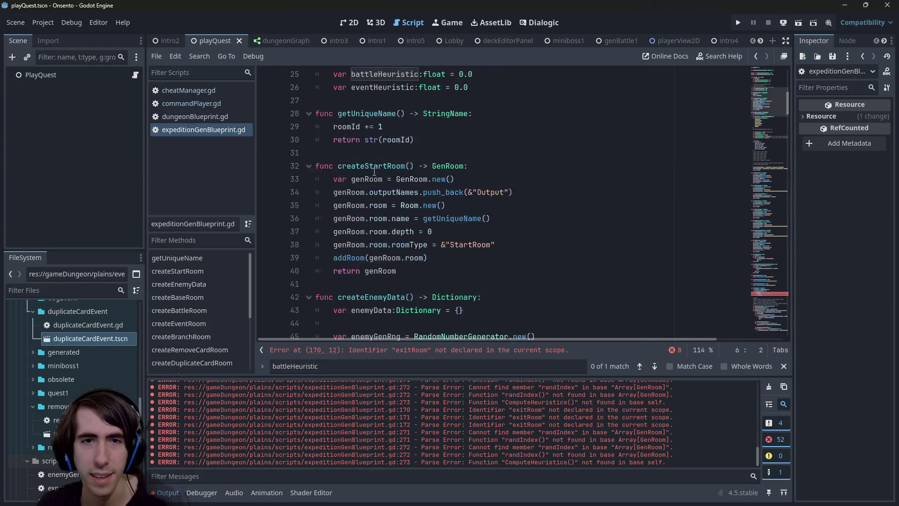
scroll(361, 167, down, 10)
click(352, 152)
scroll(352, 152, down, 6)
scroll(349, 145, up, 3)
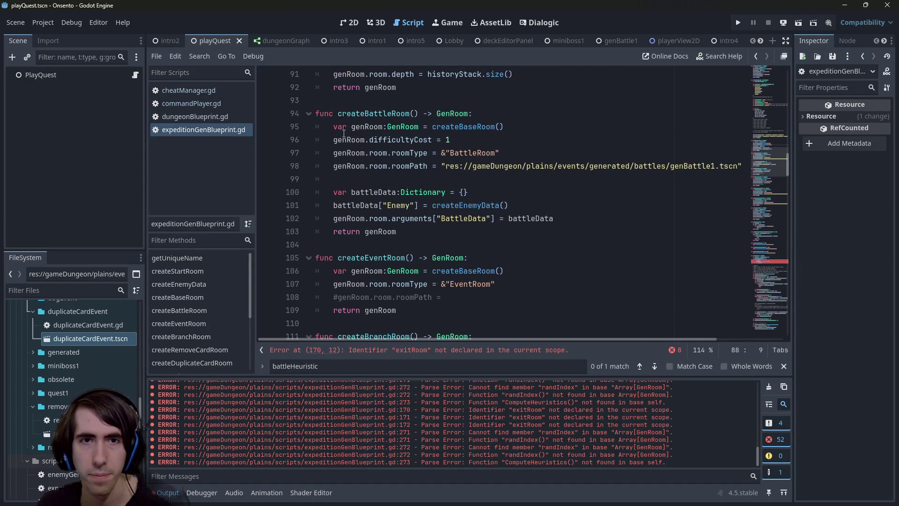
scroll(409, 170, down, 14)
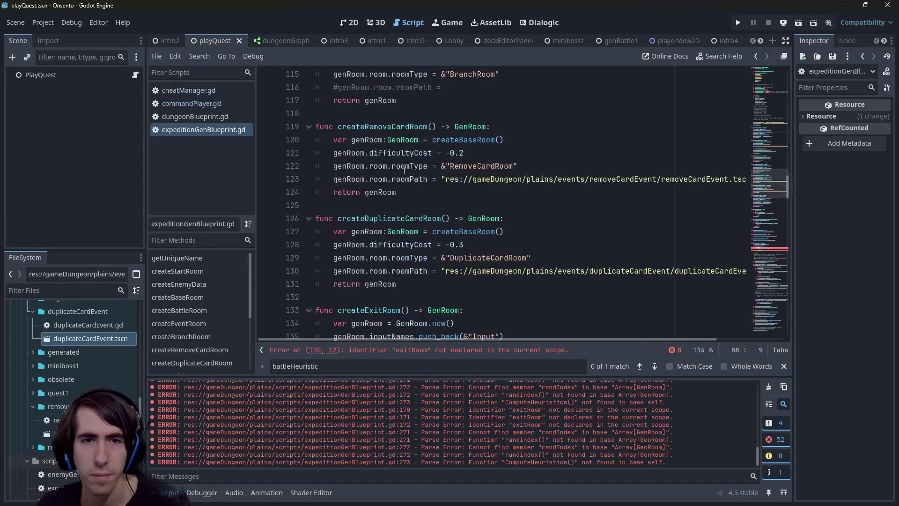
scroll(404, 170, down, 9)
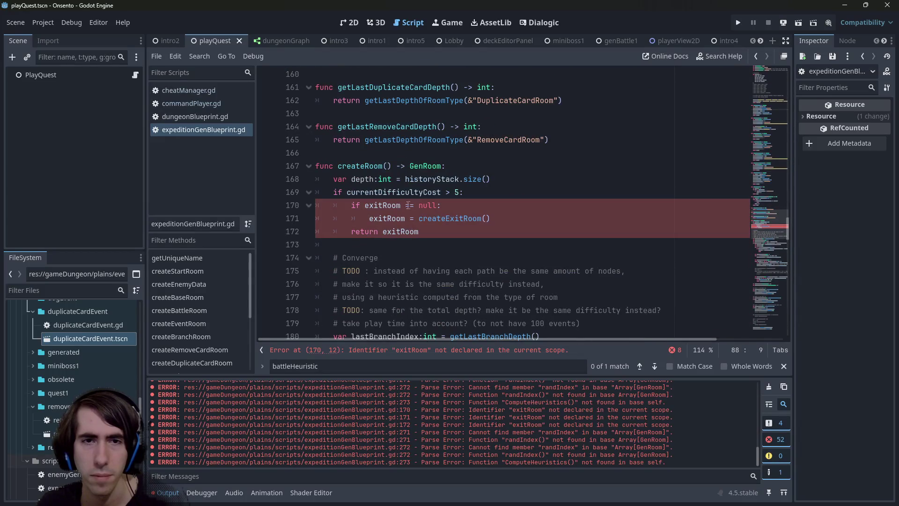
click(439, 220)
drag(514, 220, 307, 202)
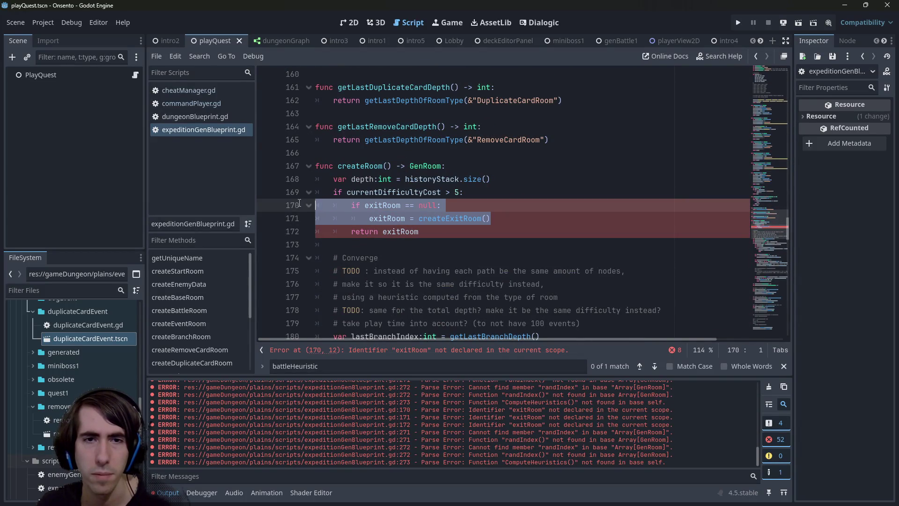
click(470, 248)
drag(490, 218, 293, 209)
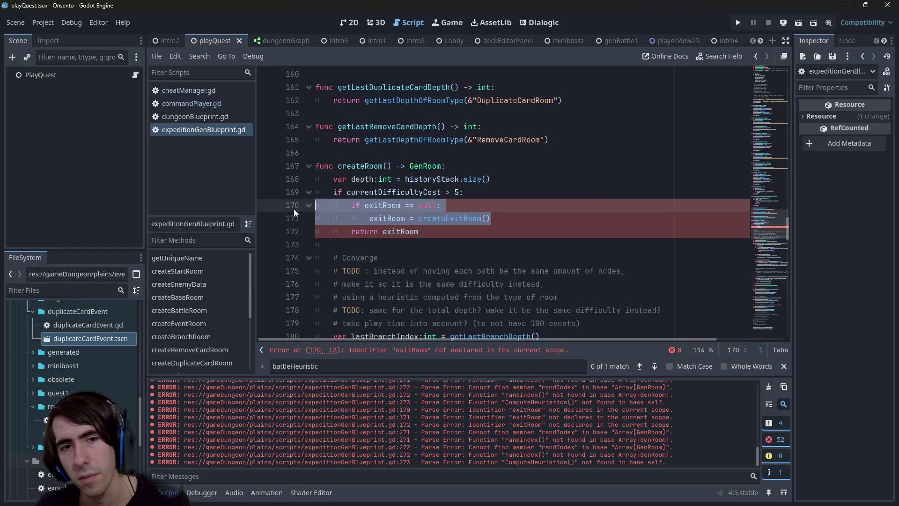
key(ctrl+k)
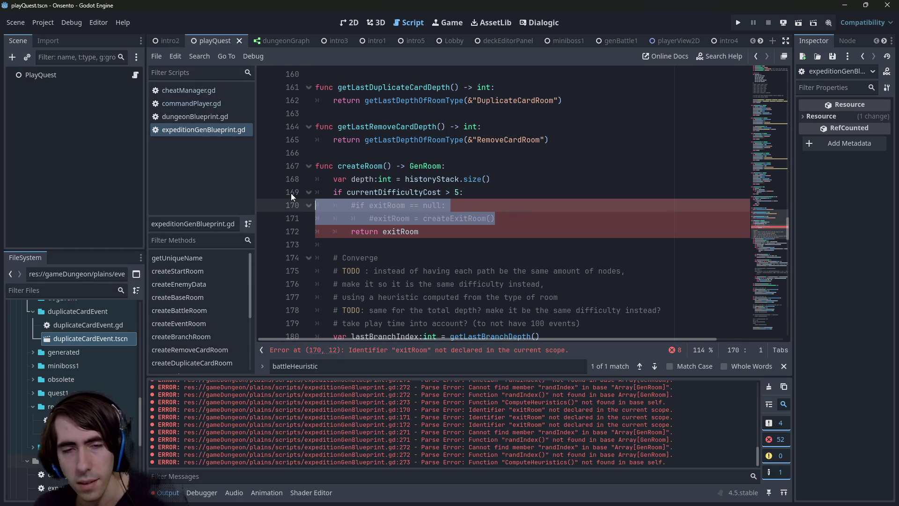
Uncomment the 'var exitRoom:GenRoom' member declaration at the top of the script.
drag(779, 231, 754, 63)
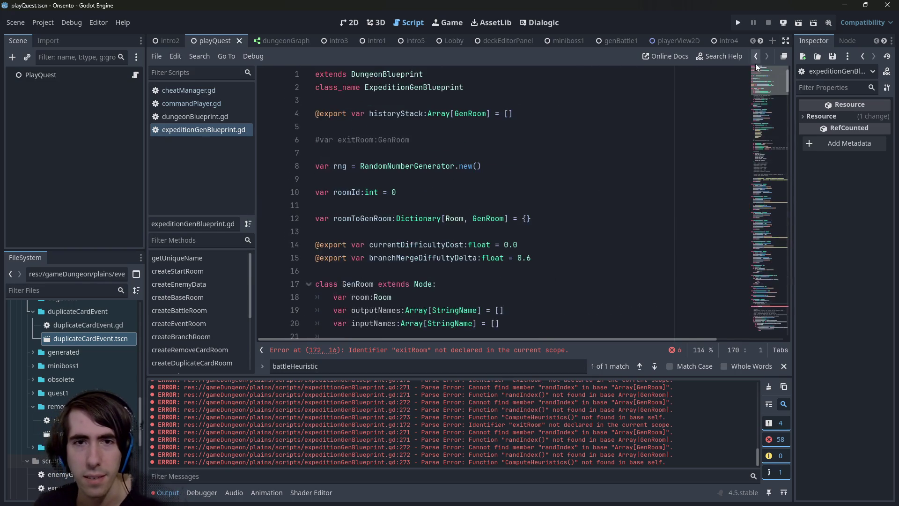
click(453, 136)
key(ctrl+k)
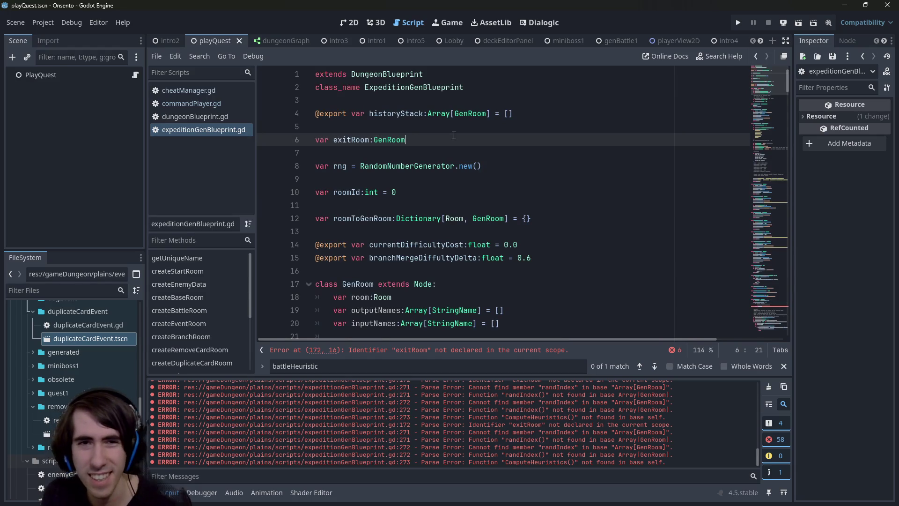
drag(761, 74, 763, 322)
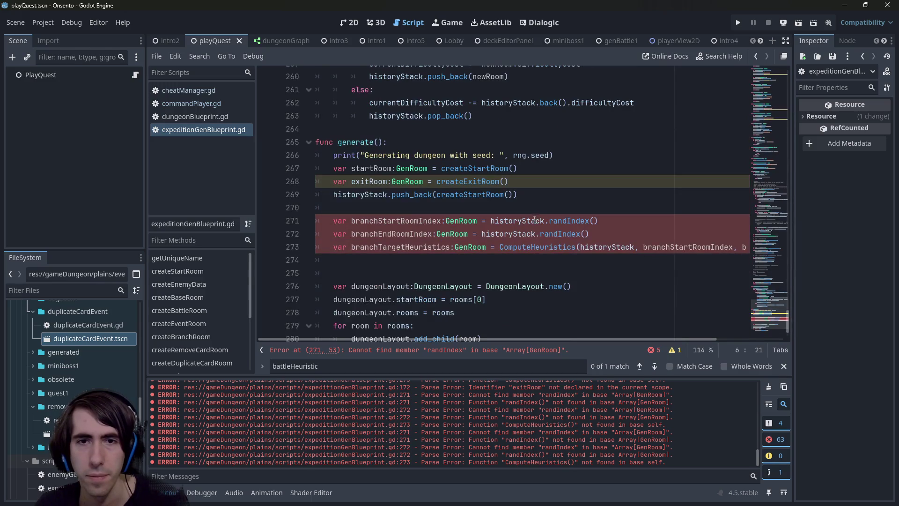
Undo the comment toggles on the exitRoom declaration.
key(ctrl+z)
key(ctrl+z)
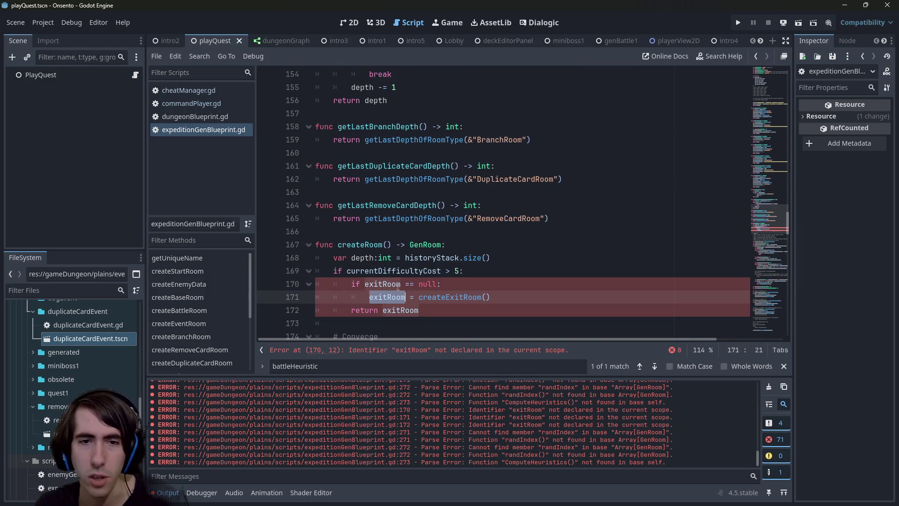
click(474, 248)
key(ctrl+y)
key(ctrl+y)
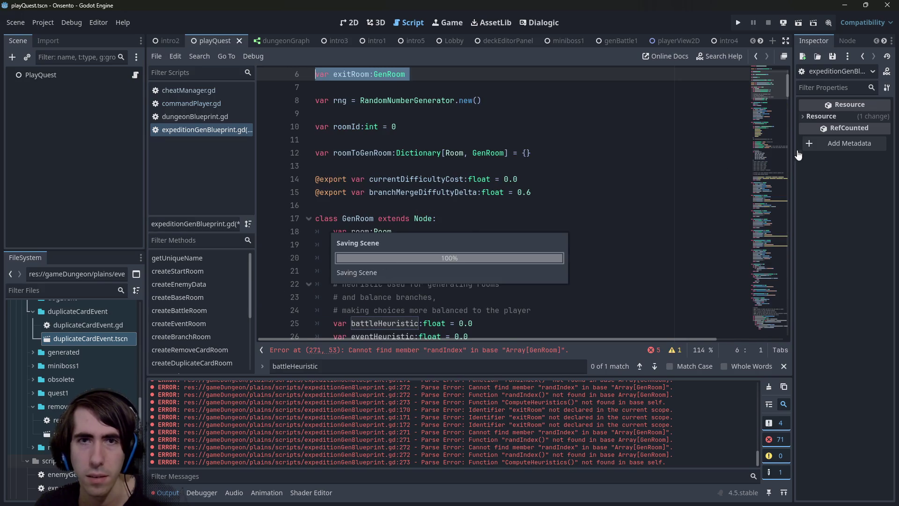
drag(763, 86, 740, 316)
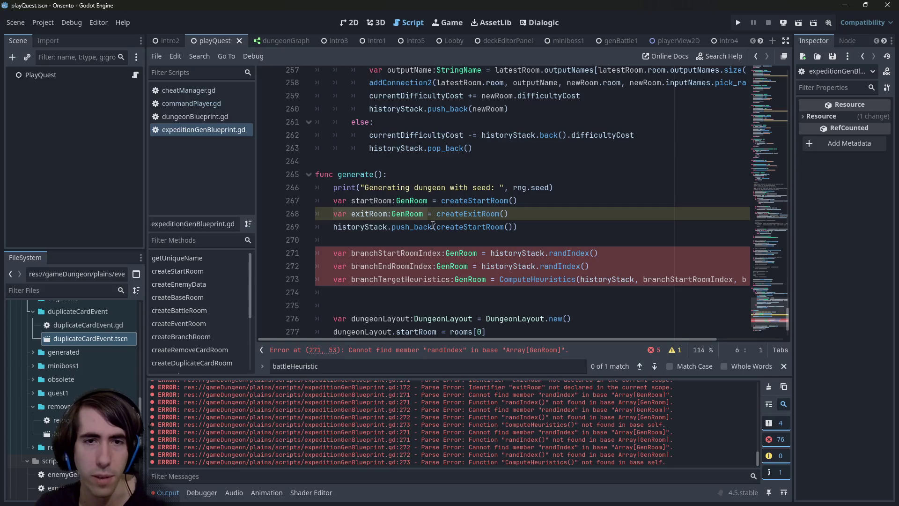
Make generate() assign exitRoom = createExitRoom() to the member, then check startRoom and historyStack usages.
key(ctrl+z)
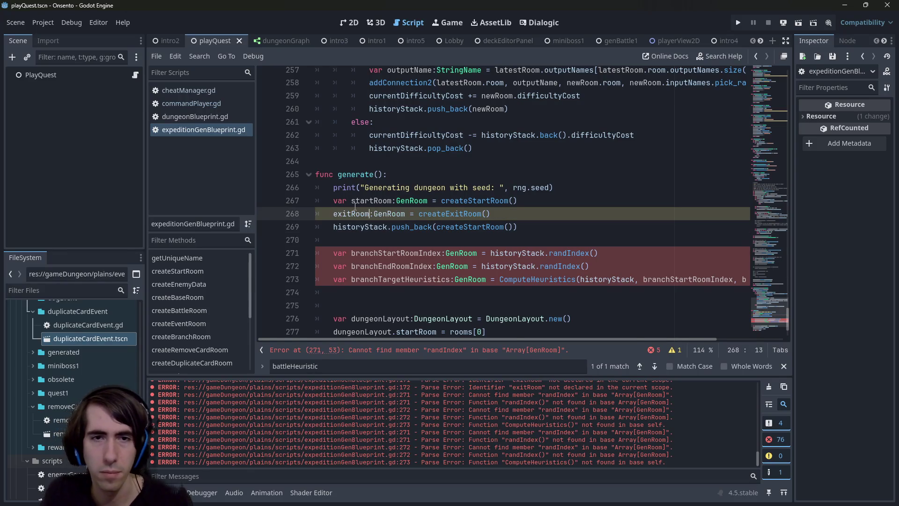
key(BackSpace)
key(BackSpace)
key(BackSpace)
scroll(366, 208, down, 1)
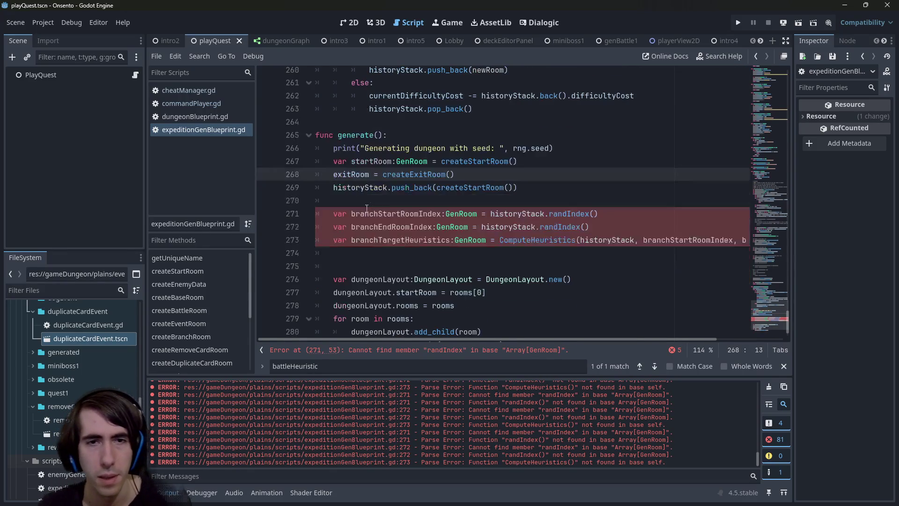
double_click(379, 164)
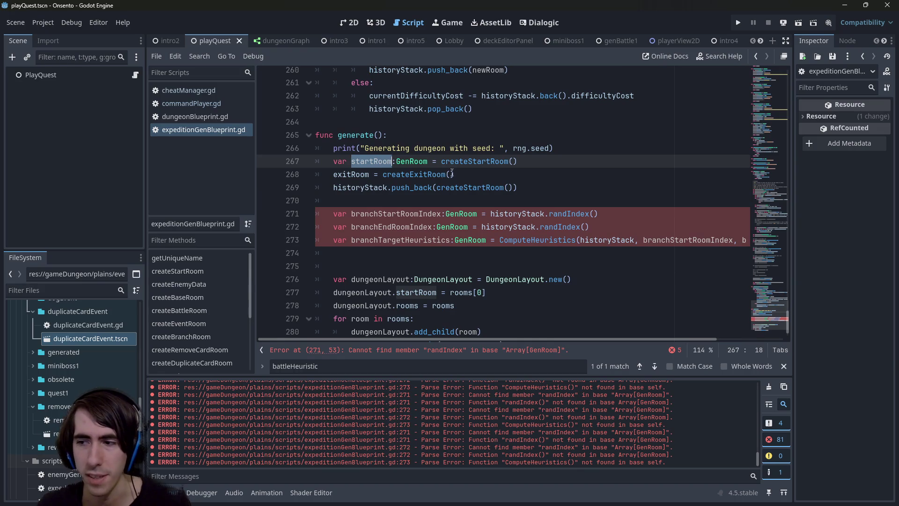
double_click(374, 188)
double_click(411, 188)
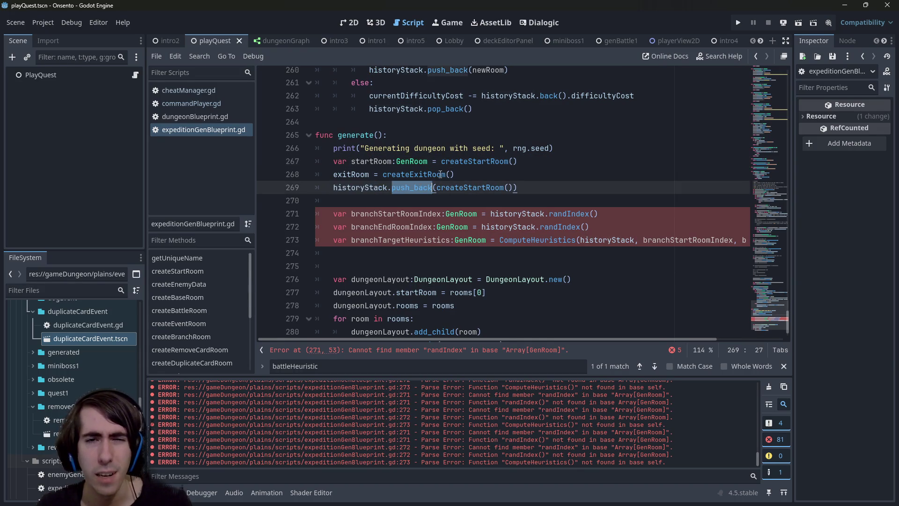
scroll(482, 228, up, 2)
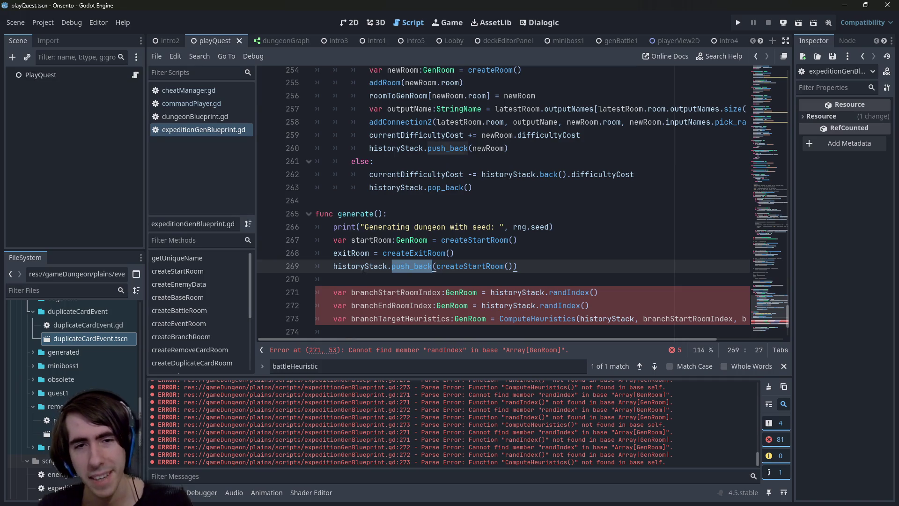
double_click(364, 266)
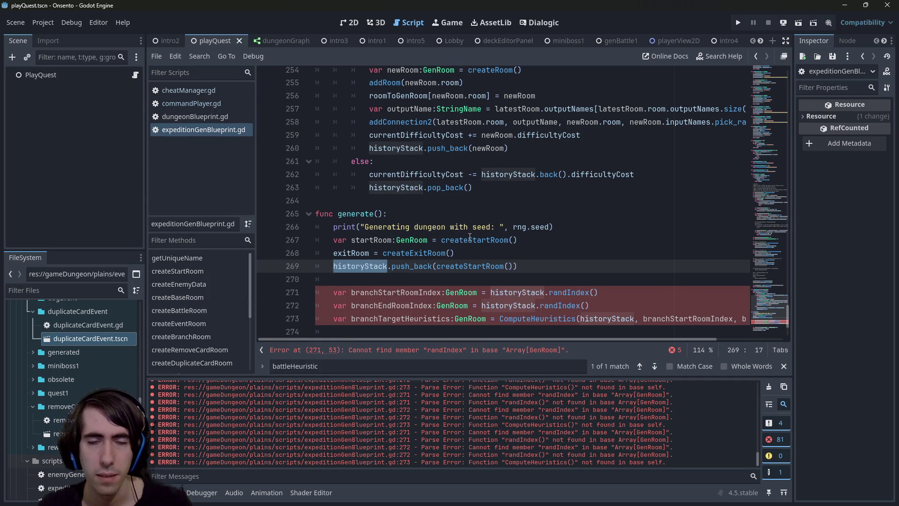
scroll(470, 236, up, 2)
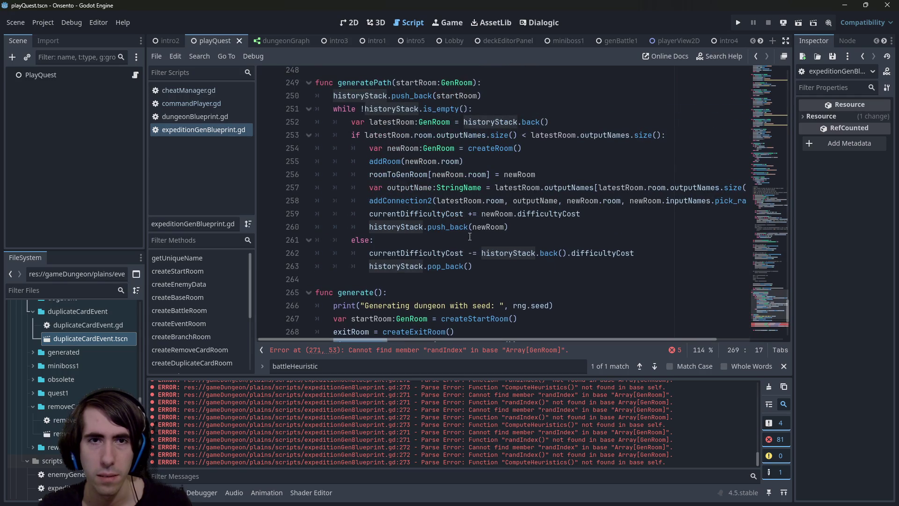
scroll(470, 236, down, 1)
click(469, 236)
scroll(470, 237, up, 1)
scroll(472, 237, down, 1)
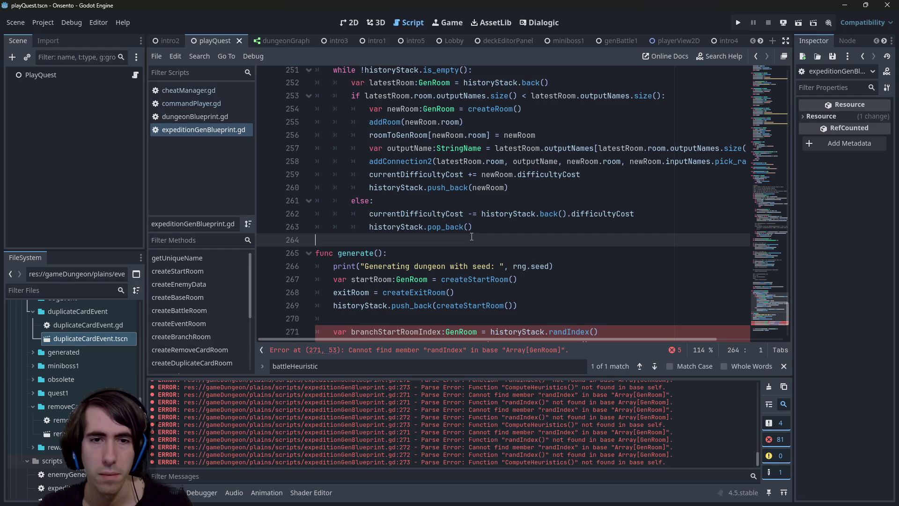
click(465, 280)
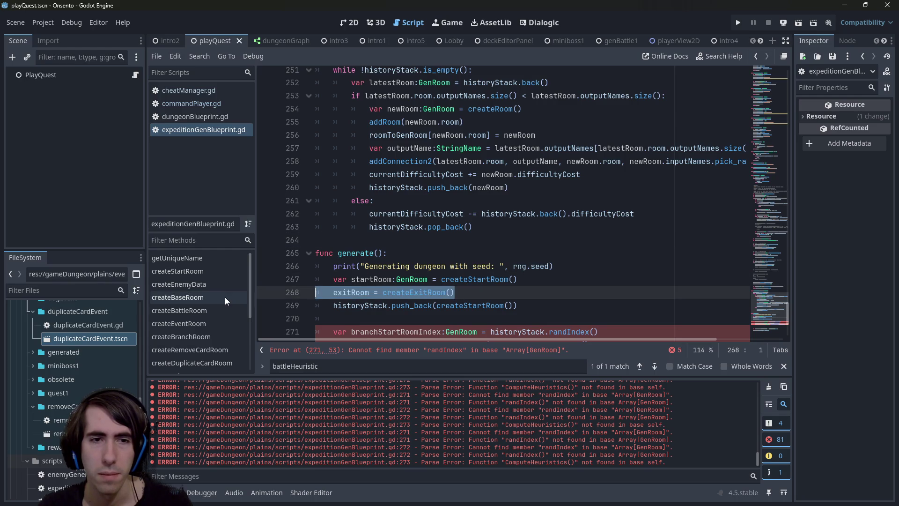
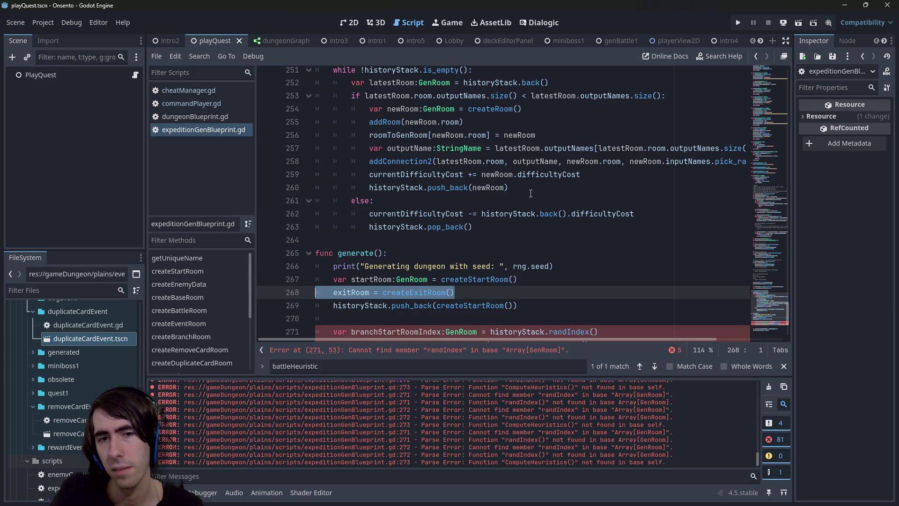
Delete the exitRoom line and add a generatePath(startRoom) call below the startRoom declaration.
key(BackSpace)
key(BackSpace)
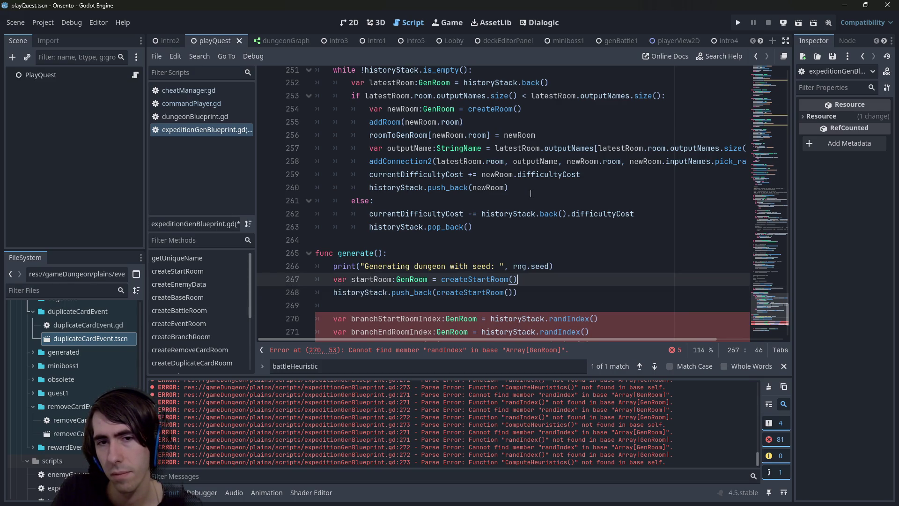
scroll(527, 192, up, 1)
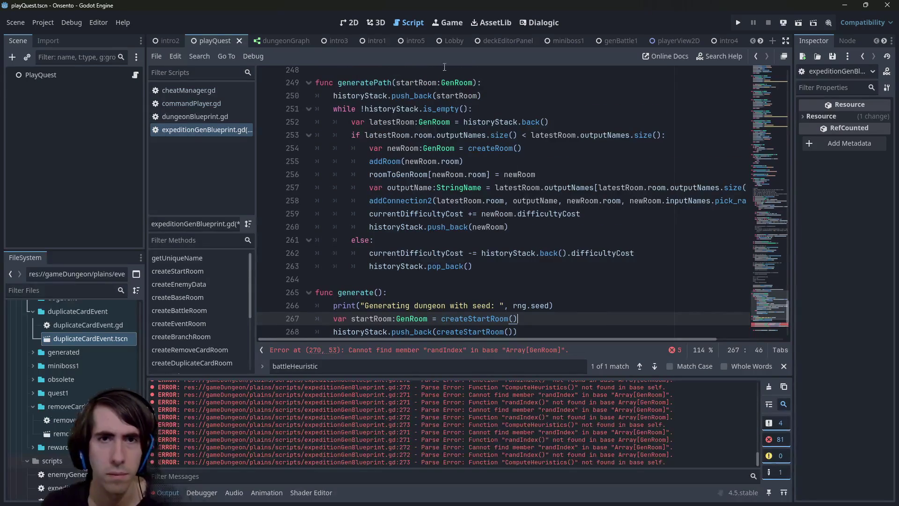
scroll(536, 280, down, 1)
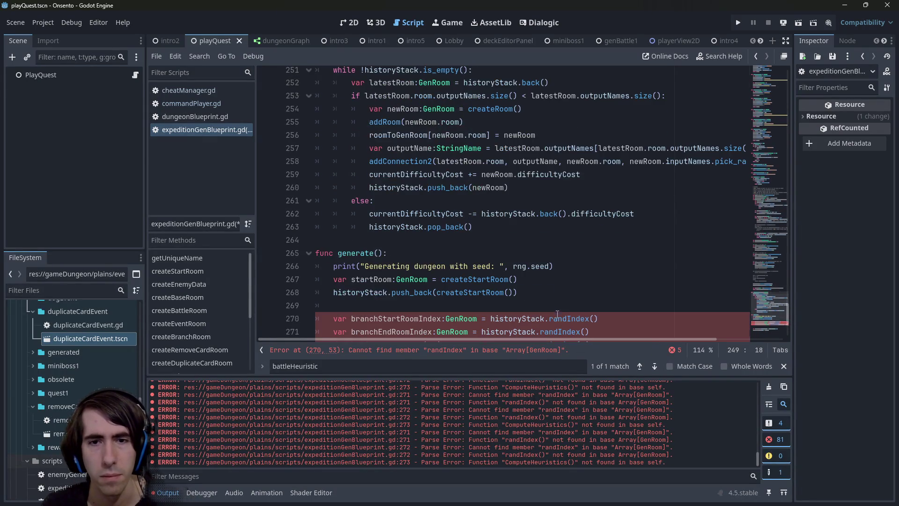
key(Return)
text(generatePath(start)
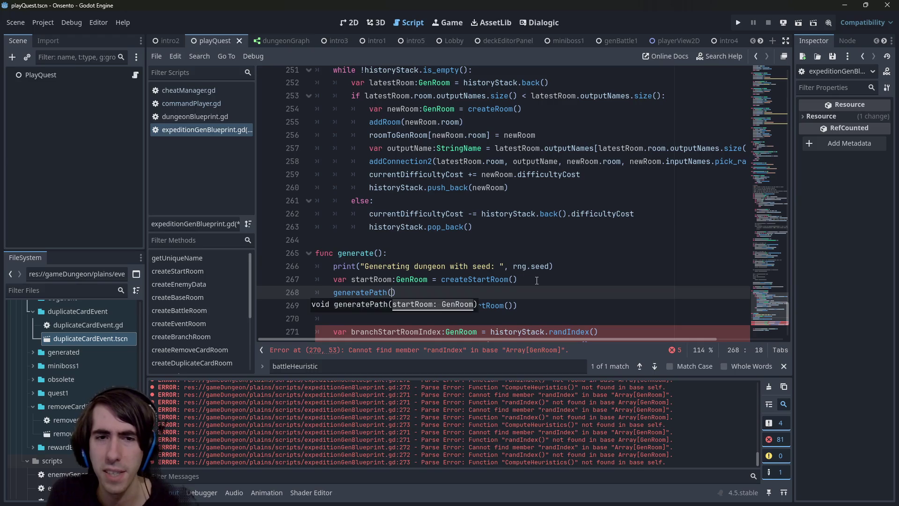
text(Room)
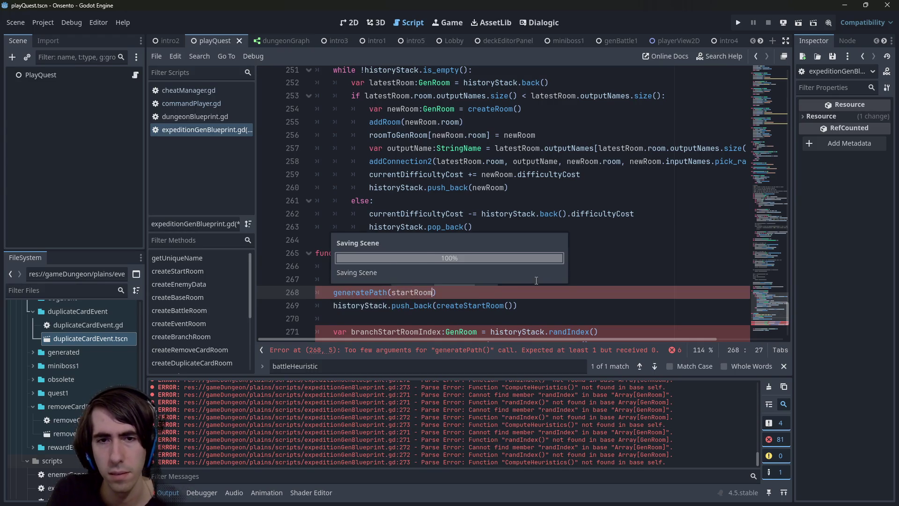
Remove the old historyStack.push_back(createStartRoom()) line, tidy the call, and save.
drag(518, 305, 315, 305)
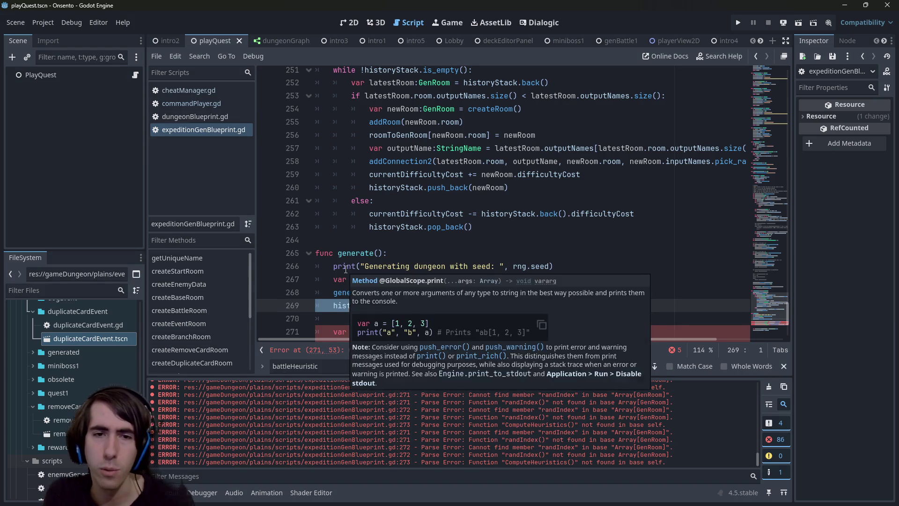
key(ctrl+x)
key(BackSpace)
key(Left)
text(,)
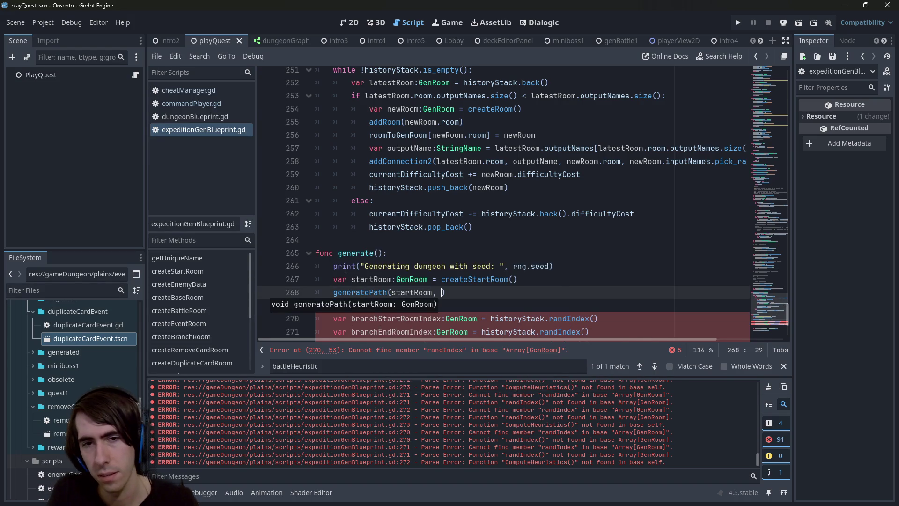
key(BackSpace)
key(BackSpace)
key(ctrl+s)
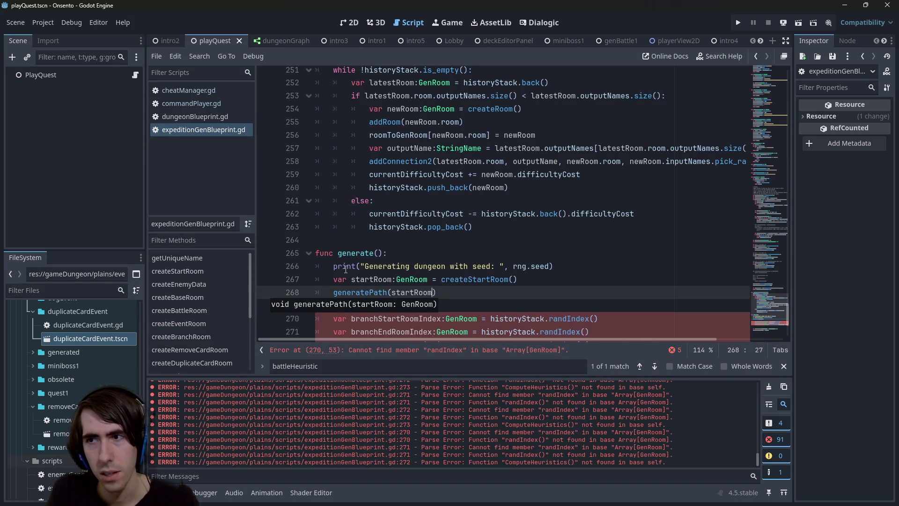
key(Up)
key(Up)
key(Up)
scroll(432, 187, up, 3)
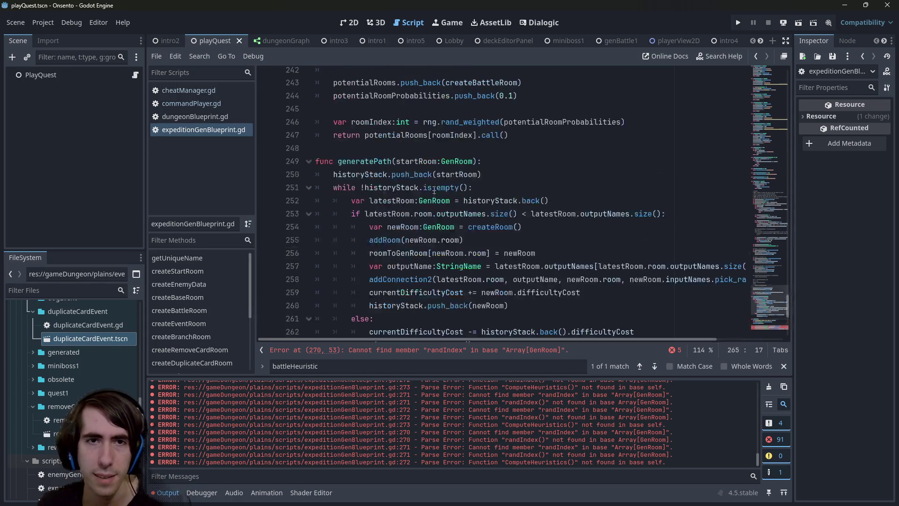
Declare class Heuristics with float fields targetBattleScore and targetEventScore defaulting to 0.0.
click(406, 148)
key(Return)
key(Return)
key(Up)
text(class H)
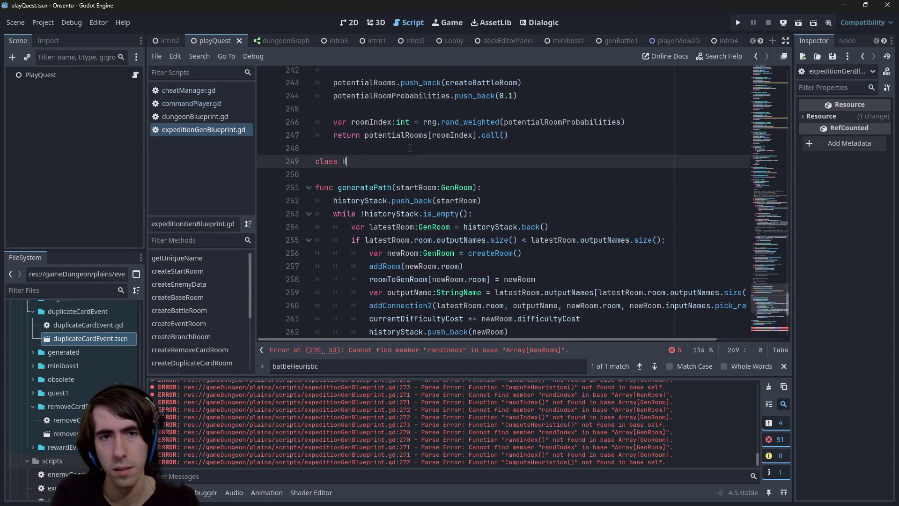
text(euristics:)
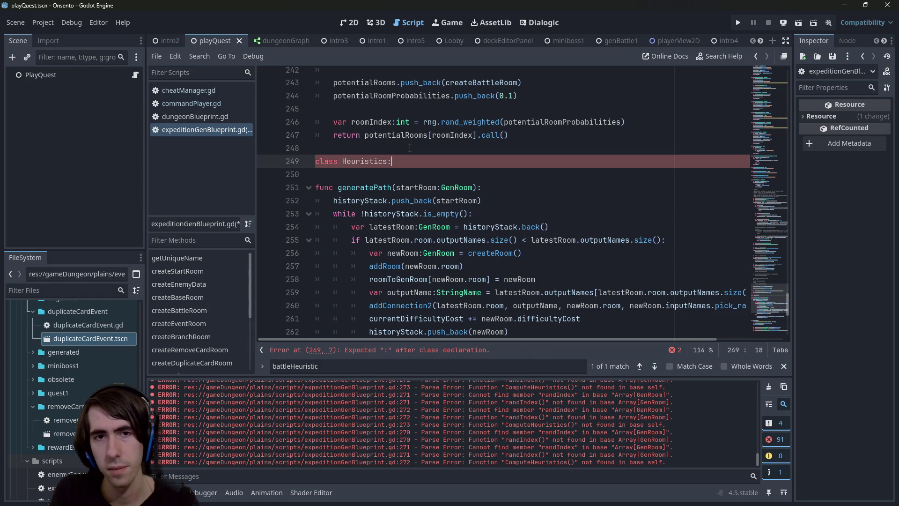
key(Return)
text(v)
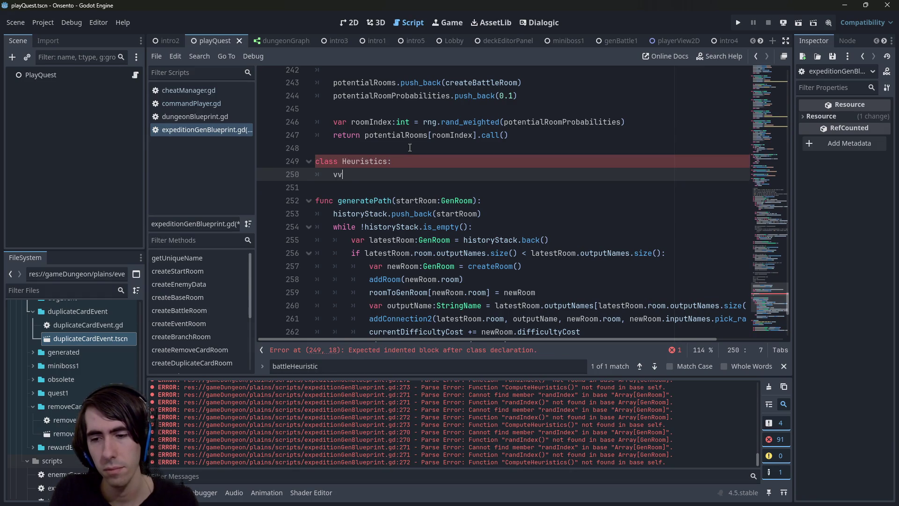
key(BackSpace)
text(ar target)
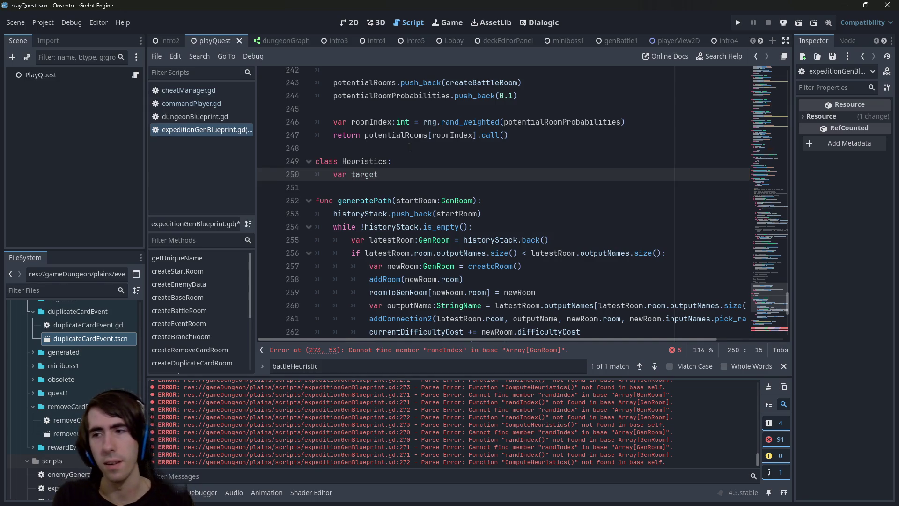
text(BattleScore:)
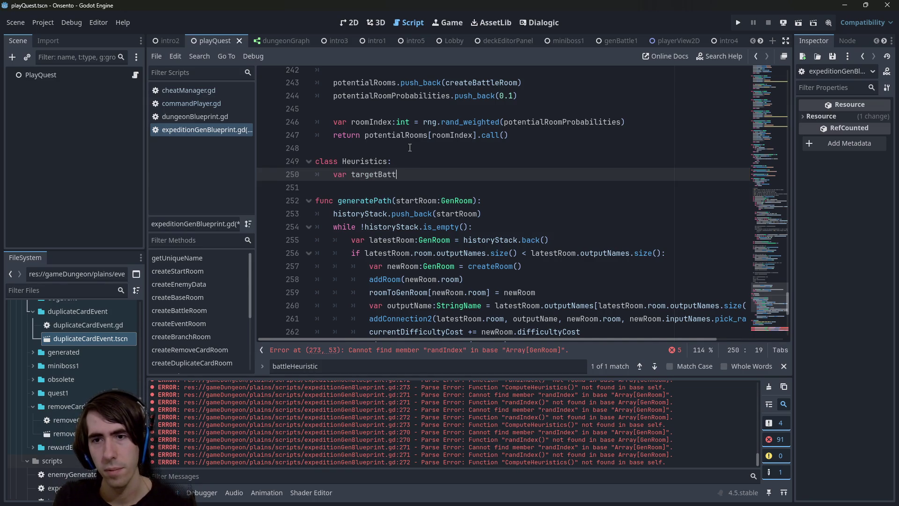
text(float = 0.0)
key(Return)
text(var target)
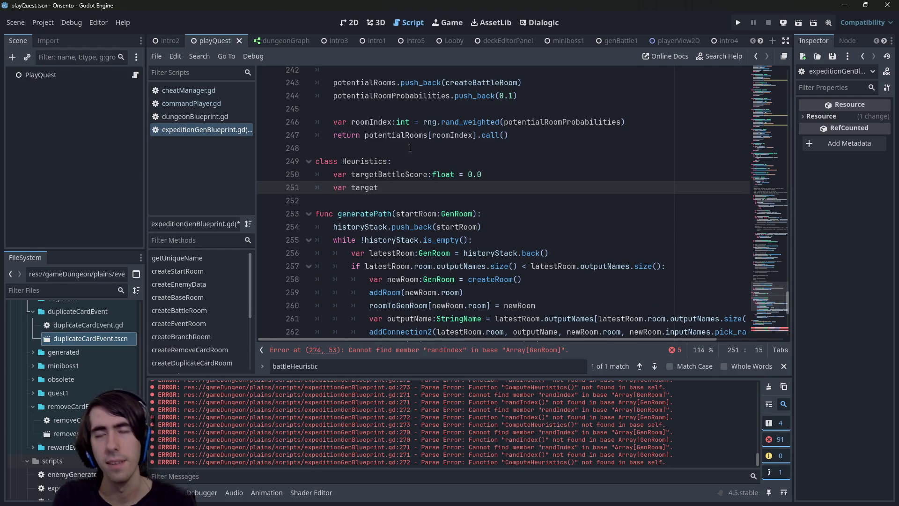
text(EventSc)
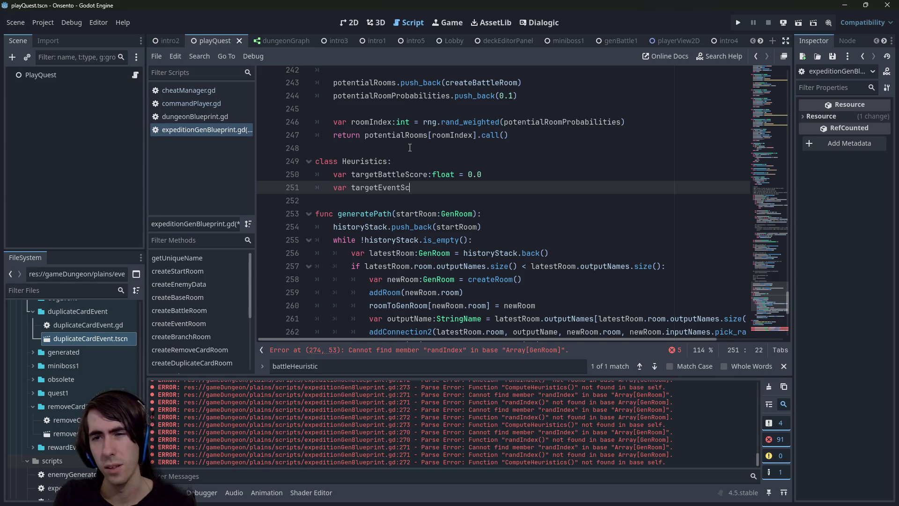
text(ore:float = 0.0)
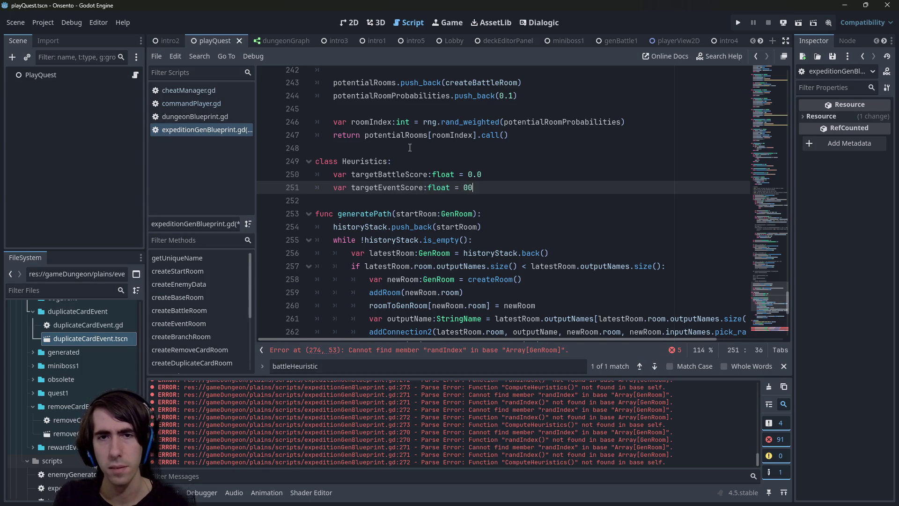
Change the defaults to 5.0 for targetBattleScore and 2.0 for targetEventScore, then save.
key(Up)
key(Left)
key(Left)
key(Delete)
text(5)
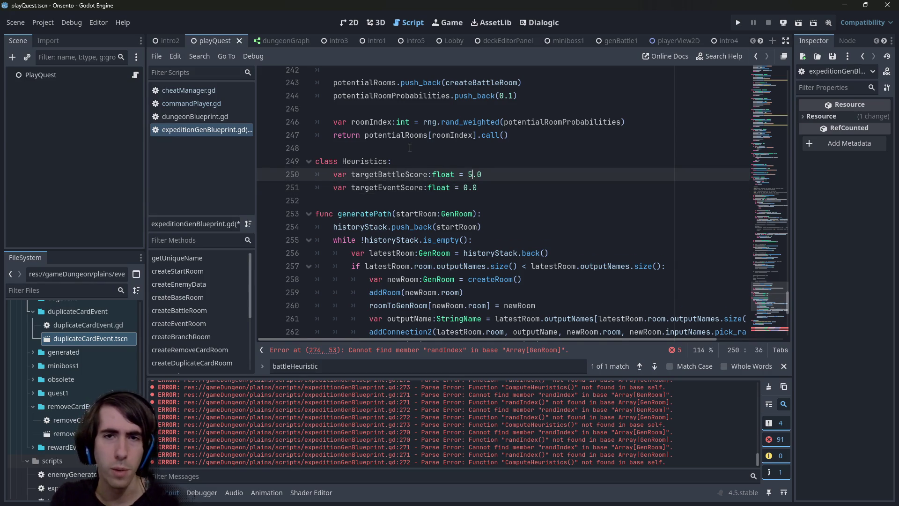
key(Escape)
key(Down)
key(BackSpace)
text(2)
key(ctrl+s)
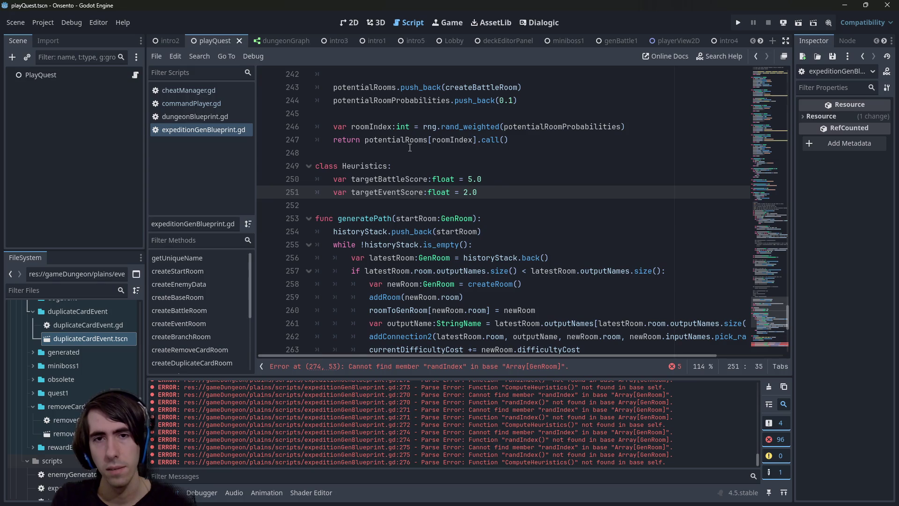
scroll(401, 231, down, 6)
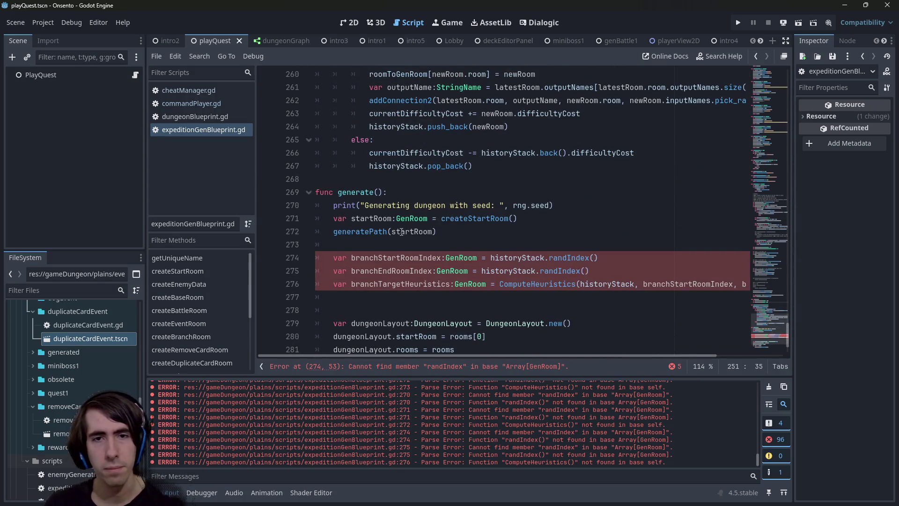
scroll(402, 144, up, 4)
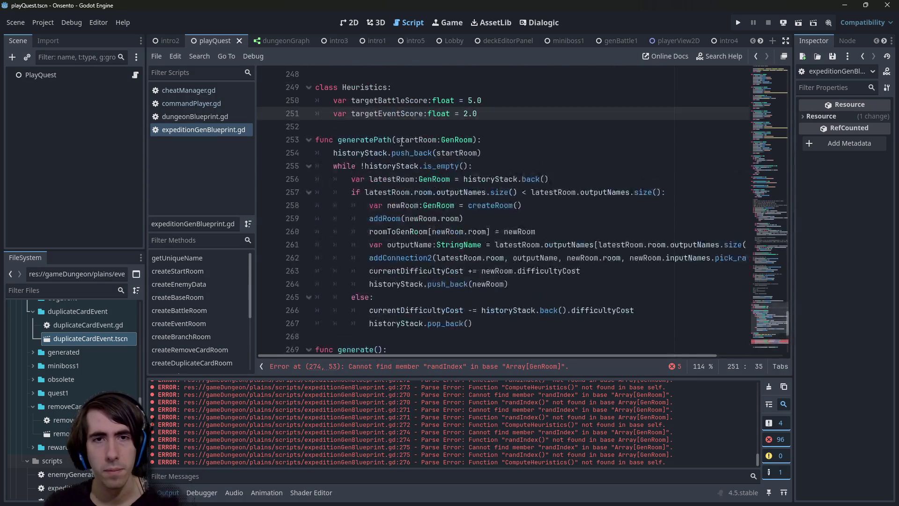
double_click(371, 86)
scroll(467, 231, down, 3)
scroll(467, 232, up, 2)
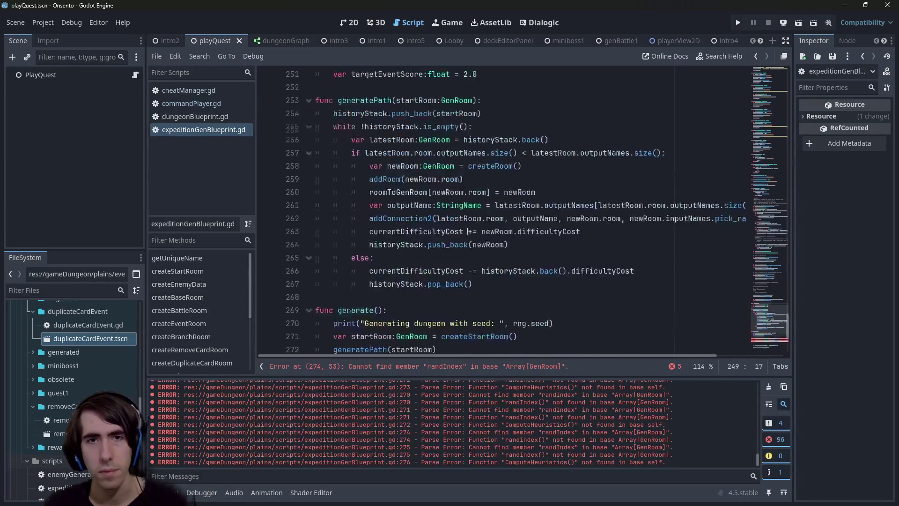
scroll(467, 231, down, 3)
click(506, 220)
double_click(412, 231)
scroll(463, 150, up, 4)
click(474, 139)
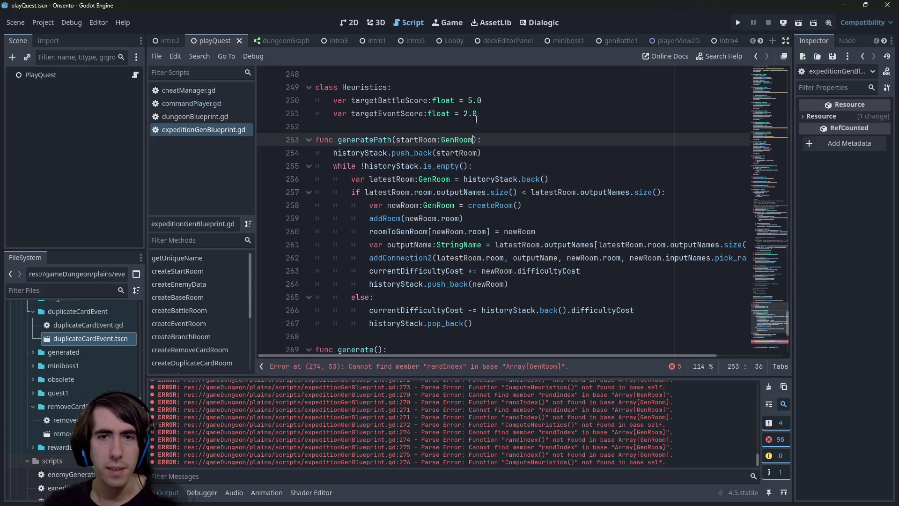
text(, heuris)
key(BackSpace)
key(BackSpace)
key(BackSpace)
text(targetHeuristics:Heuristics)
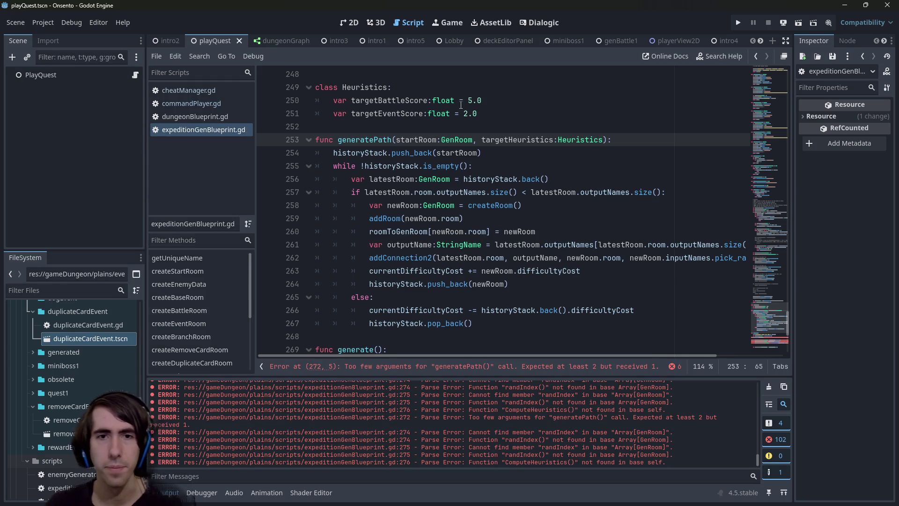
double_click(521, 139)
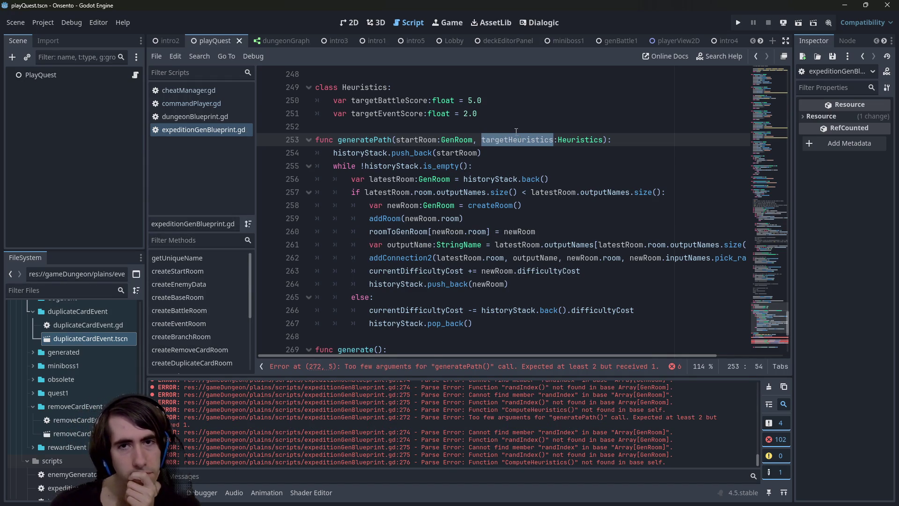
scroll(518, 133, down, 1)
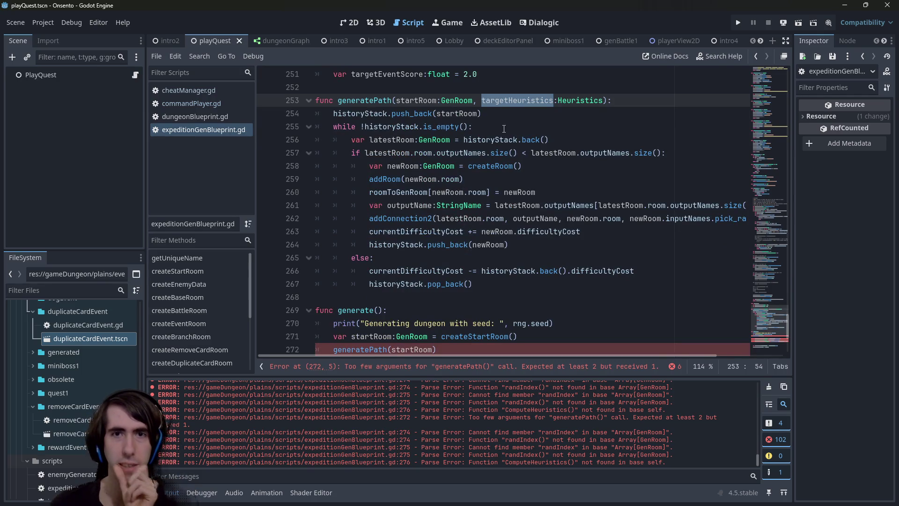
scroll(507, 131, down, 1)
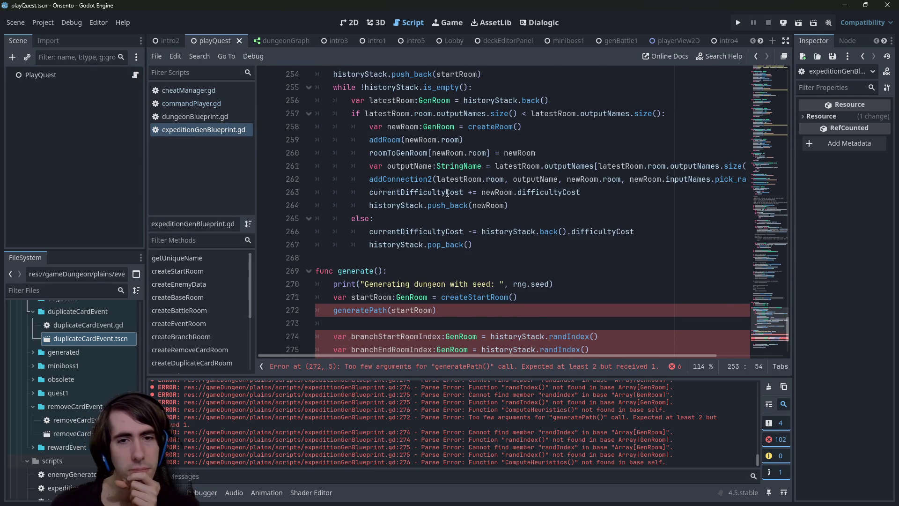
mouse_move(447, 184)
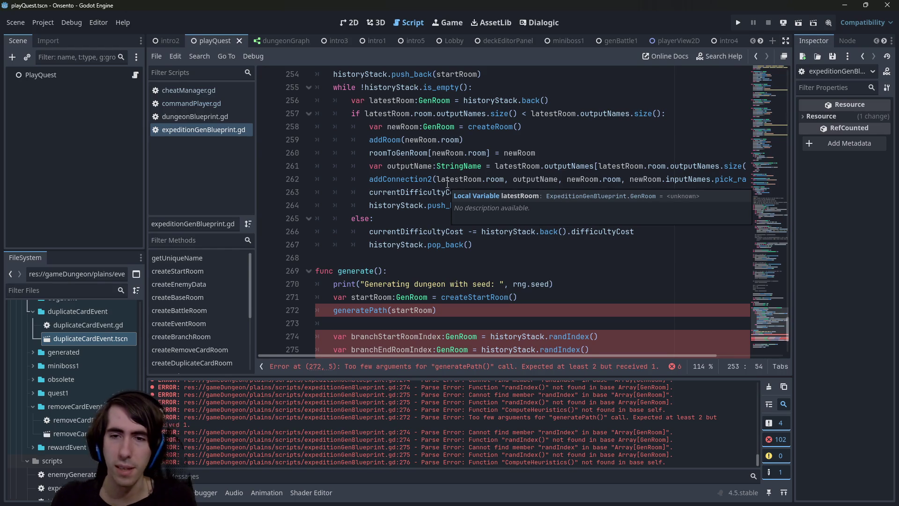
scroll(513, 219, down, 2)
click(458, 221)
click(455, 231)
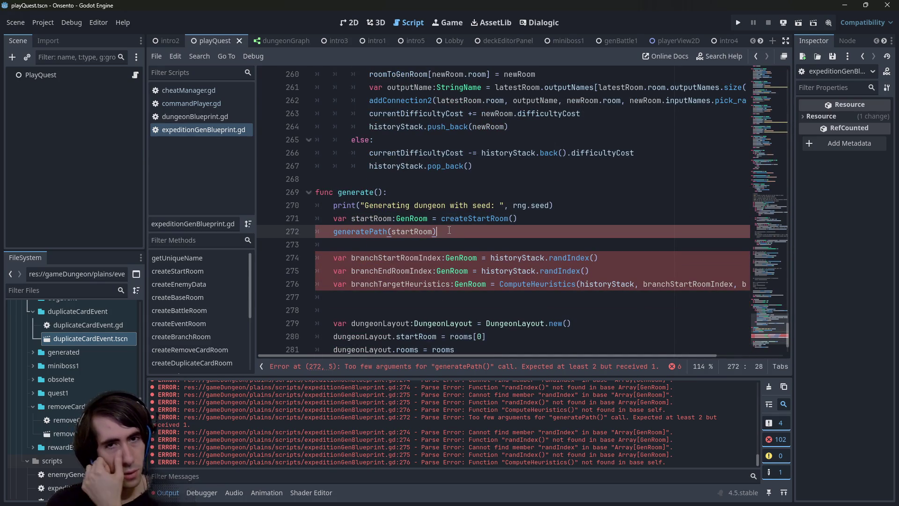
double_click(357, 232)
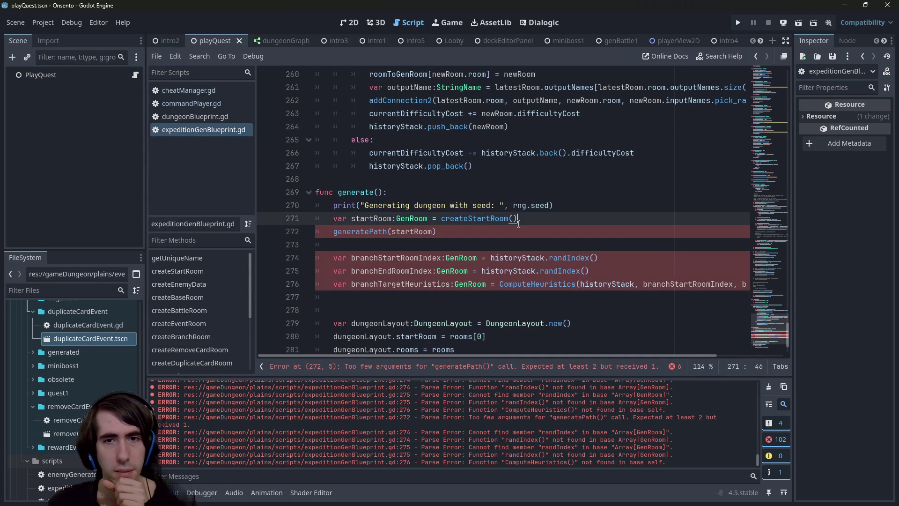
scroll(421, 187, up, 8)
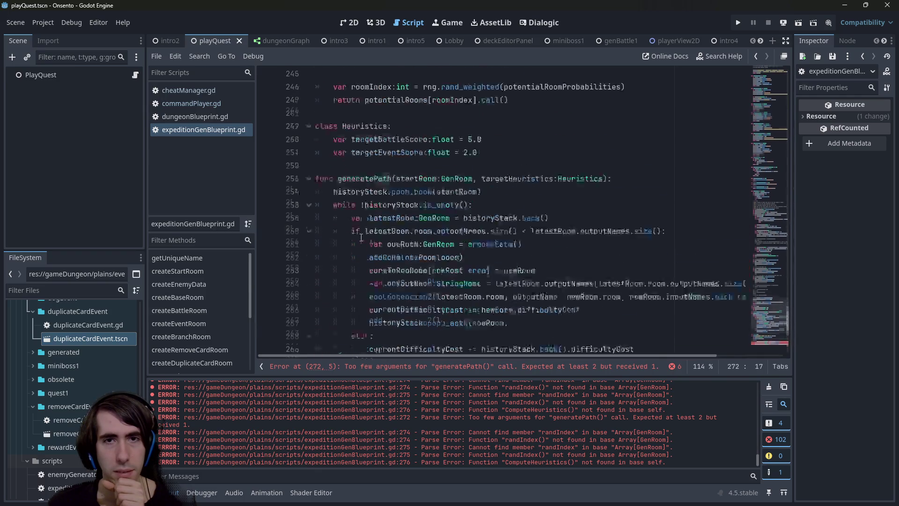
scroll(468, 154, down, 4)
click(499, 140)
double_click(499, 141)
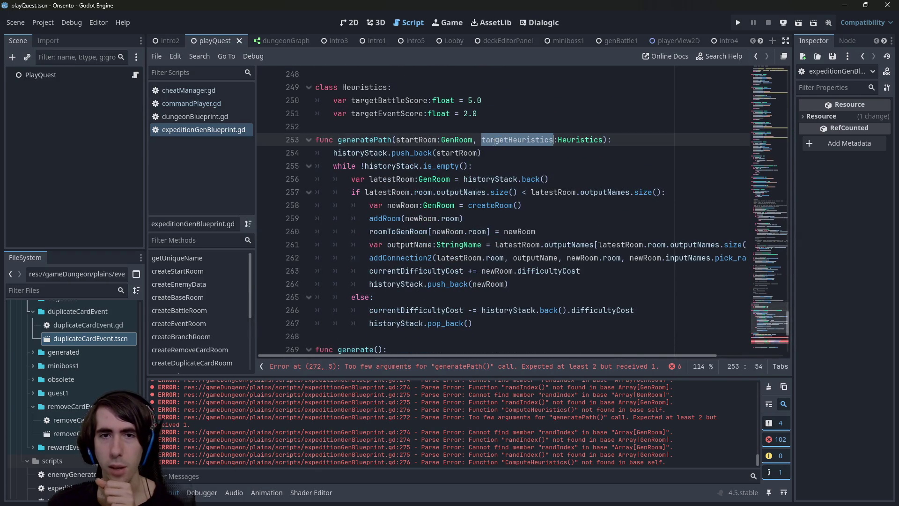
scroll(468, 154, down, 2)
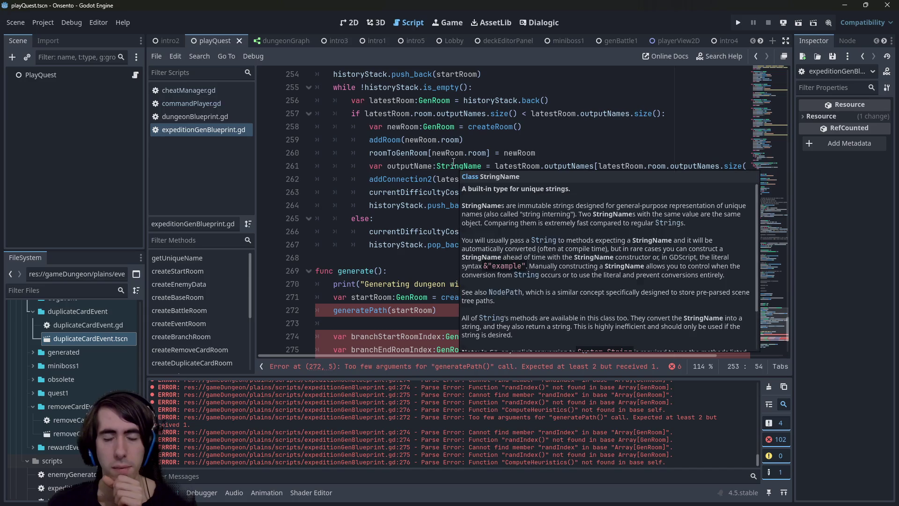
scroll(312, 272, down, 1)
click(449, 271)
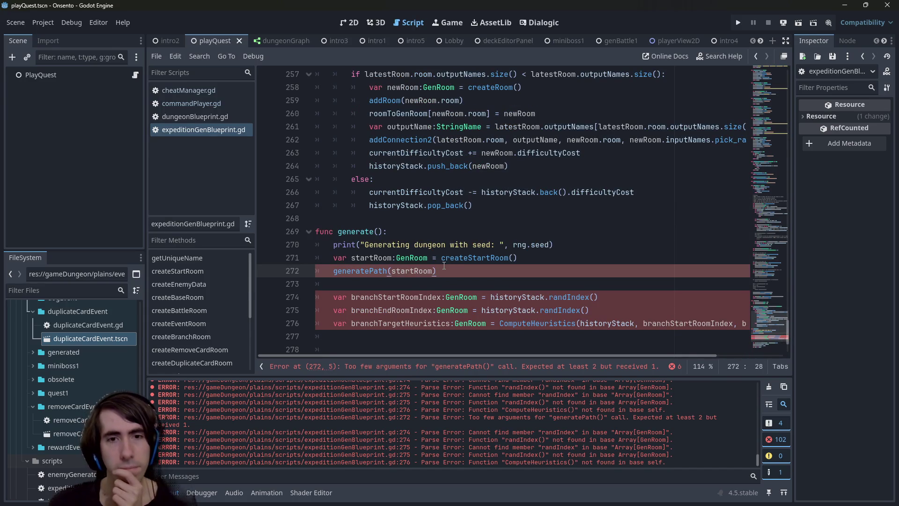
Create targetHeuristics as Heuristics.new() and pass it as generatePath's second argument.
key(Left)
text(,)
key(Escape)
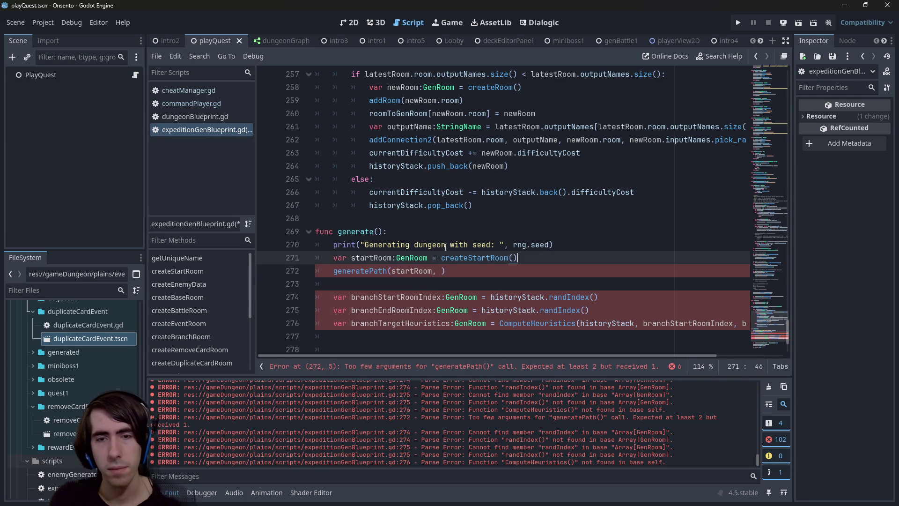
key(ctrl+shift+Return)
text(var heuristics)
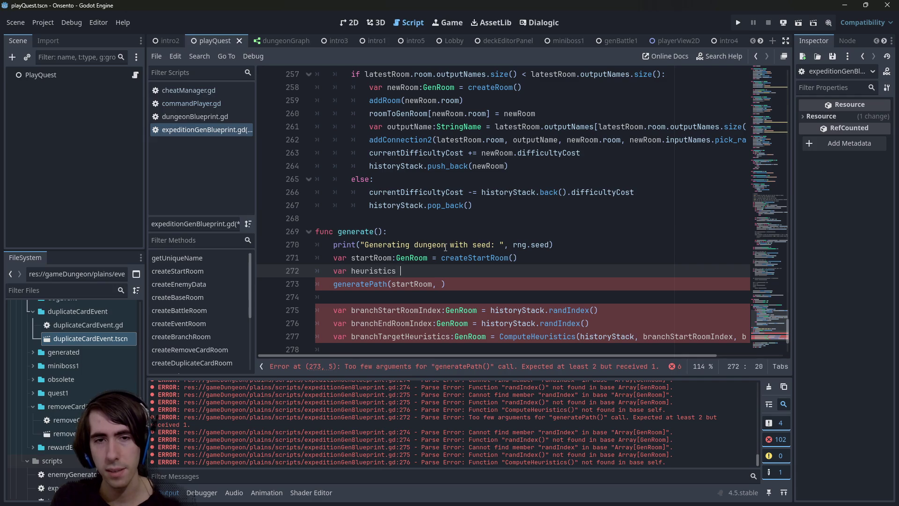
key(ctrl+BackSpace)
text(targetHeurist)
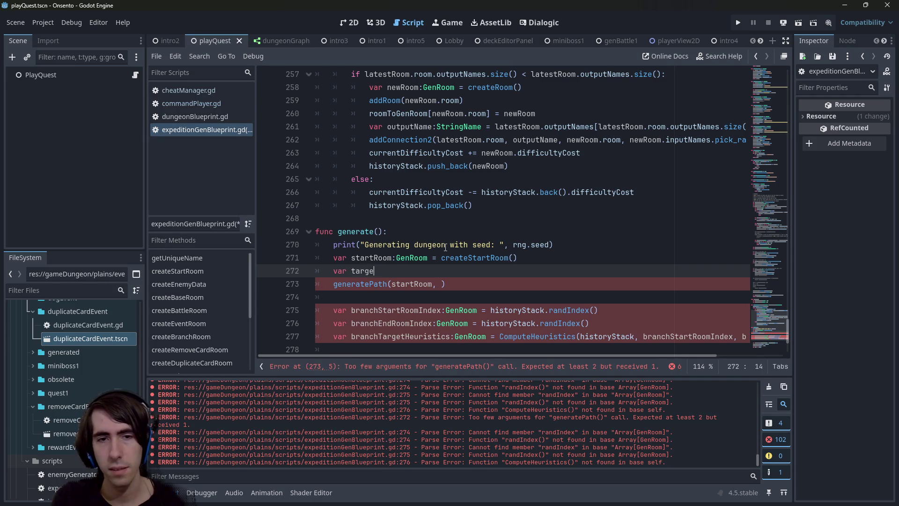
text(ics:)
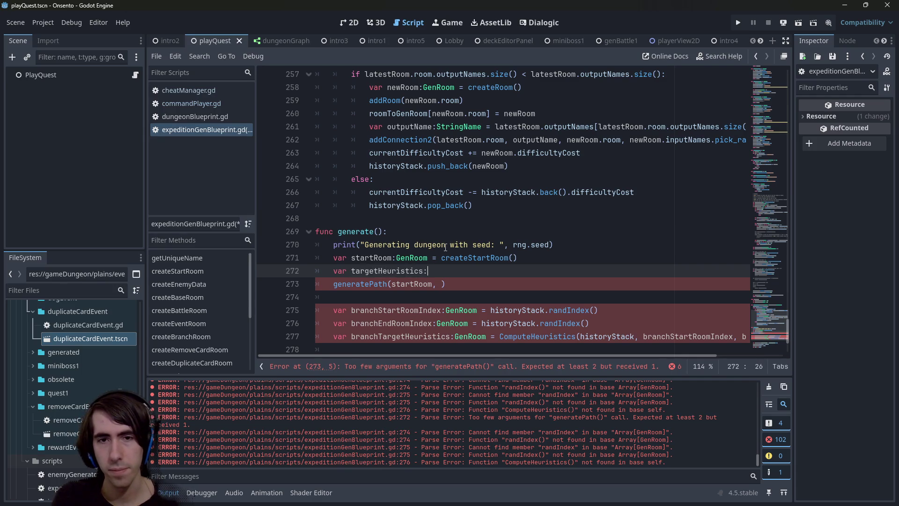
text(Heuristics = Heuristics.new())
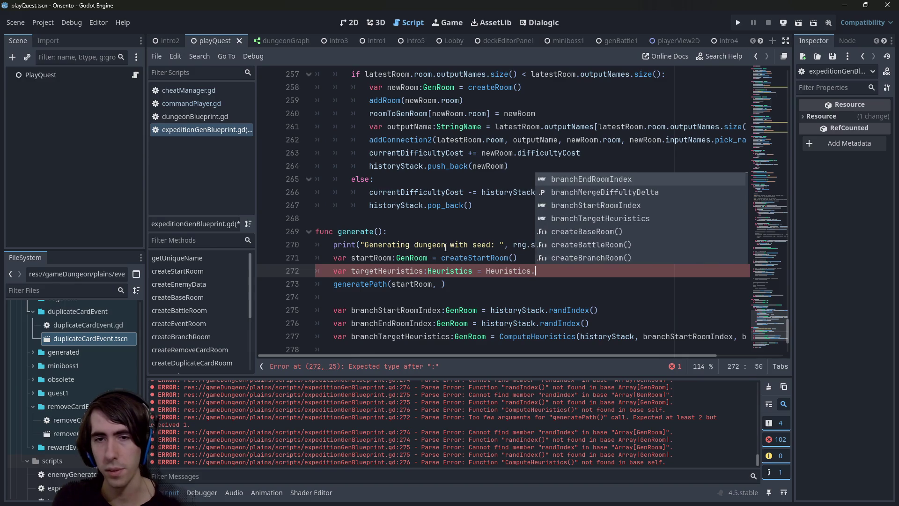
key(ctrl+s)
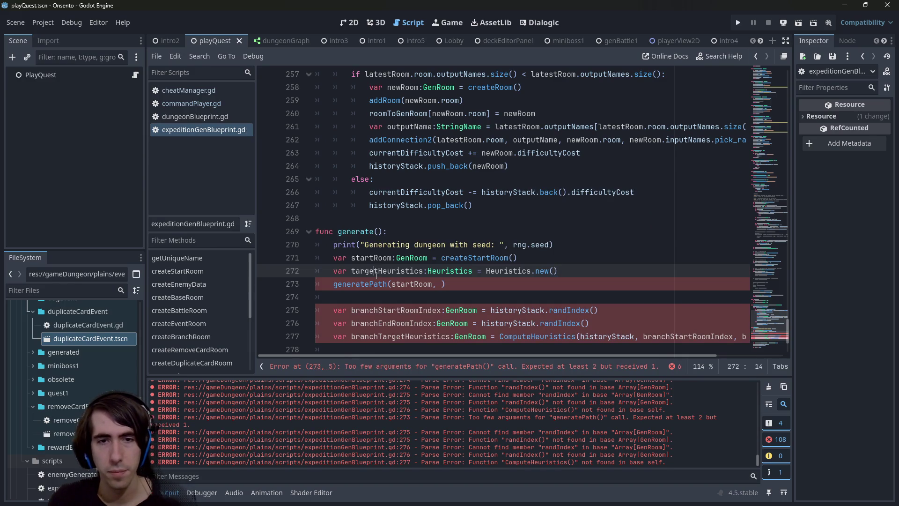
click(443, 284)
text(targetHeuristics)
key(ctrl+s)
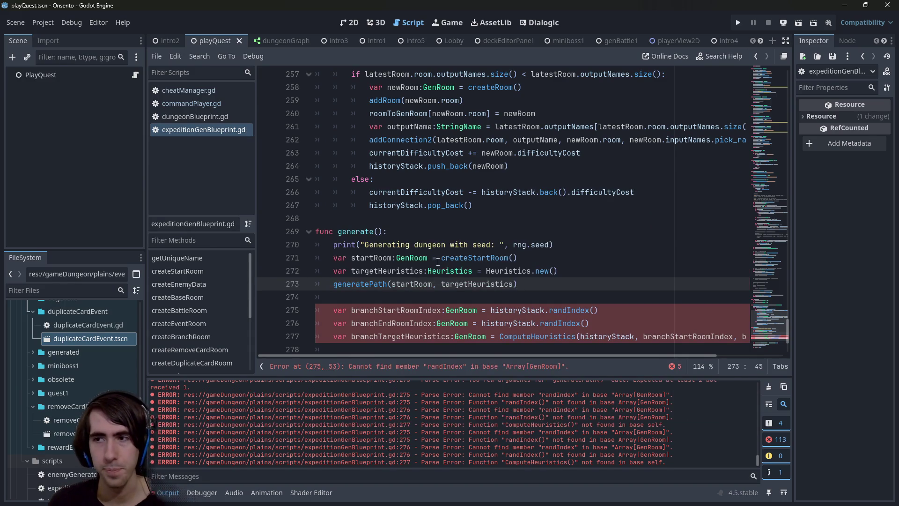
Review generatePath's startRoom and targetHeuristics parameters and where historyStack is used.
ctrl+click(388, 283)
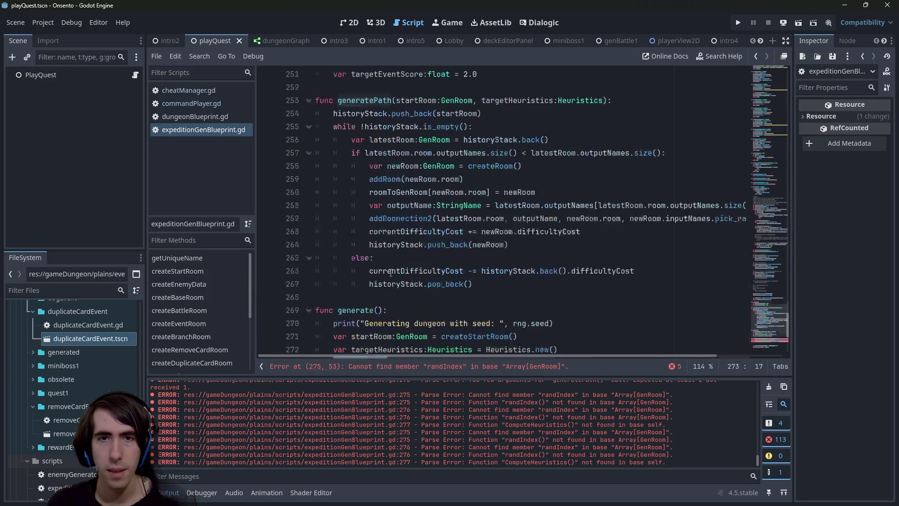
double_click(516, 146)
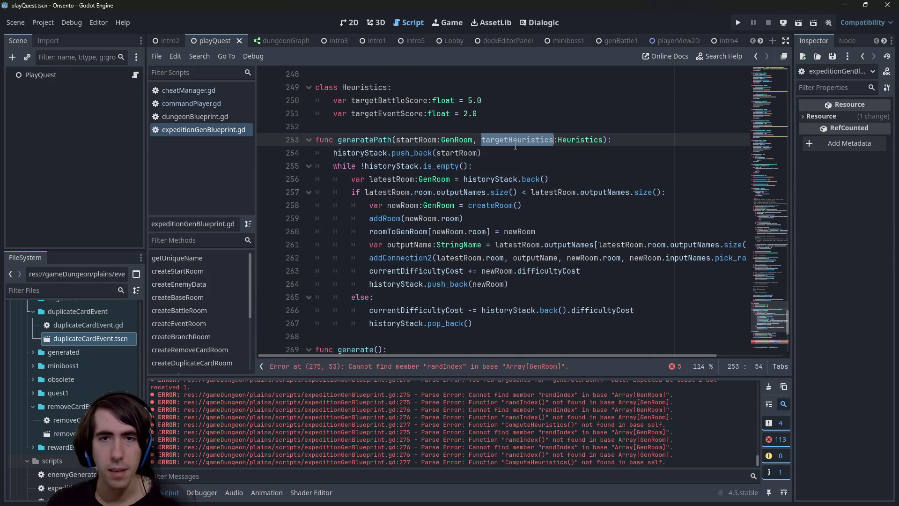
scroll(498, 146, down, 4)
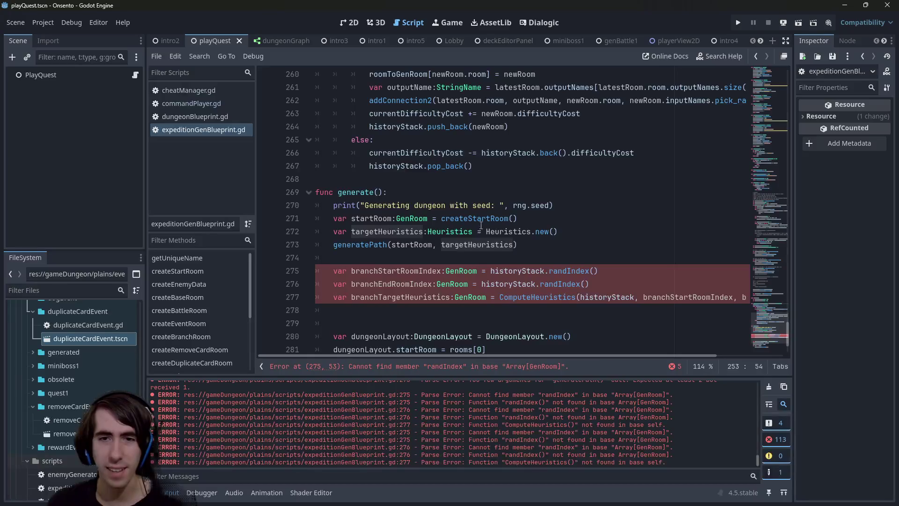
scroll(493, 274, up, 1)
scroll(493, 274, up, 3)
double_click(416, 139)
scroll(454, 288, down, 3)
double_click(373, 283)
scroll(398, 182, up, 3)
double_click(371, 153)
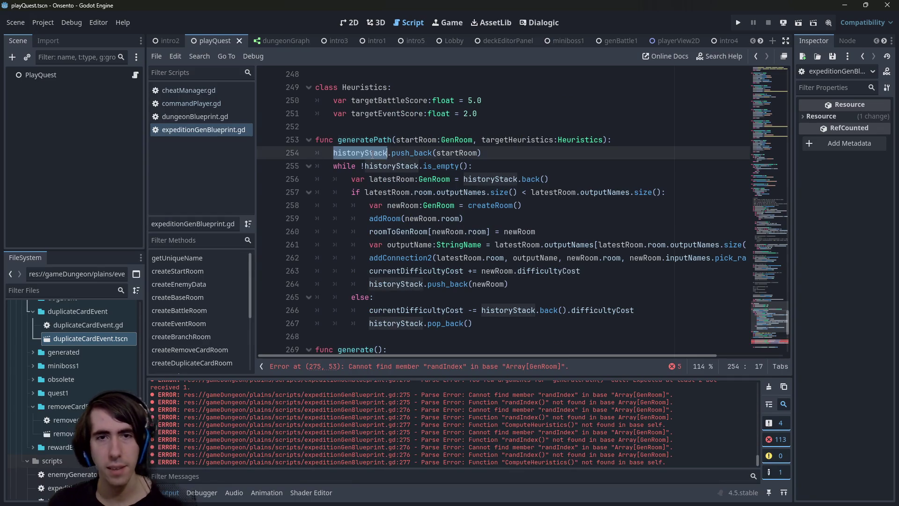
Add 'return historyStack' at the end of generatePath, after the loop.
click(501, 323)
key(Return)
key(BackSpace)
key(BackSpace)
text(return historyStack)
key(Escape)
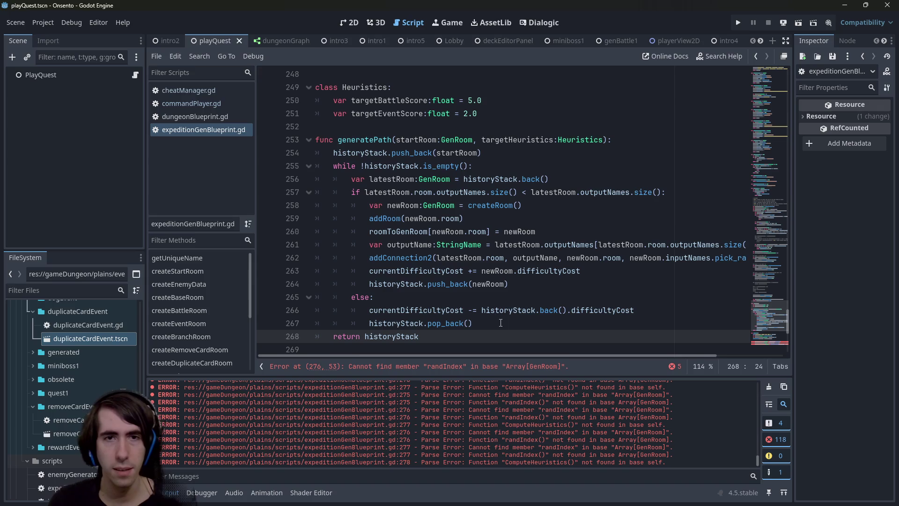
Store the generatePath call's result in 'var mainPath' inside generate().
scroll(438, 258, down, 2)
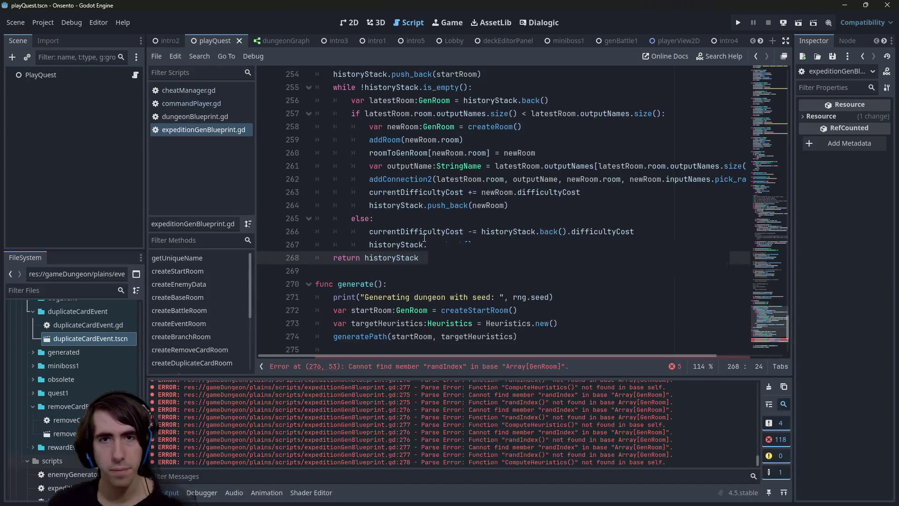
scroll(419, 226, up, 2)
scroll(396, 180, down, 3)
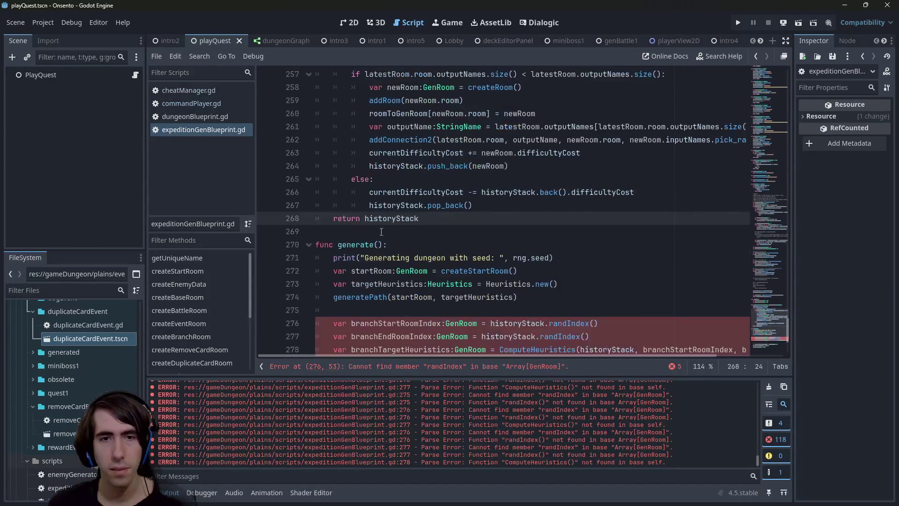
click(333, 297)
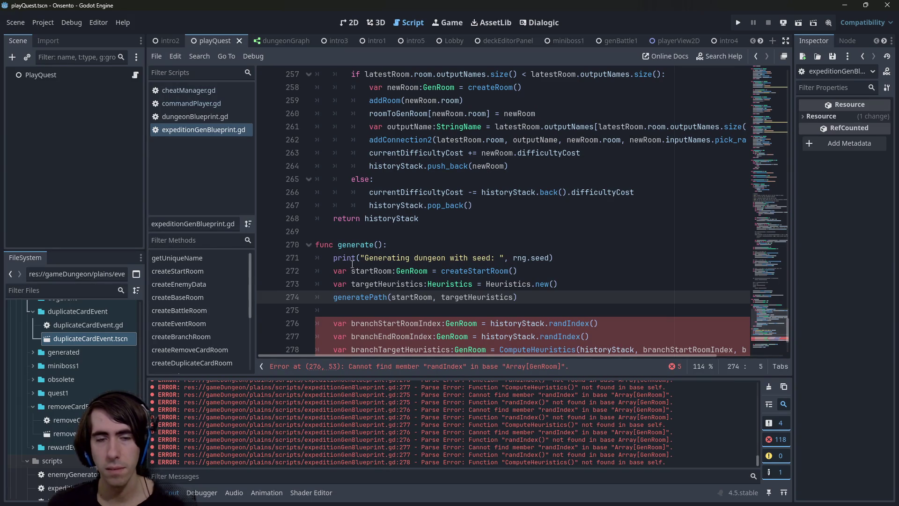
text(var mainPath =)
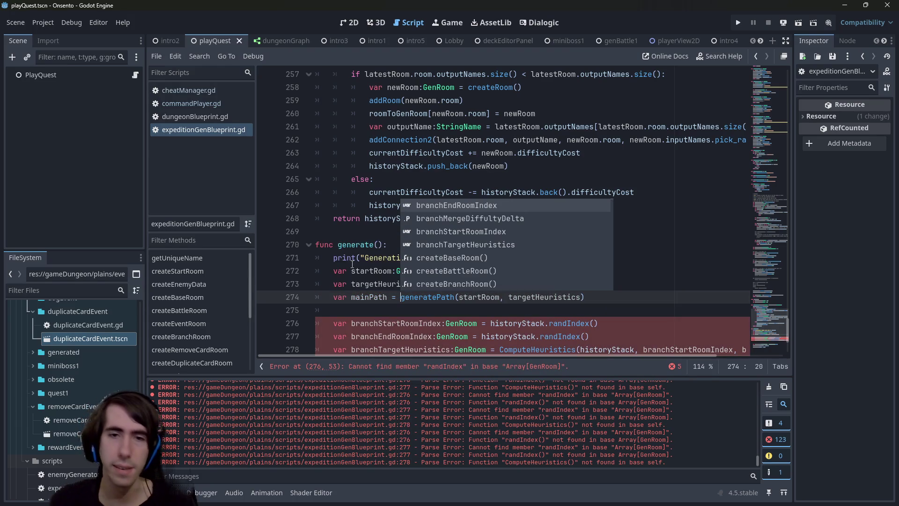
double_click(430, 297)
scroll(430, 294, down, 2)
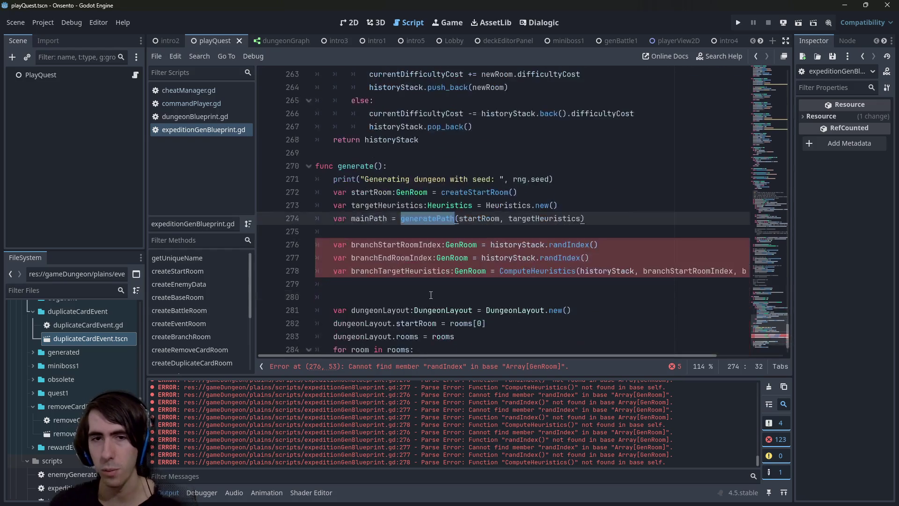
scroll(429, 285, up, 1)
double_click(470, 258)
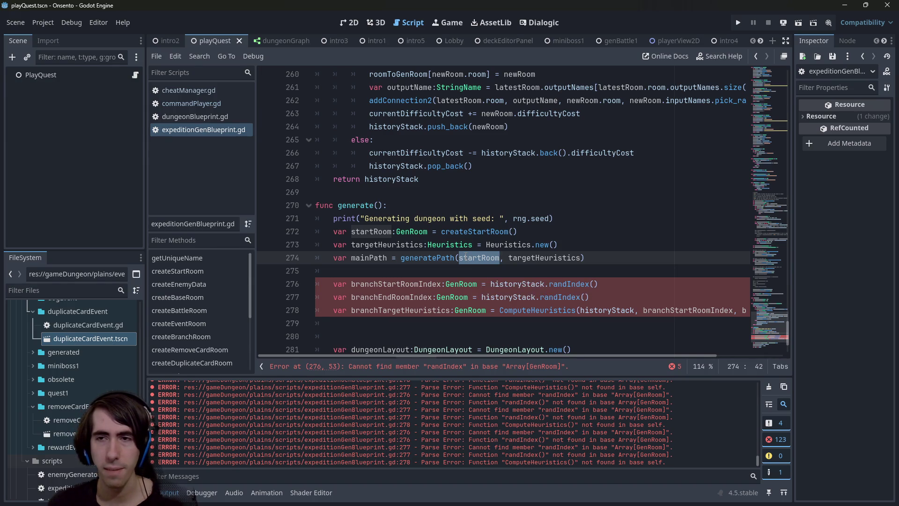
mouse_move(466, 256)
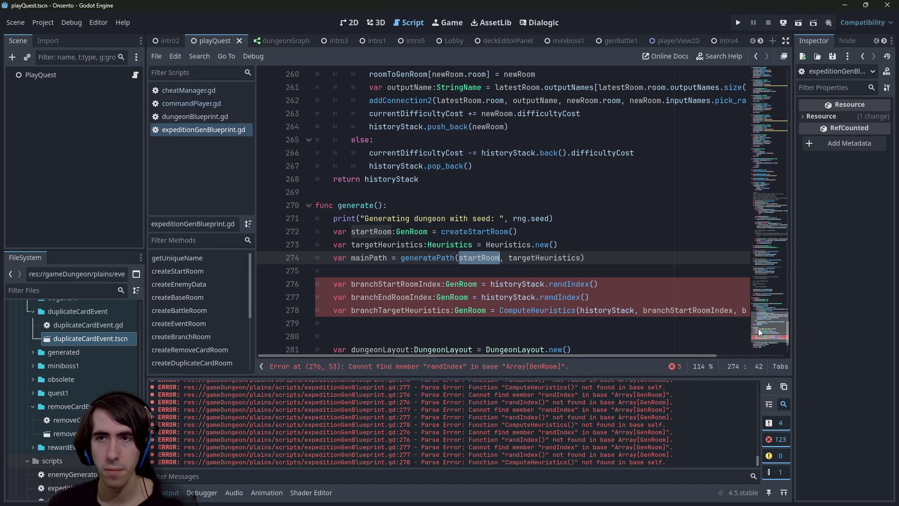
drag(760, 332, 757, 326)
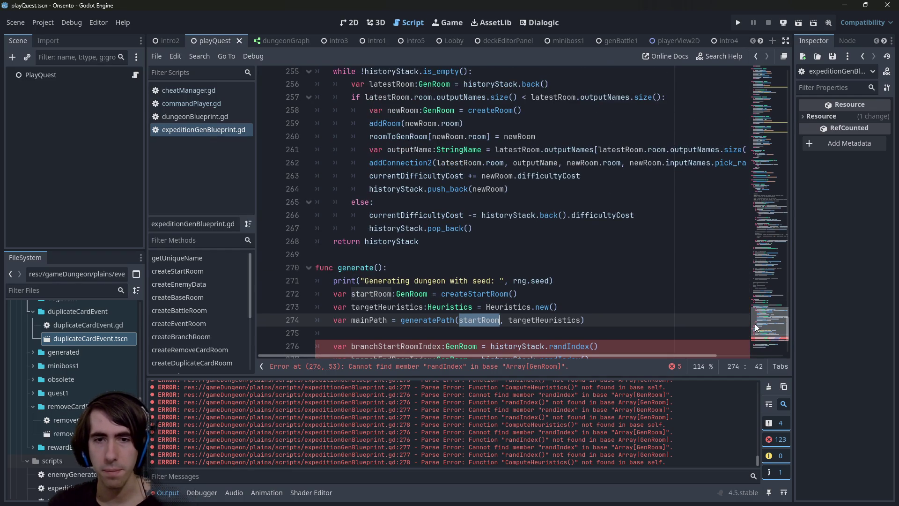
Duplicate the startRoom line as an exitRoom variable created by createExitRoom(), and save.
click(299, 292)
key(ctrl+shift+d)
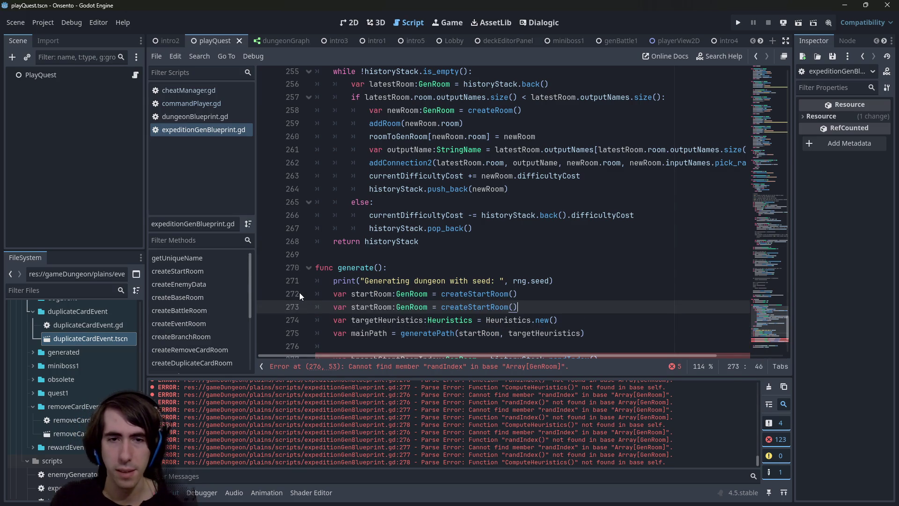
double_click(360, 307)
text(exitRoom)
key(End)
key(Left)
key(Left)
key(ctrl+BackSpace)
text(crea)
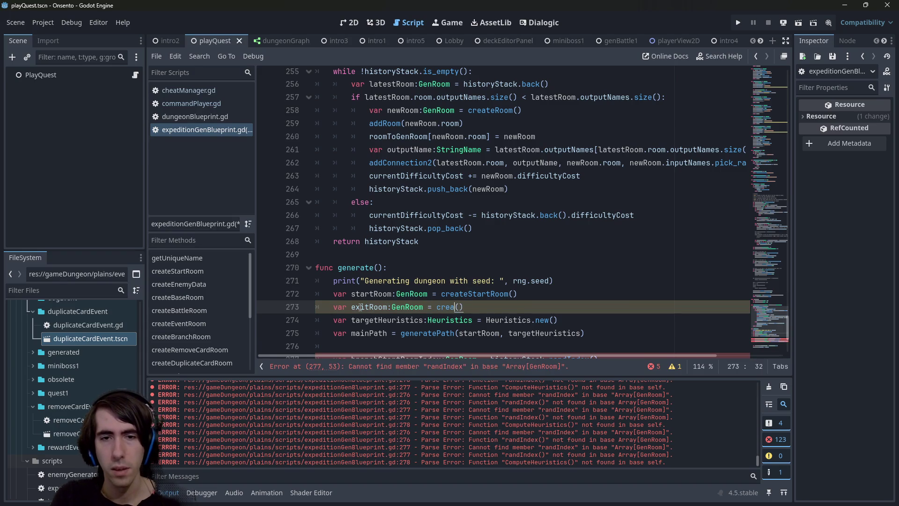
text(teEx)
key(Return)
key(ctrl+s)
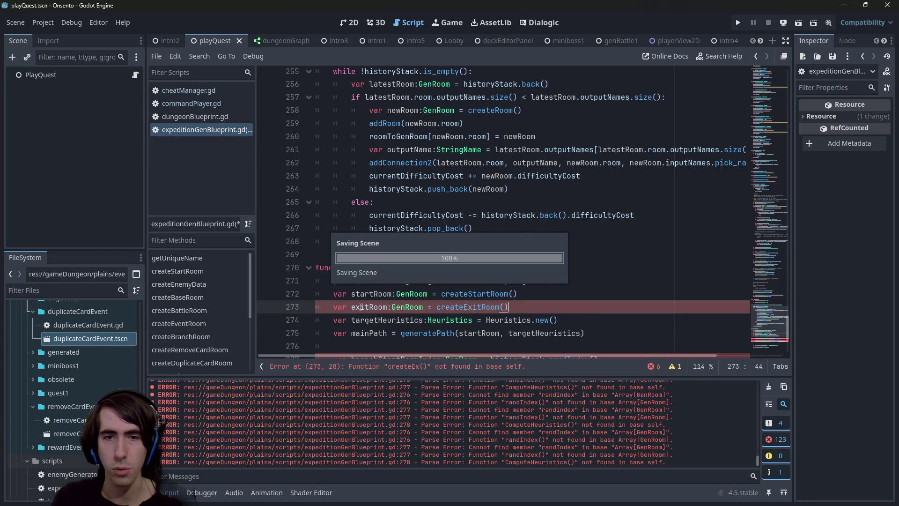
Pass exitRoom to generatePath just before targetHeuristics and save.
double_click(360, 307)
key(ctrl+c)
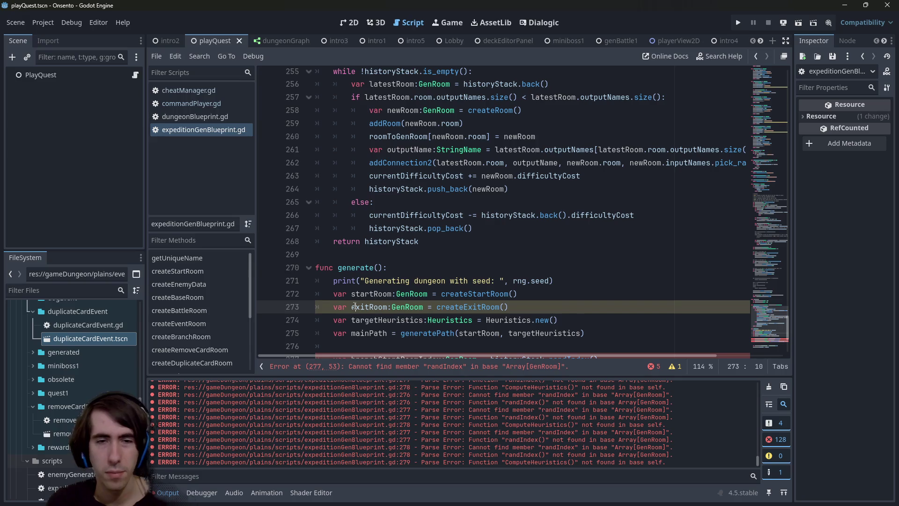
click(509, 333)
key(ctrl+v)
key(ctrl+s)
Add an exitRoom:GenRoom parameter to generatePath's signature and save.
scroll(528, 275, up, 1)
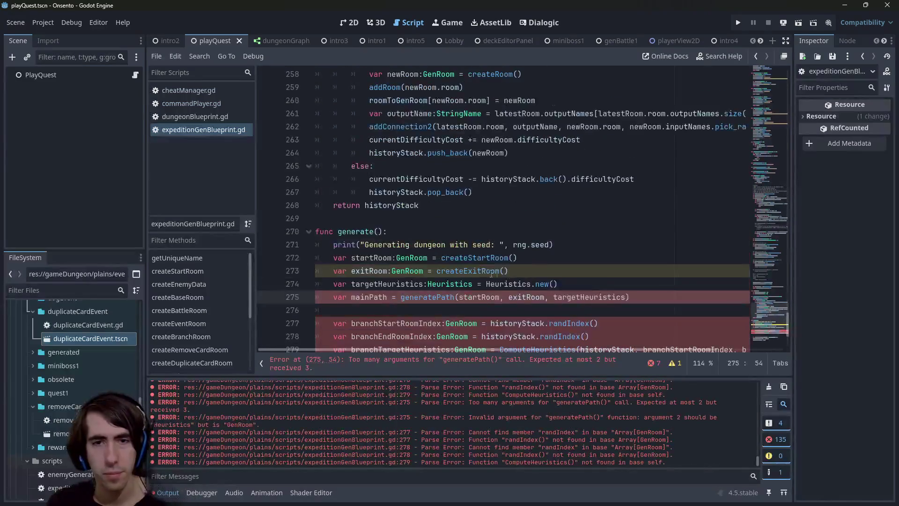
drag(363, 271, 436, 271)
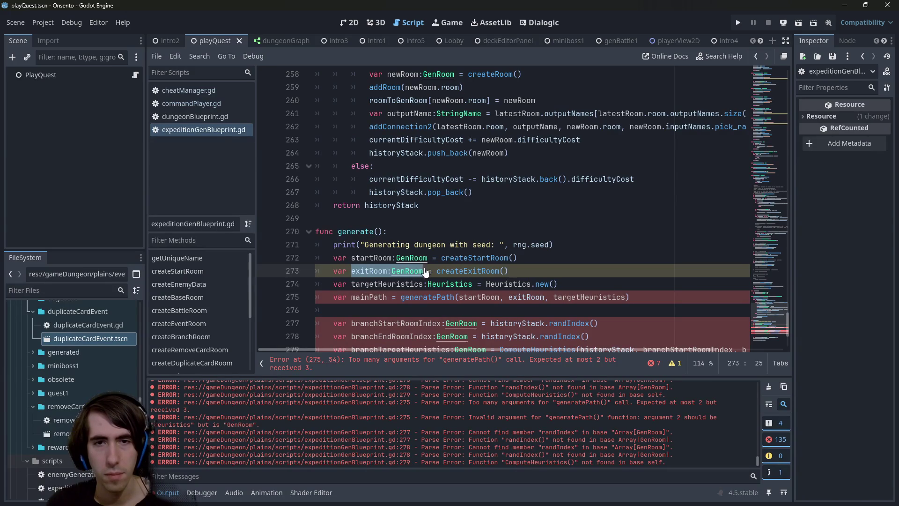
scroll(470, 253, up, 4)
click(485, 162)
text(exitRoom:GenRoom)
key(ctrl+s)
click(707, 159)
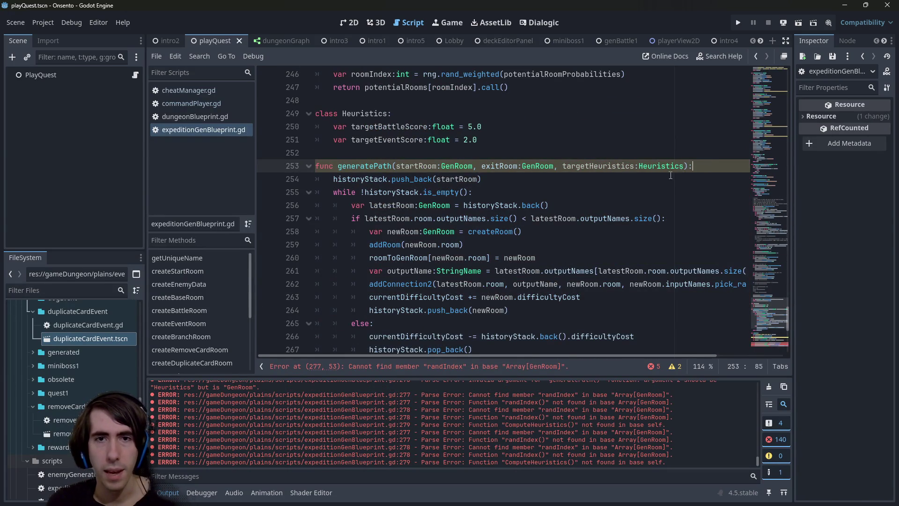
Rename generatePath's exit room parameter to newExitRoom and save.
scroll(597, 192, down, 2)
scroll(597, 192, up, 1)
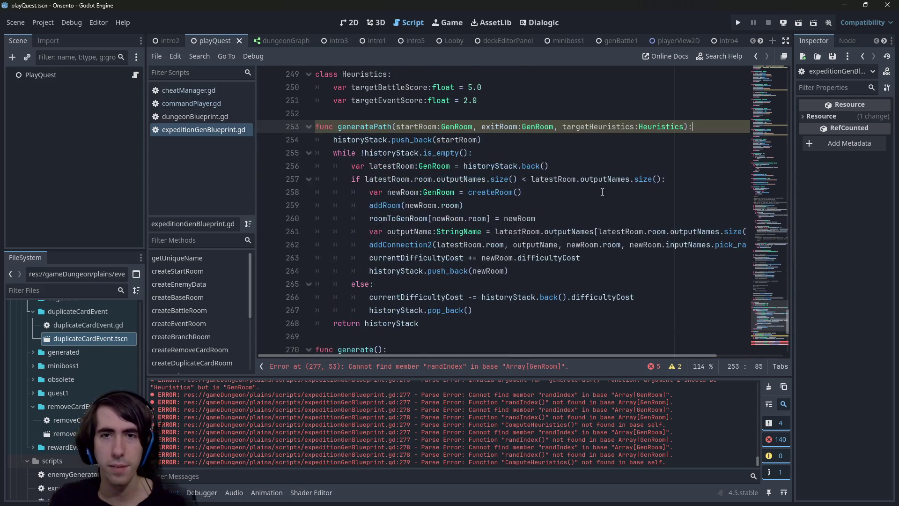
double_click(509, 126)
text(newExitRoom)
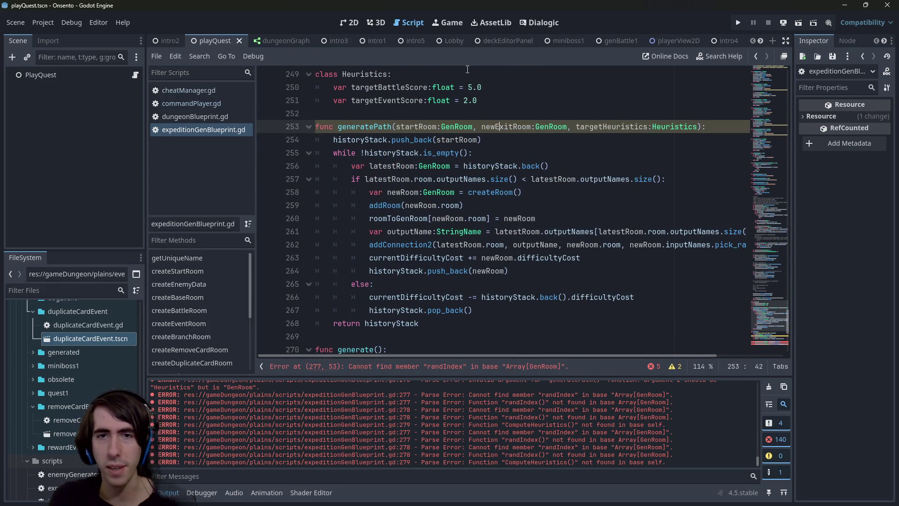
click(495, 131)
double_click(496, 131)
scroll(495, 133, down, 4)
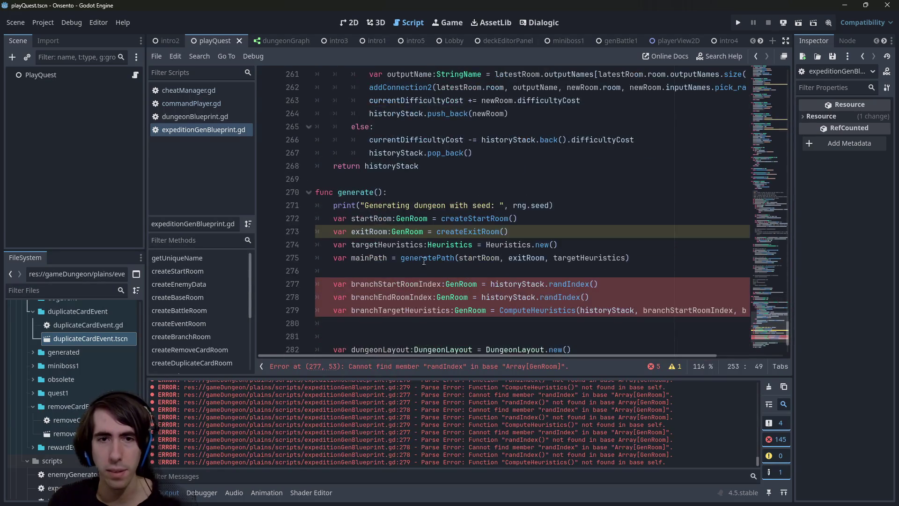
double_click(385, 227)
key(ctrl+s)
scroll(385, 226, up, 4)
Add 'exitRoom = newExitRoom' as the first line of generatePath.
click(715, 123)
key(Return)
text(exit)
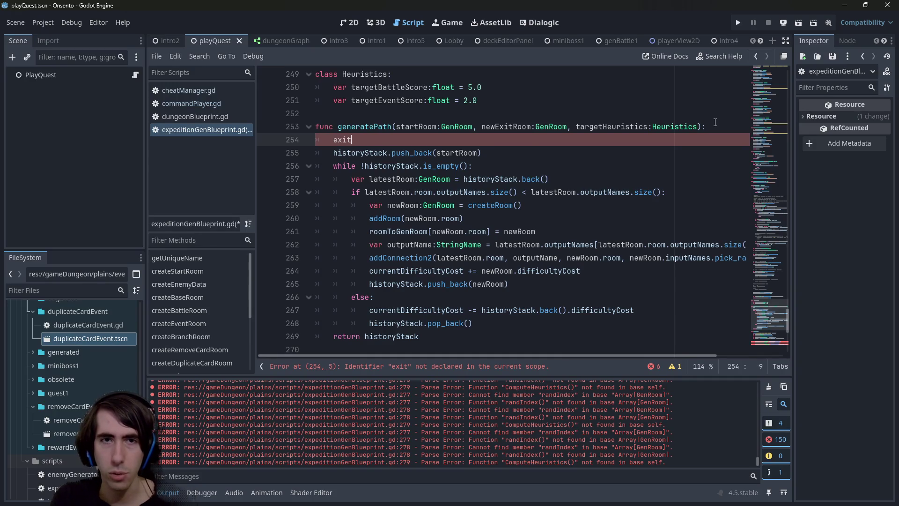
text(Room = newCi)
key(BackSpace)
key(BackSpace)
text(E)
key(Return)
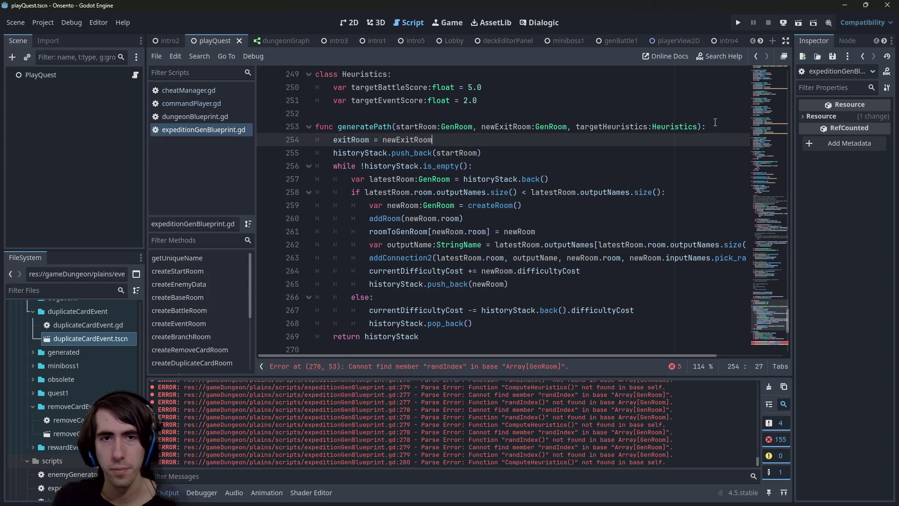
Inspect the generatePath loop block and the generate() function.
scroll(515, 210, down, 2)
mouse_move(423, 257)
mouse_down()
mouse_move(328, 220)
mouse_move(282, 127)
mouse_up()
scroll(434, 206, down, 5)
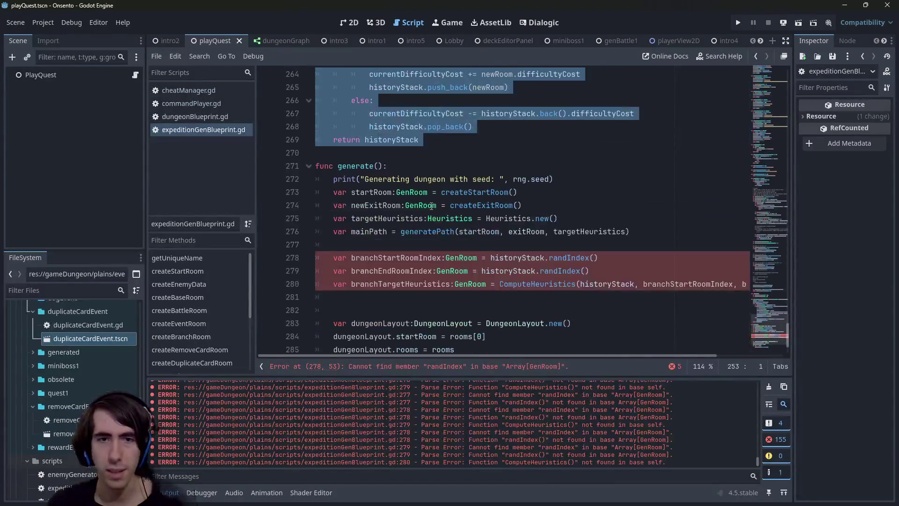
mouse_move(358, 140)
mouse_down()
mouse_move(370, 197)
mouse_move(374, 122)
mouse_up()
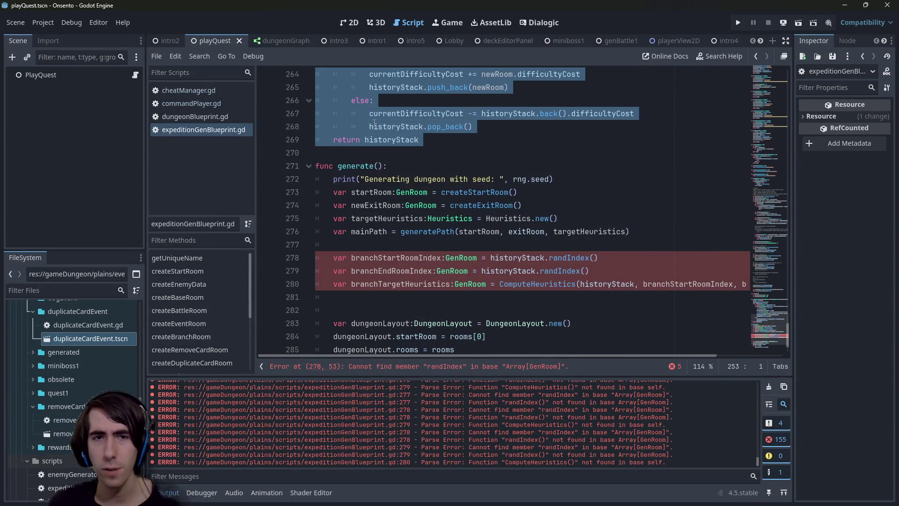
click(389, 180)
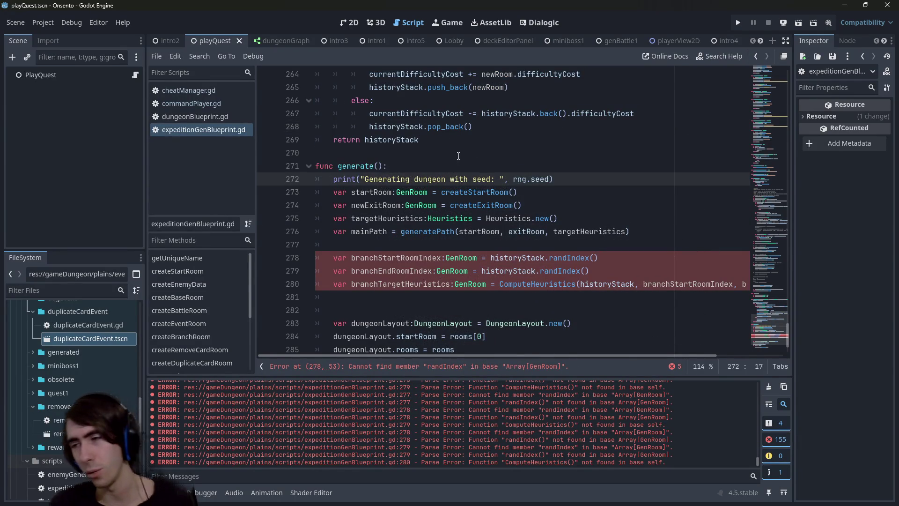
scroll(359, 162, down, 1)
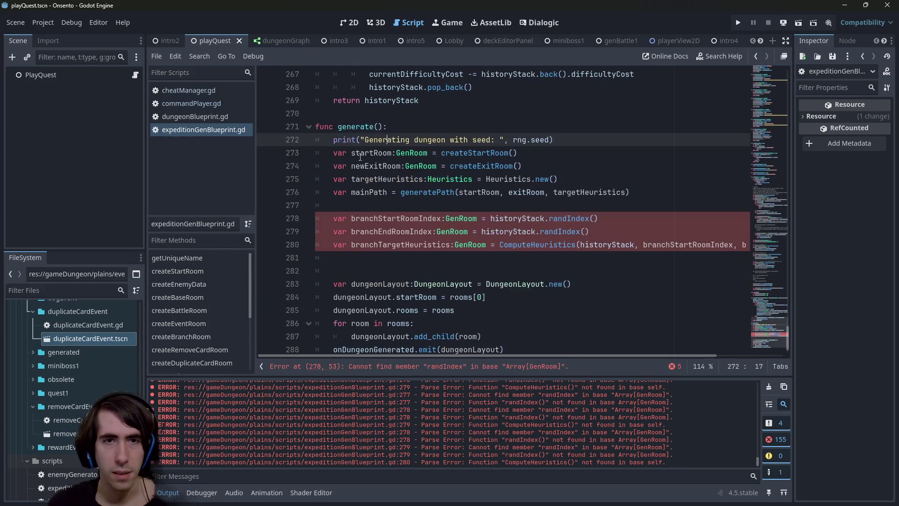
double_click(356, 126)
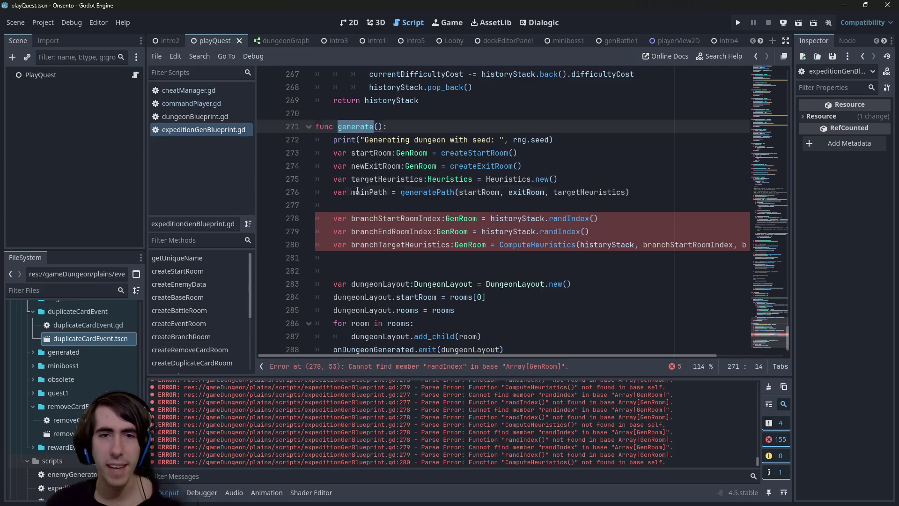
Copy Array[GenRoom] from historyStack's declaration, add it as mainPath's type, and save.
double_click(358, 192)
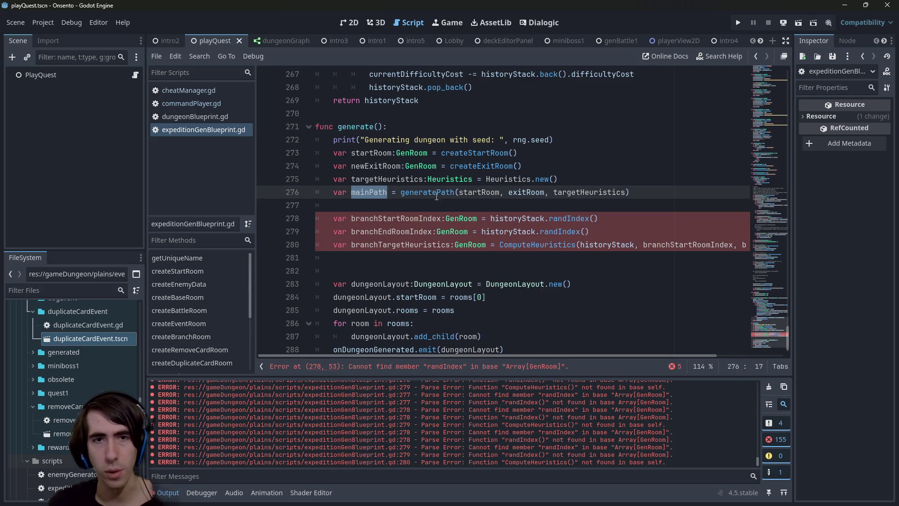
scroll(448, 194, up, 2)
ctrl+click(386, 187)
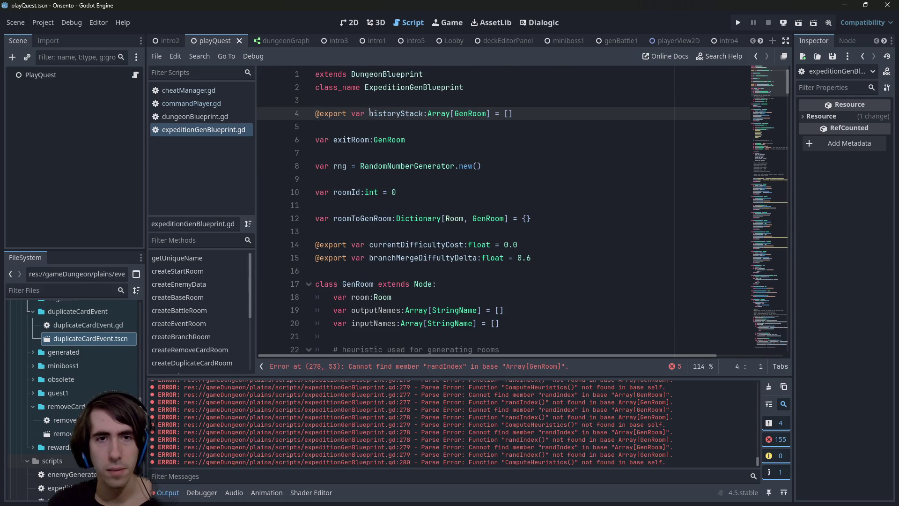
drag(428, 114, 490, 113)
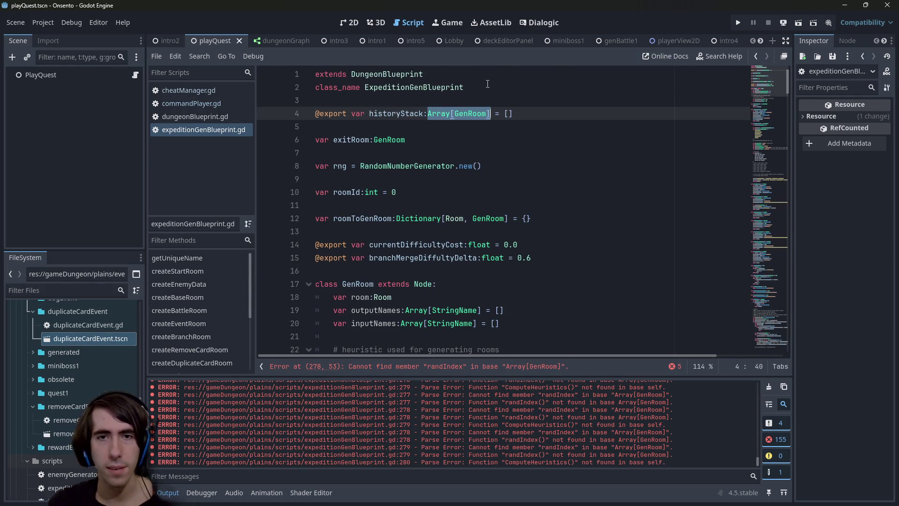
key(alt+Left)
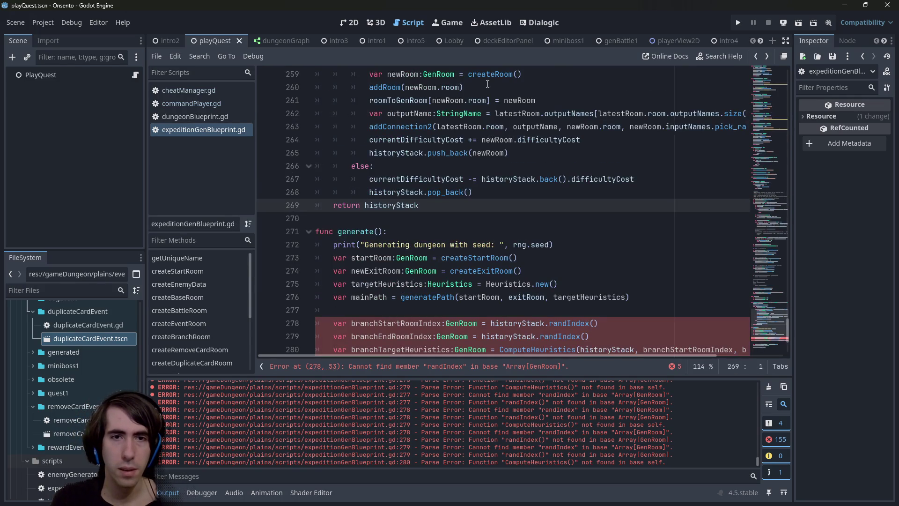
scroll(487, 83, down, 1)
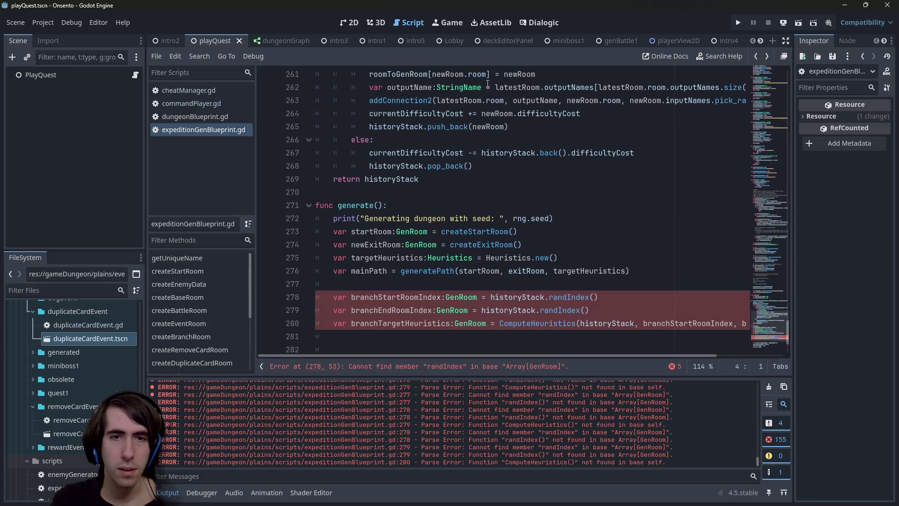
click(390, 271)
text(:Array[GenRoom])
key(ctrl+s)
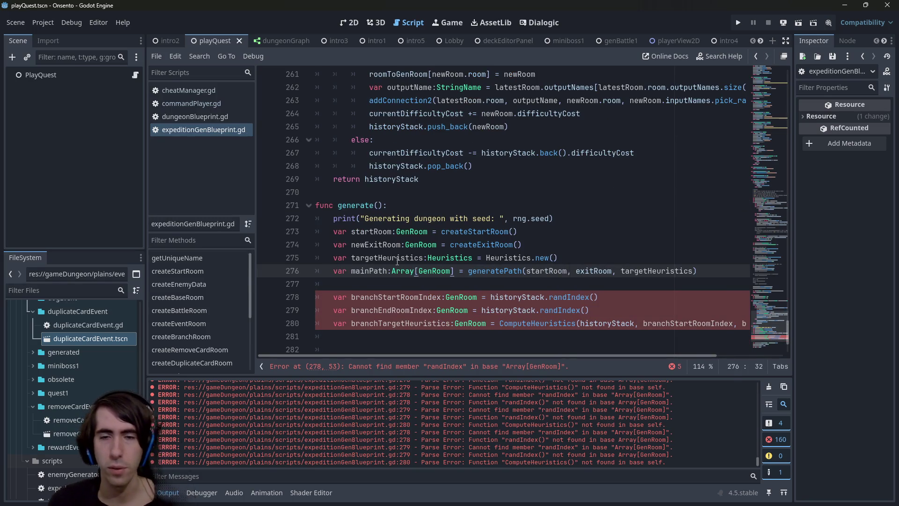
Begin rewriting line 278's branch start index assignment to use mainPath.
scroll(378, 246, down, 1)
double_click(375, 231)
key(ctrl+c)
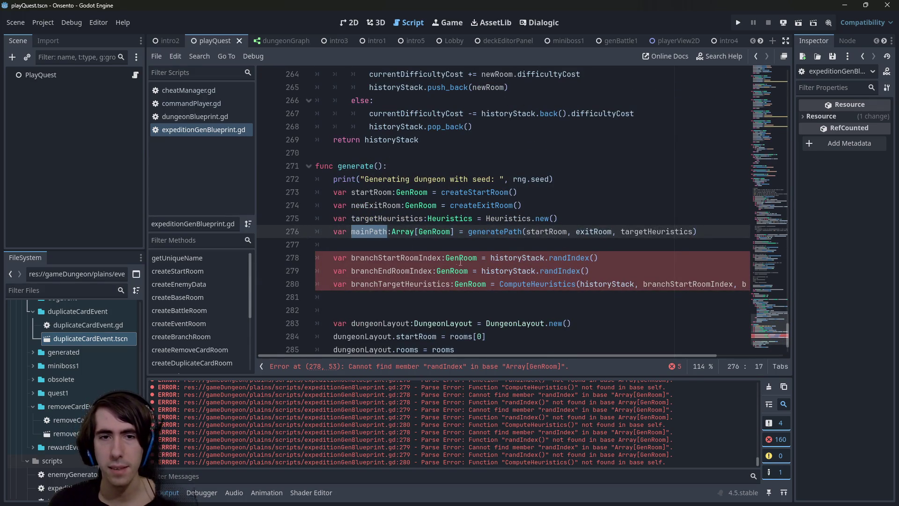
click(491, 257)
Replace the old historyStack.randIndex call on the branch start line with mainPath[rng.randi_range(1, ...).
key(ctrl+v)
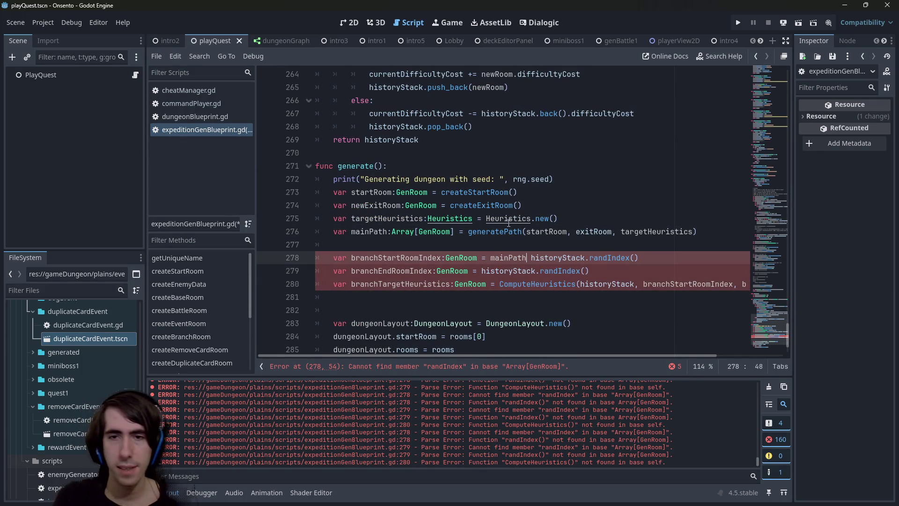
text([)
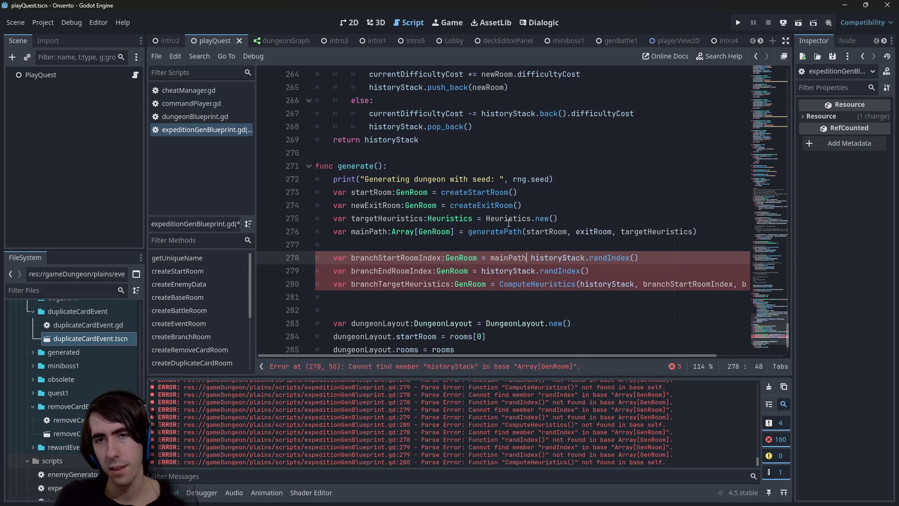
text(rn)
key(BackSpace)
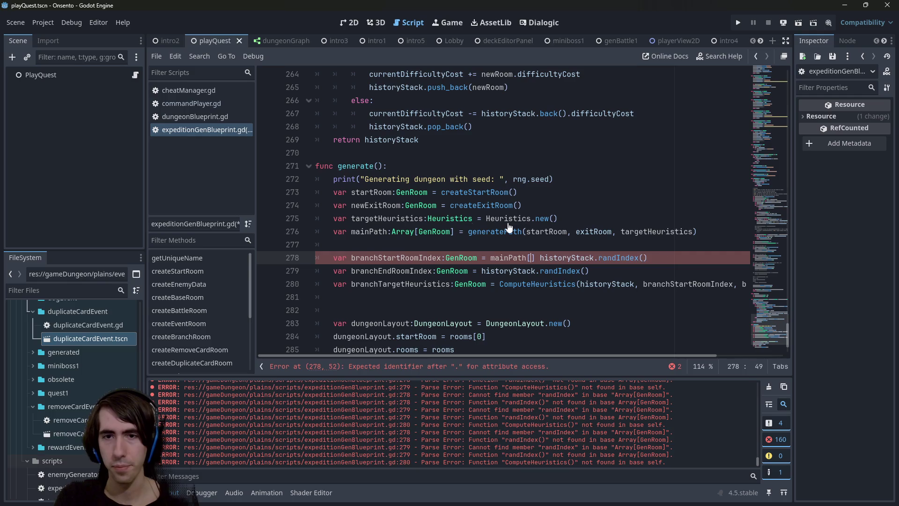
text(ng.)
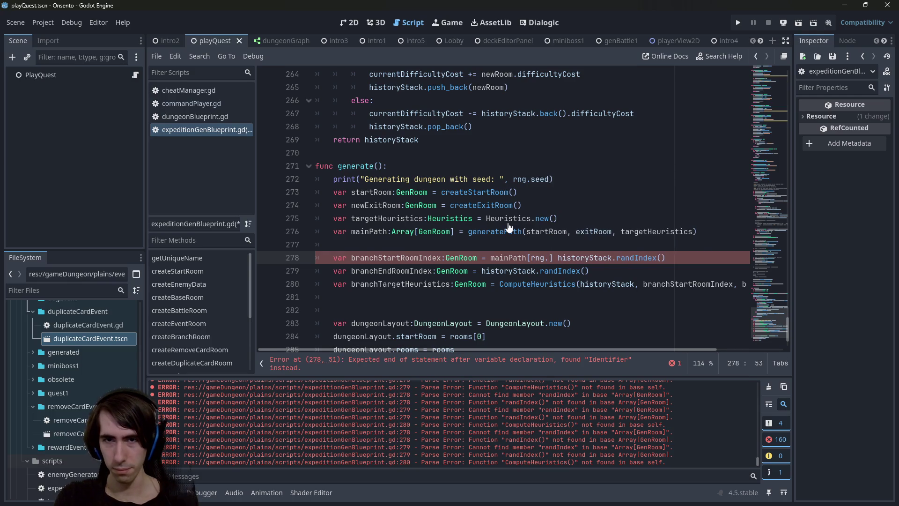
text(rand)
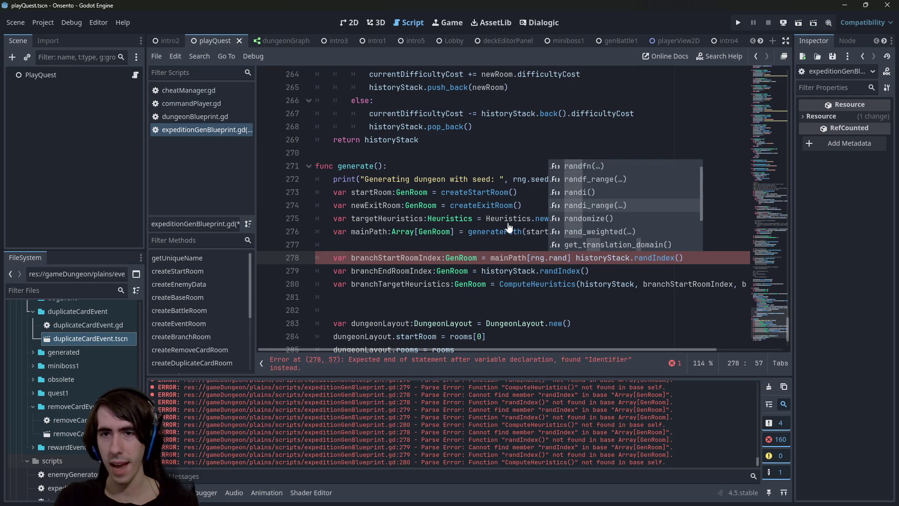
key(Return)
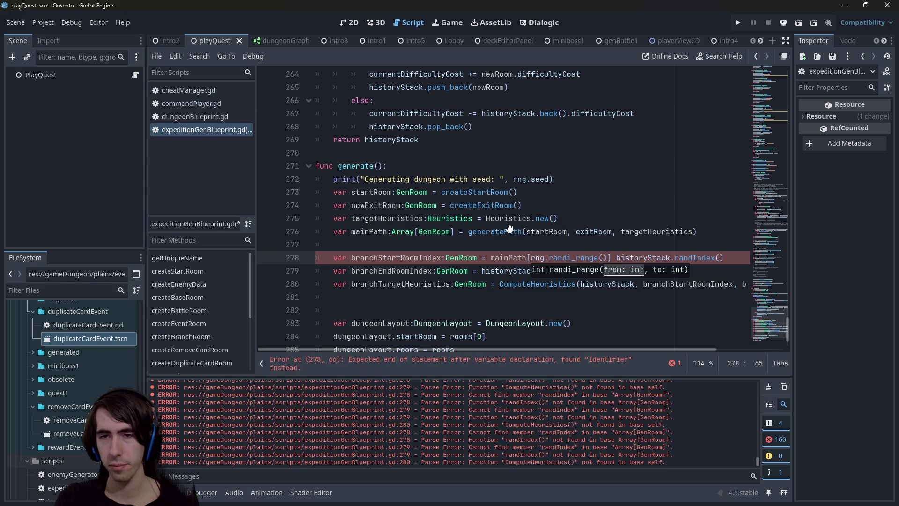
text(1,)
key(Right)
key(Right)
key(ctrl+shift+Right)
key(ctrl+shift+Right)
key(ctrl+shift+Right)
key(BackSpace)
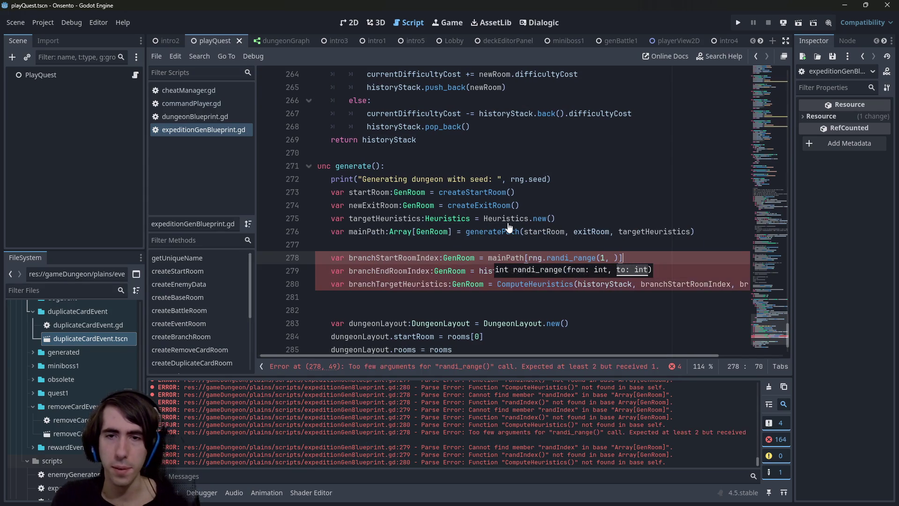
Set the range's upper bound to mainPath.size() - 4 and save the script.
click(508, 257)
click(614, 257)
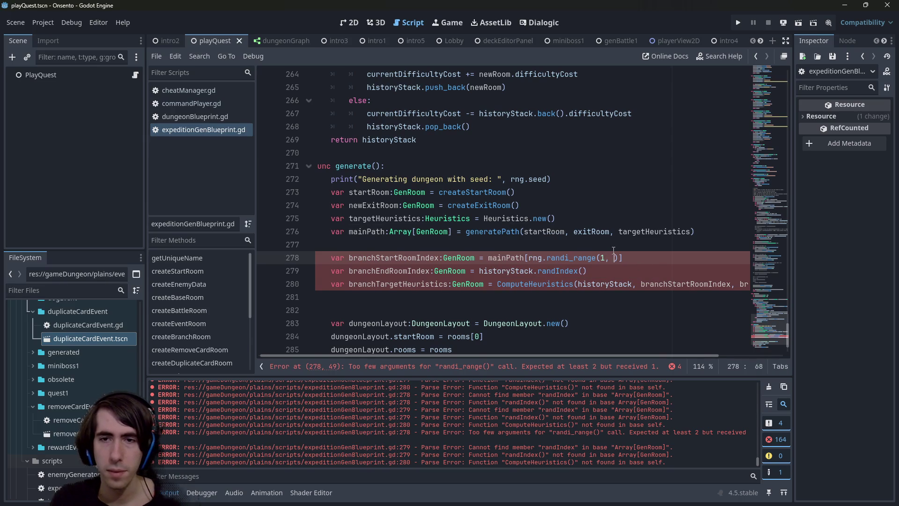
text(mainPath.size() - 2)
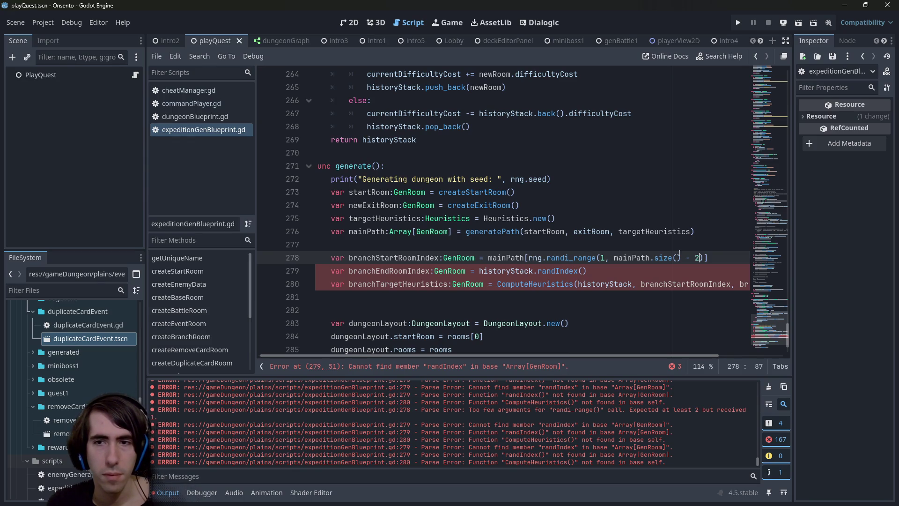
key(BackSpace)
text(4)
key(ctrl+s)
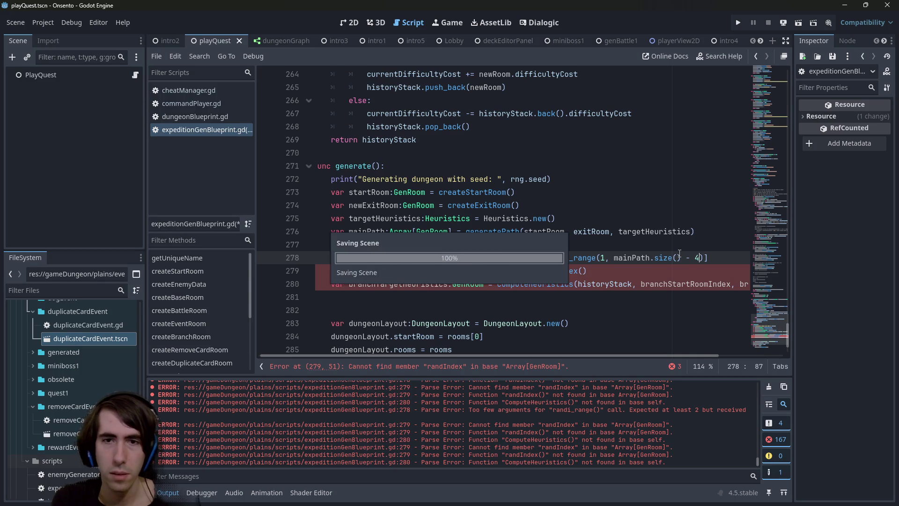
Copy the random mainPath index onto line 279 and start its range at branchStartRoomIndex + 1.
click(491, 259)
double_click(492, 258)
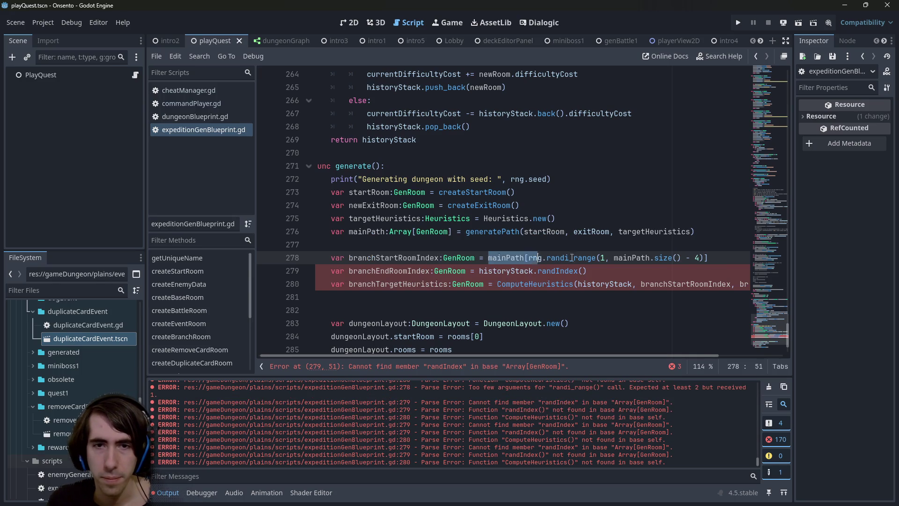
click(615, 272)
drag(615, 272, 477, 271)
text(mainPath[rng.randi_range(1, mainPath.size() - 4)])
click(593, 271)
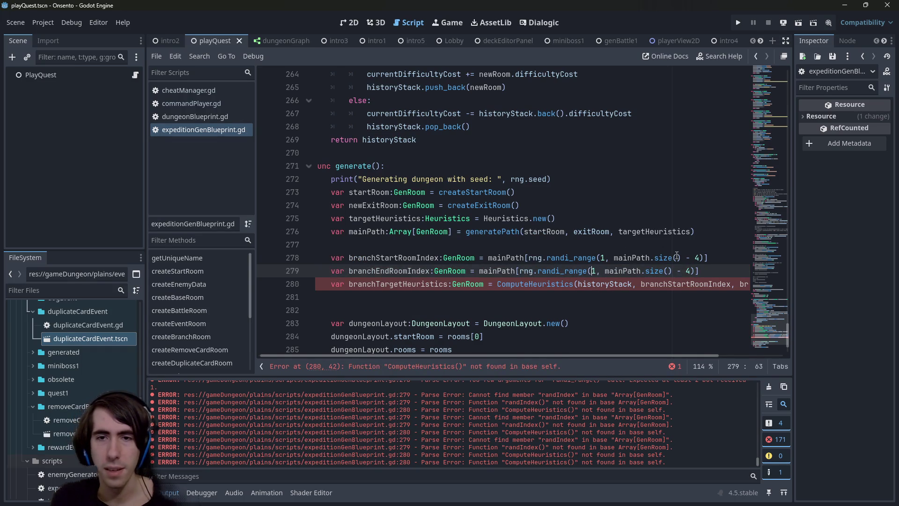
key(Delete)
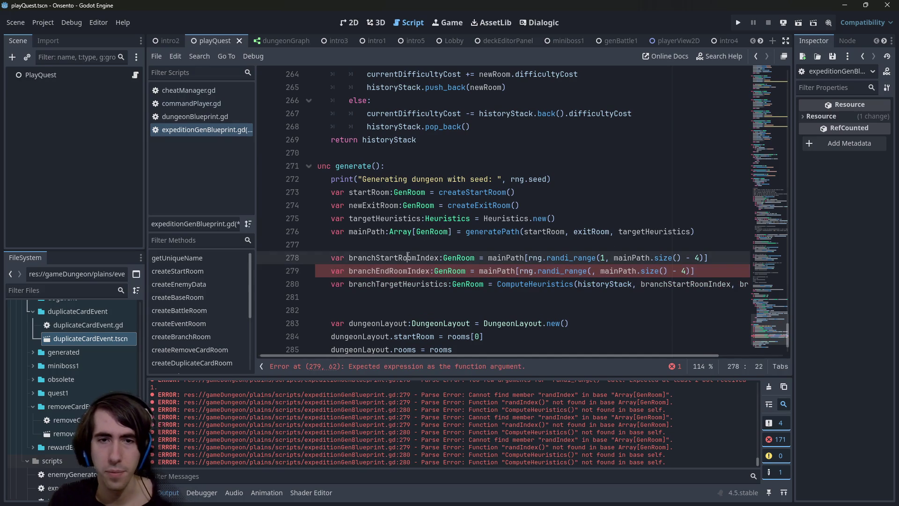
text(branchStartRoomIndex + 1)
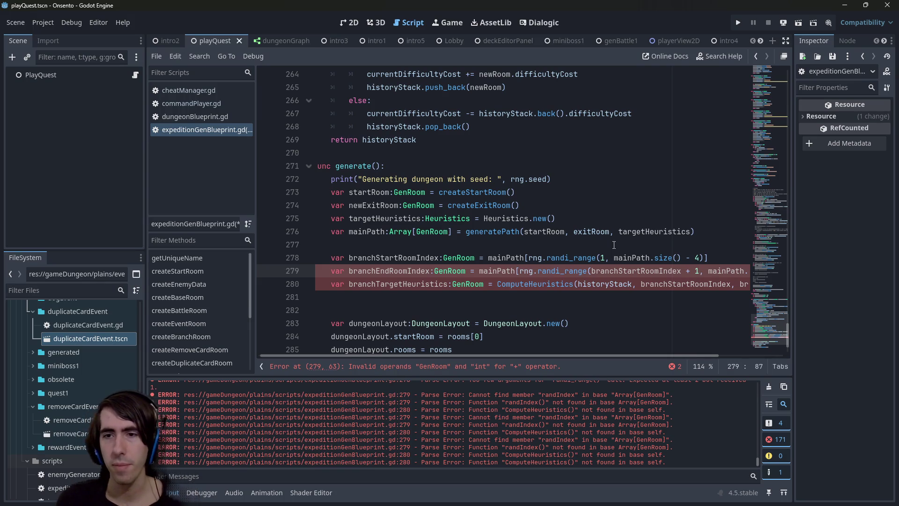
scroll(581, 208, up, 18)
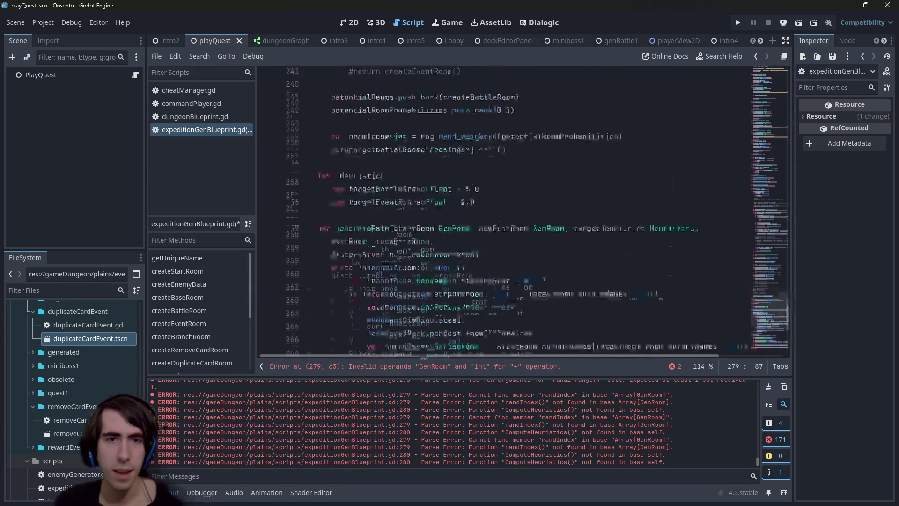
scroll(493, 223, up, 11)
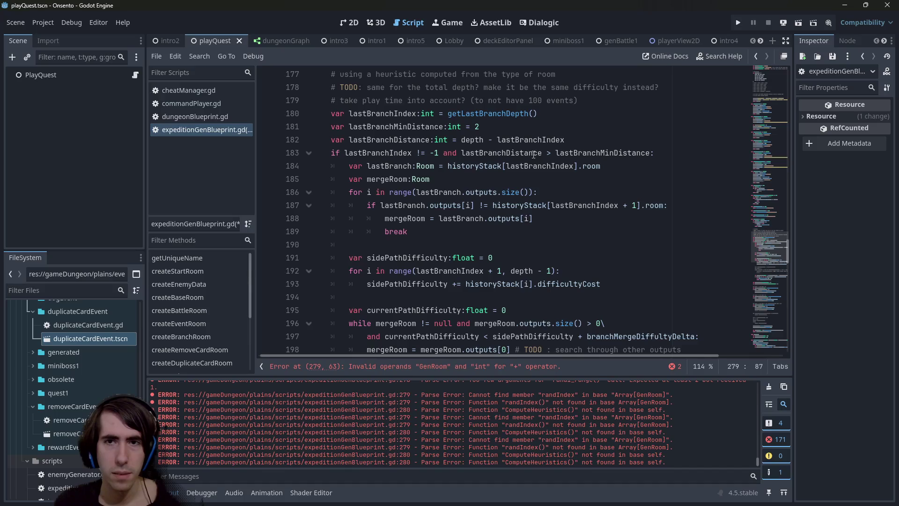
double_click(588, 153)
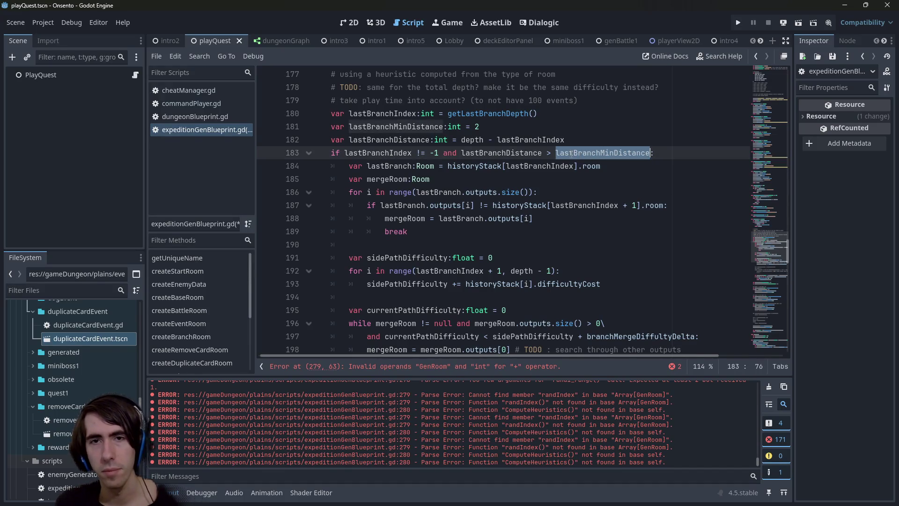
drag(479, 127, 334, 127)
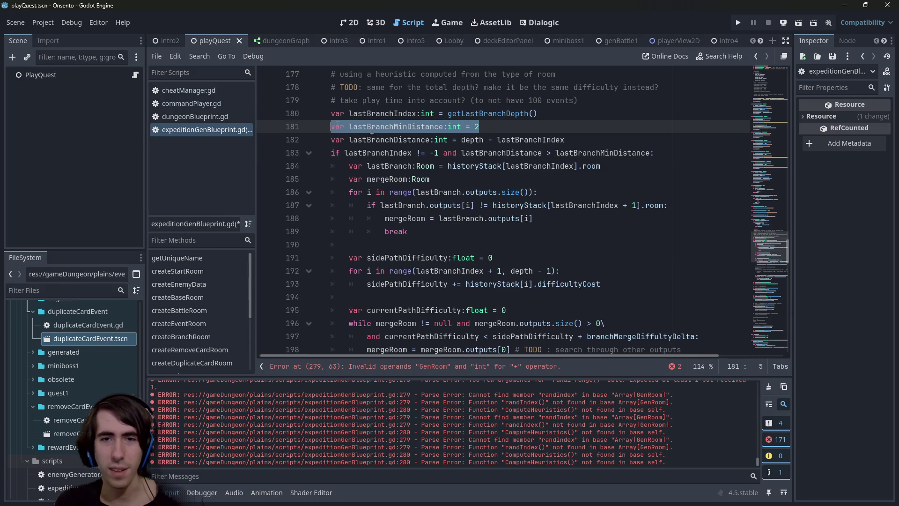
drag(771, 273, 759, 338)
drag(750, 298, 746, 66)
click(593, 262)
key(Return)
key(Return)
text(var lastBranchMinDistance:int = 2)
key(Home)
text(@export)
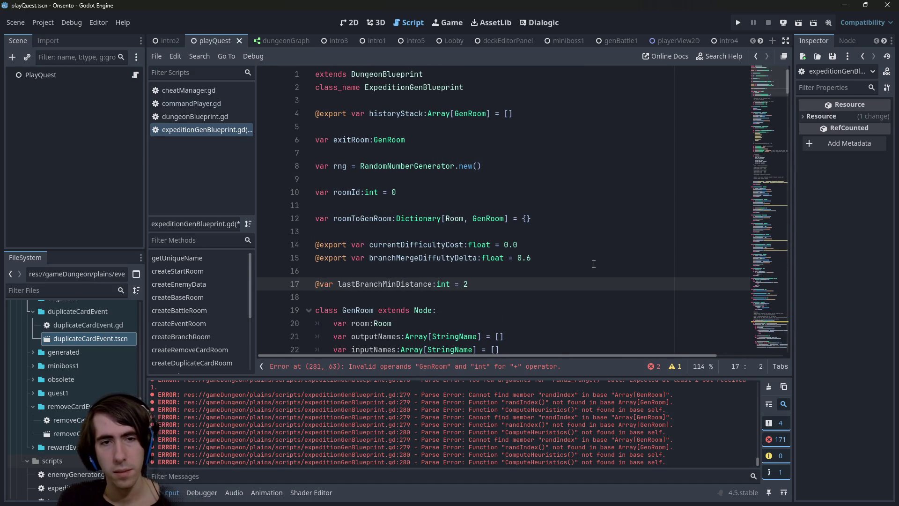
key(ctrl+shift+Right)
text(minBranch)
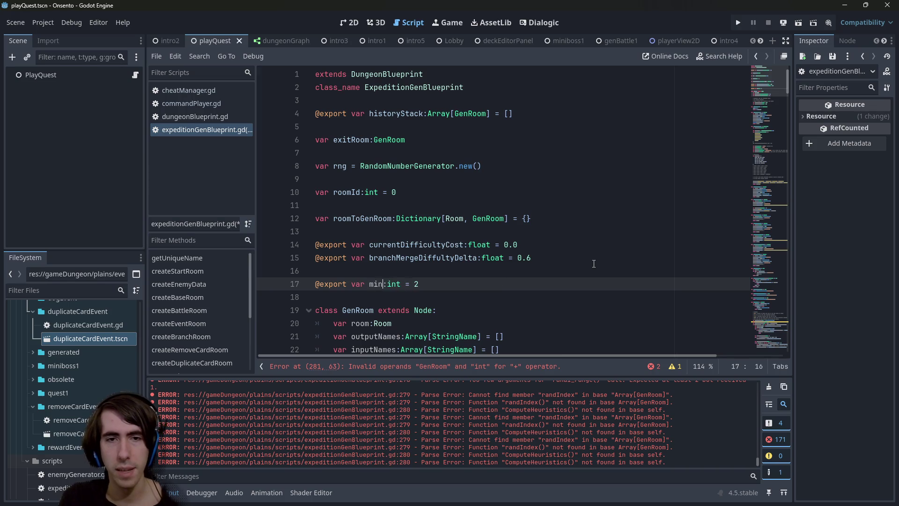
text(L)
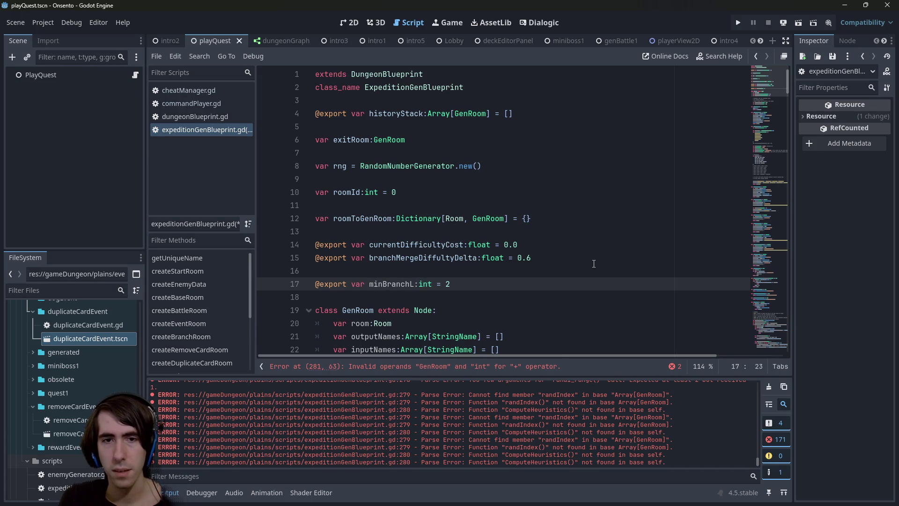
text(ength)
key(ctrl+shift+Left)
Replace the hard-coded 2 on line 183 with minBranchLength.
scroll(585, 243, down, 8)
click(568, 205)
scroll(568, 219, down, 15)
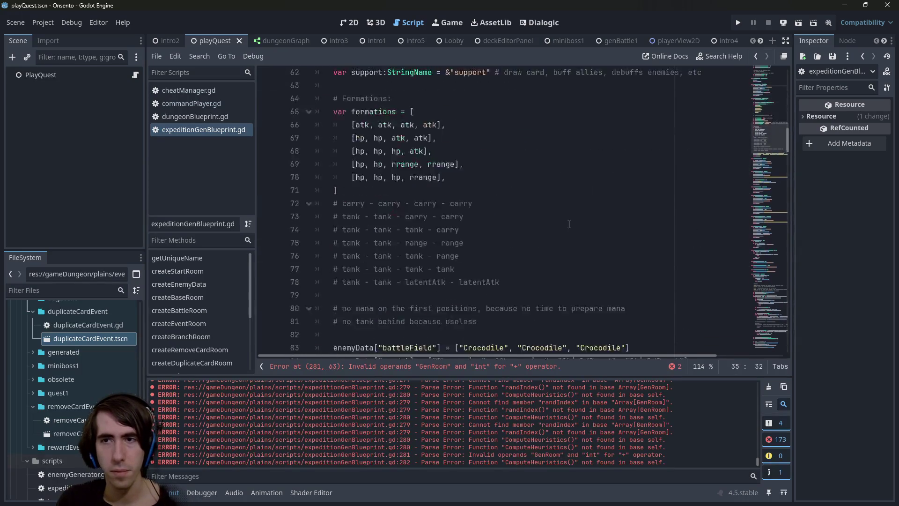
scroll(567, 219, down, 20)
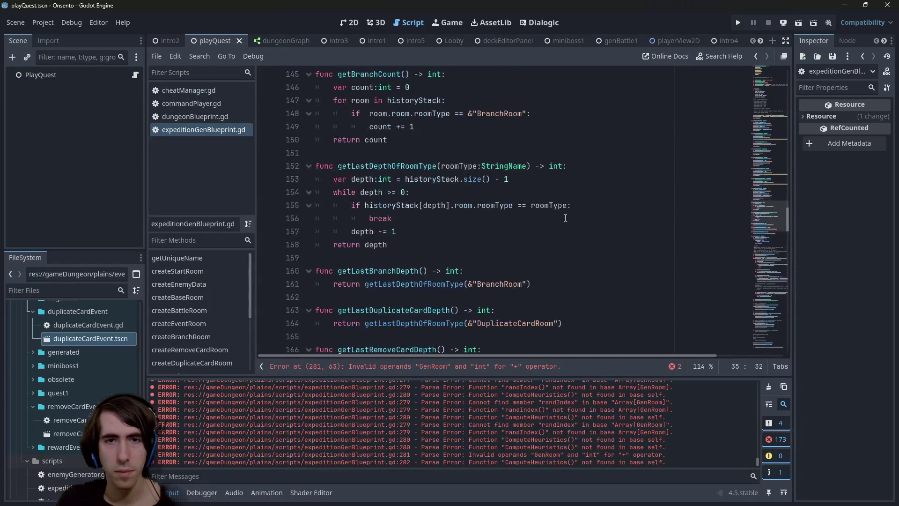
scroll(565, 217, down, 6)
click(531, 103)
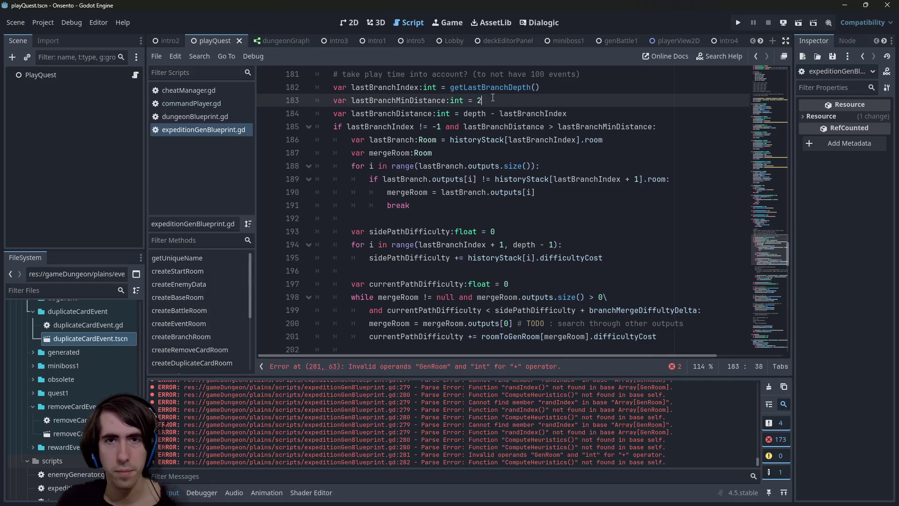
key(BackSpace)
text(minBranchLength)
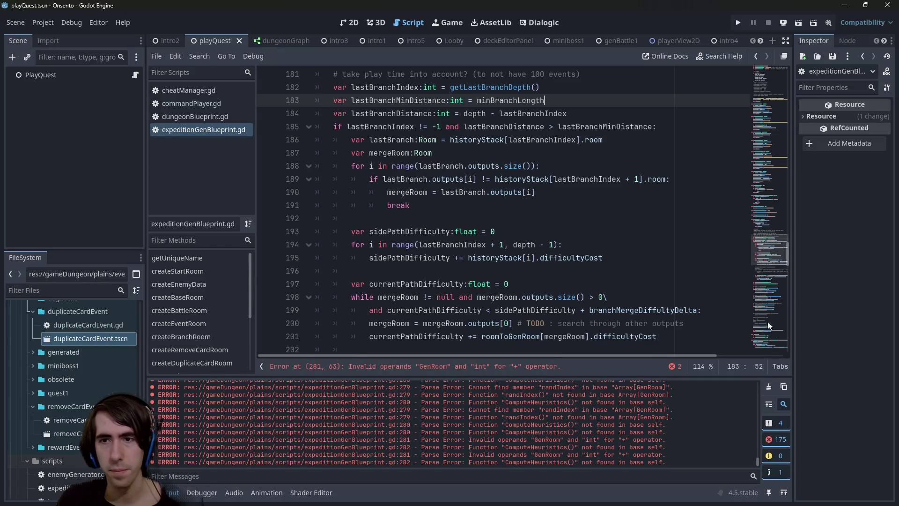
scroll(740, 326, down, 20)
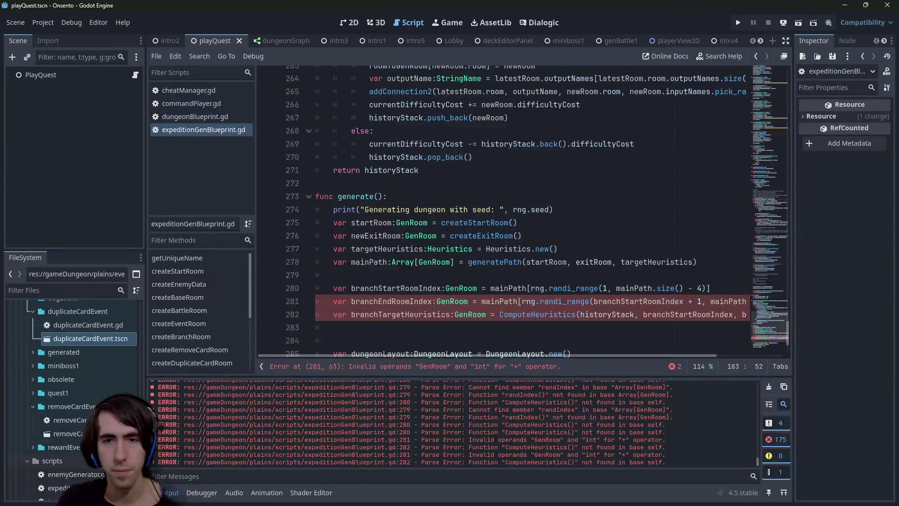
Change line 281's range start from branchStartRoomIndex + 1 to branchStartRoomIndex + minBranchLength.
click(703, 301)
key(BackSpace)
text(minBranchLength)
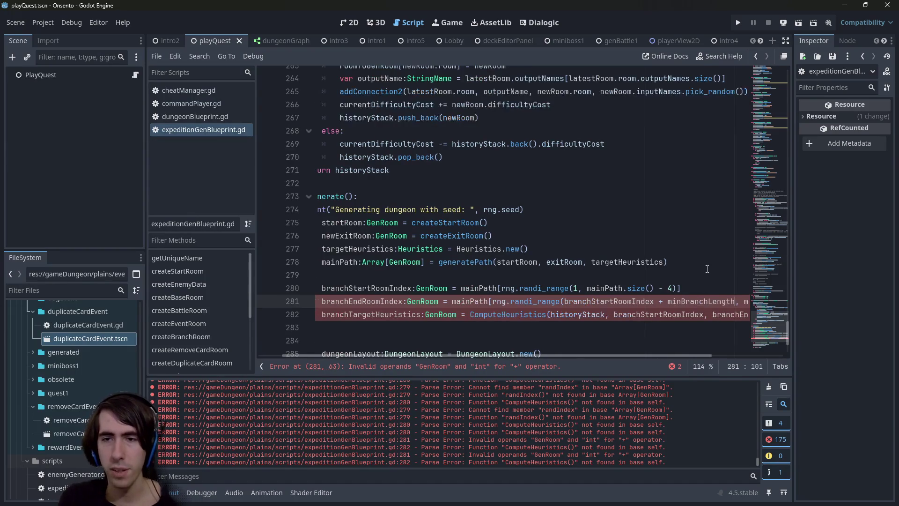
drag(546, 354, 644, 361)
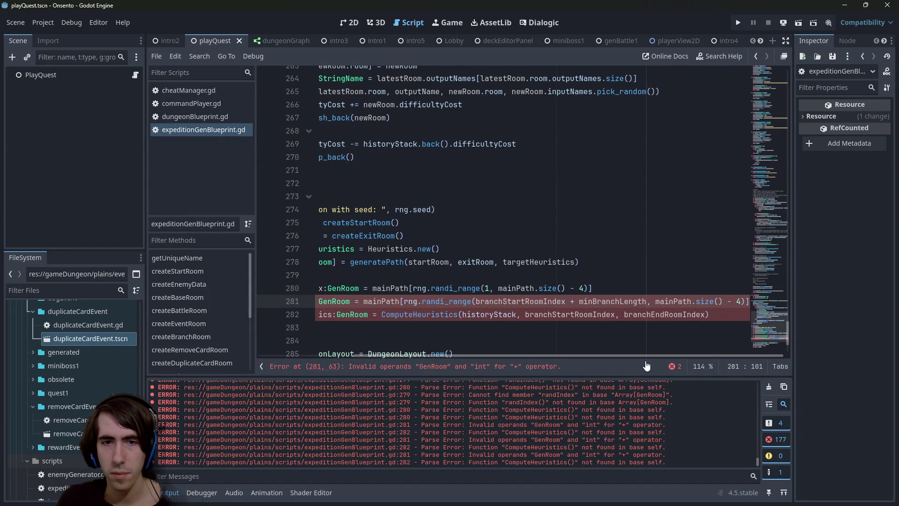
click(632, 366)
key(Home)
key(Up)
key(End)
key(Return)
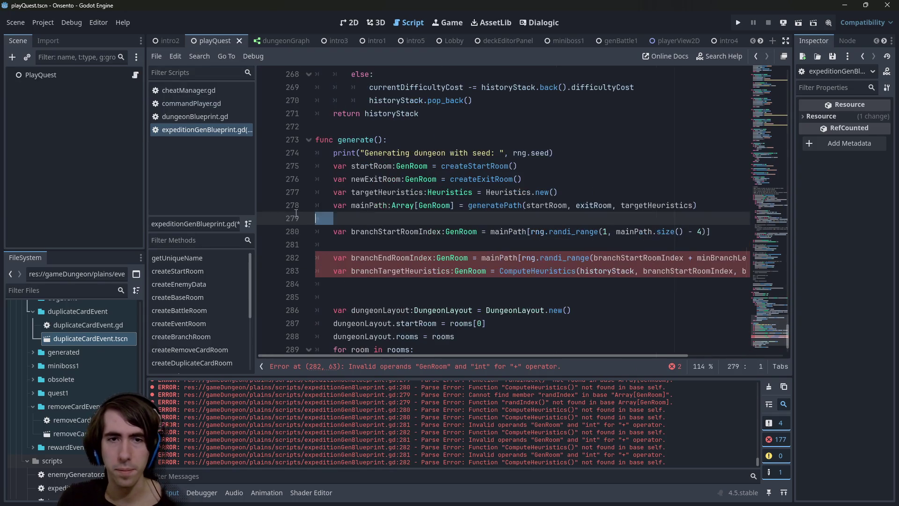
click(423, 240)
key(BackSpace)
key(BackSpace)
drag(569, 354, 665, 352)
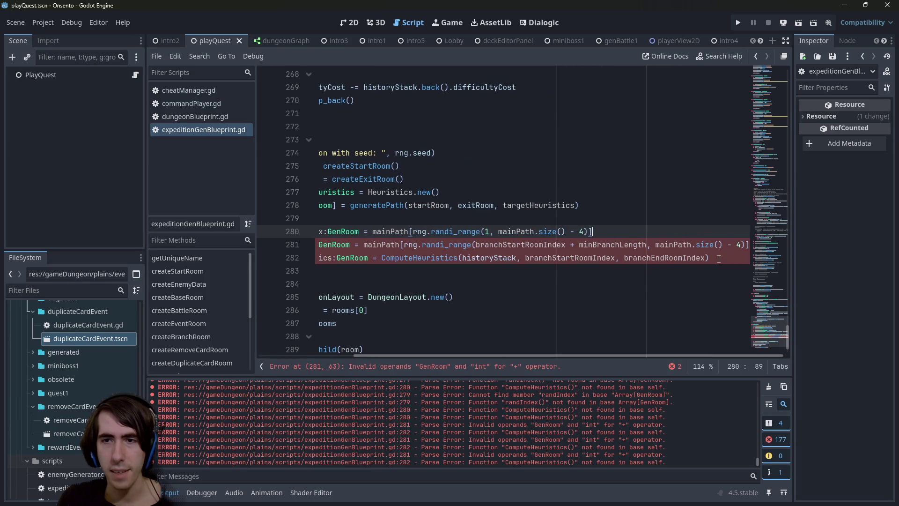
Make line 280's upper bound mainPath.size() - 1 - minBranchLength.
click(742, 246)
key(BackSpace)
text(2)
key(Escape)
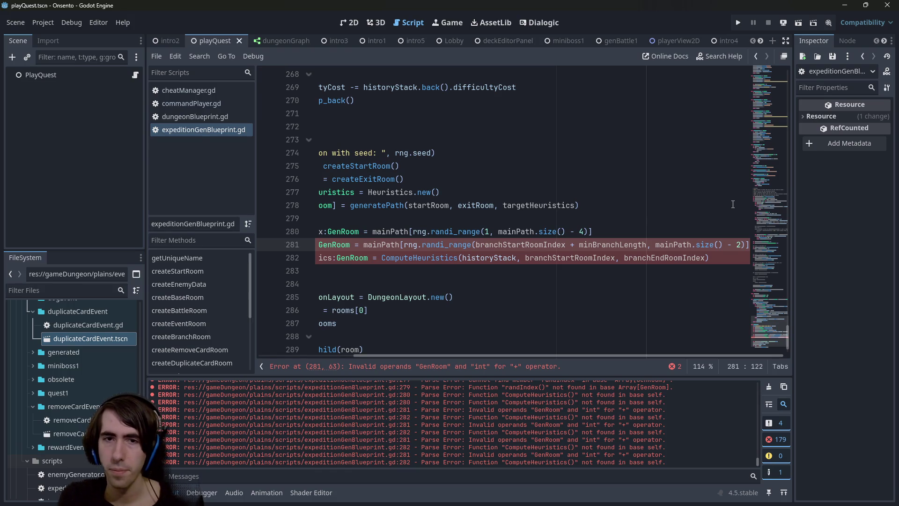
drag(500, 232, 586, 234)
click(553, 244)
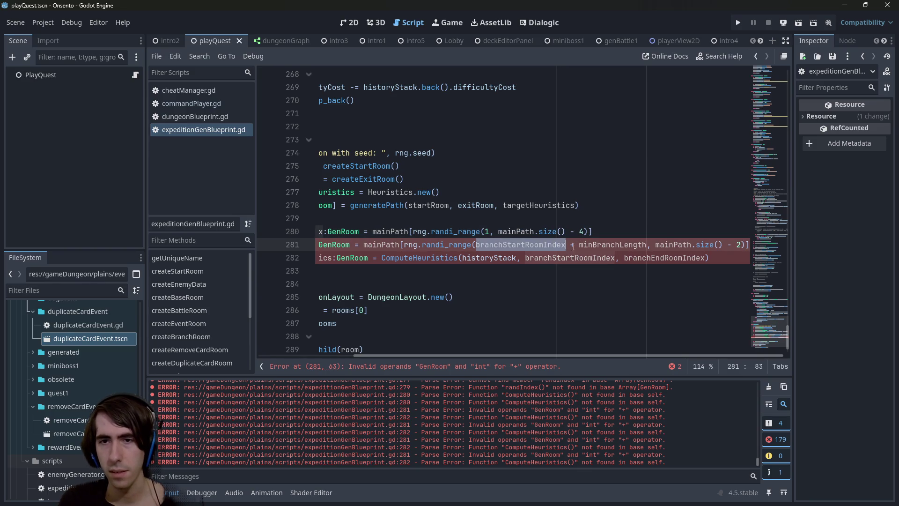
double_click(613, 244)
key(ctrl+c)
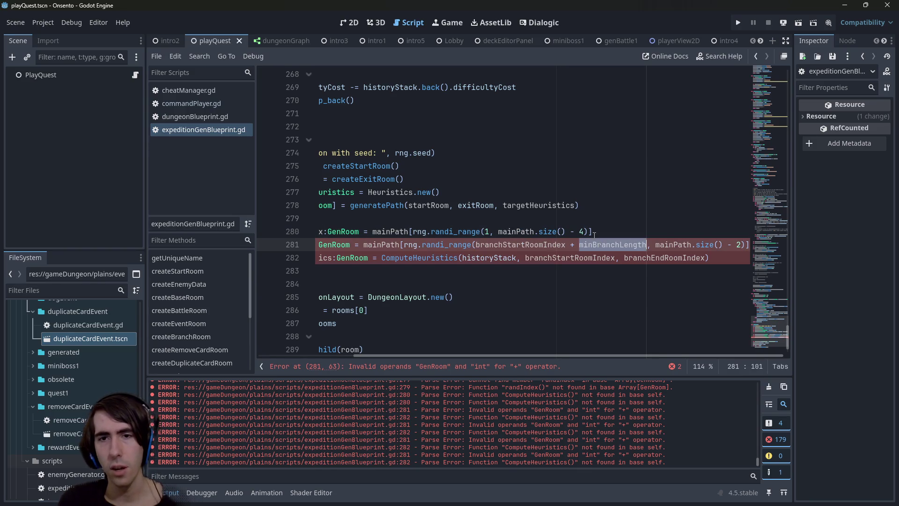
click(584, 232)
key(BackSpace)
text(1 )
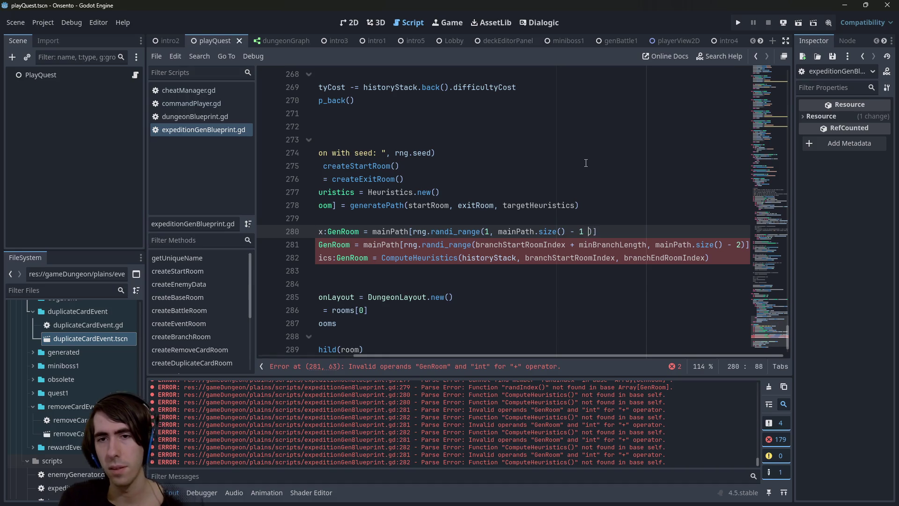
text(-)
key(ctrl+v)
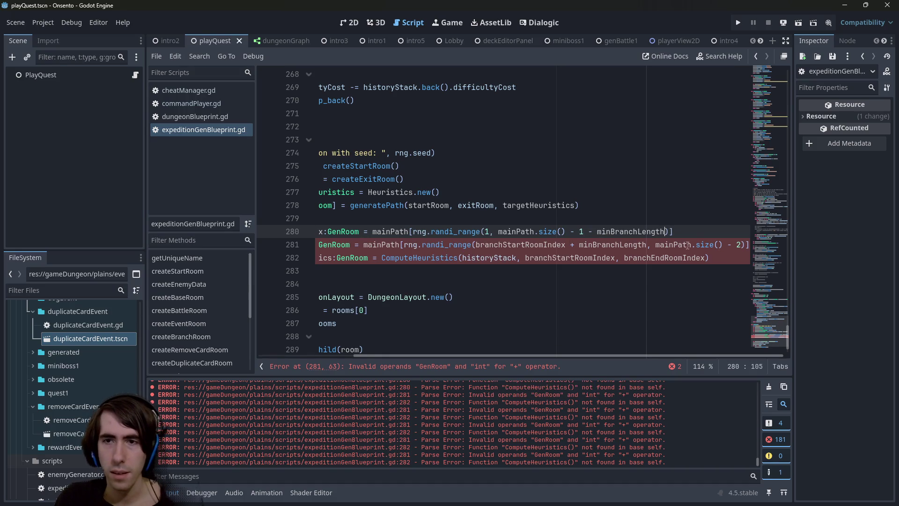
Set line 281's upper bound to mainPath.size() - 1 and inspect the branchStartRoomIndex declaration.
click(742, 244)
key(BackSpace)
text(1)
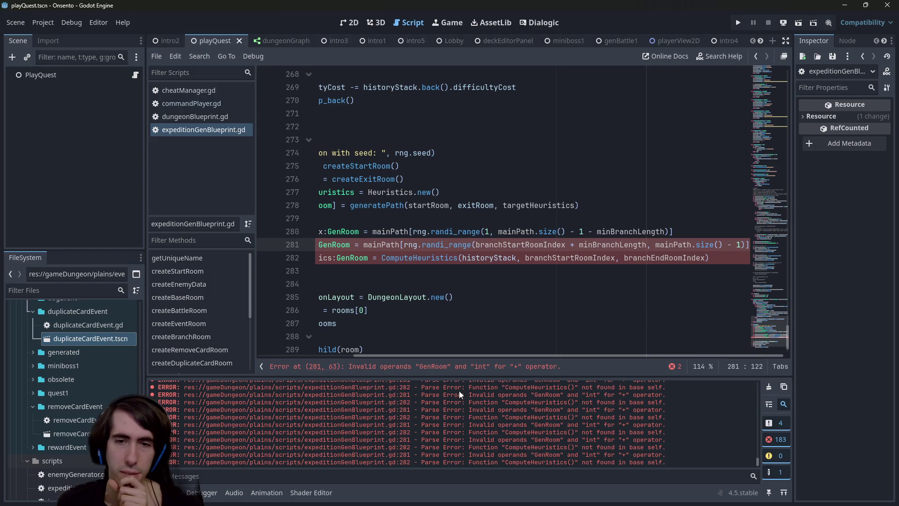
click(477, 368)
double_click(537, 205)
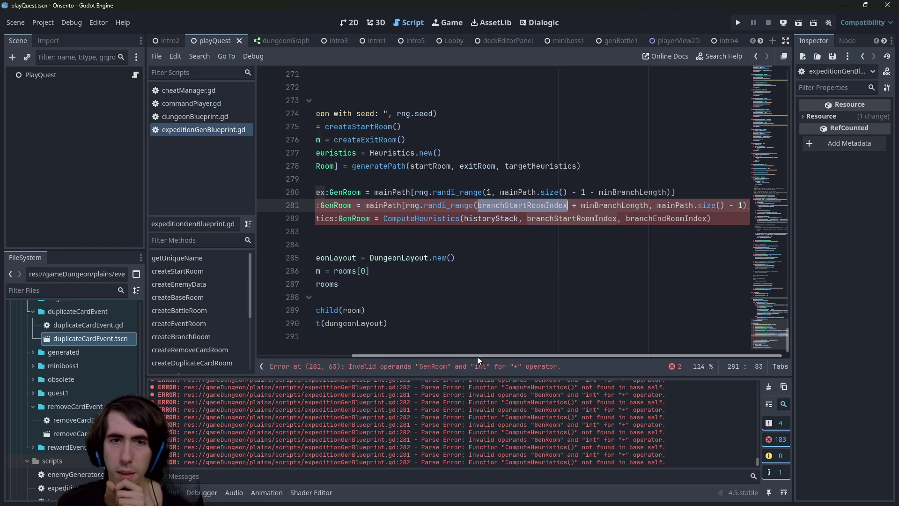
drag(480, 356, 378, 355)
double_click(421, 192)
drag(418, 197, 441, 199)
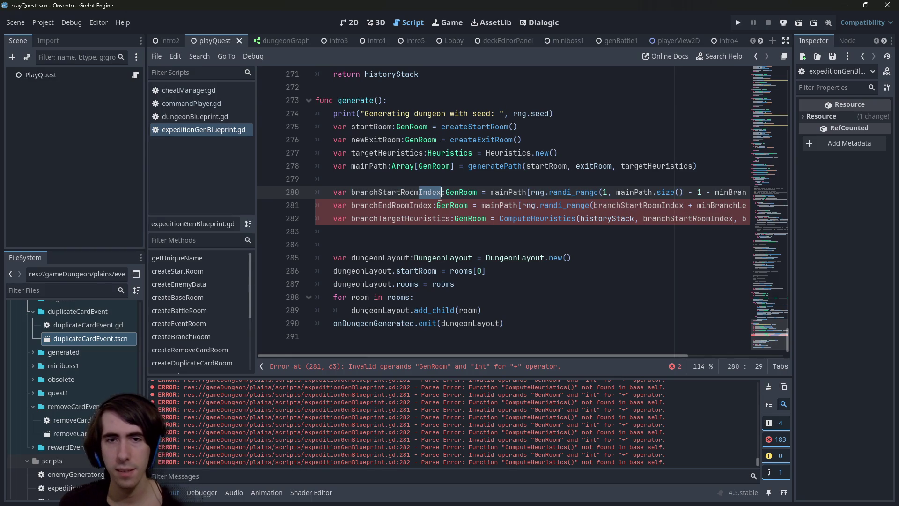
Try dropping Index from both branch variable names, then restore it.
key(ctrl+d)
key(BackSpace)
scroll(545, 293, up, 1)
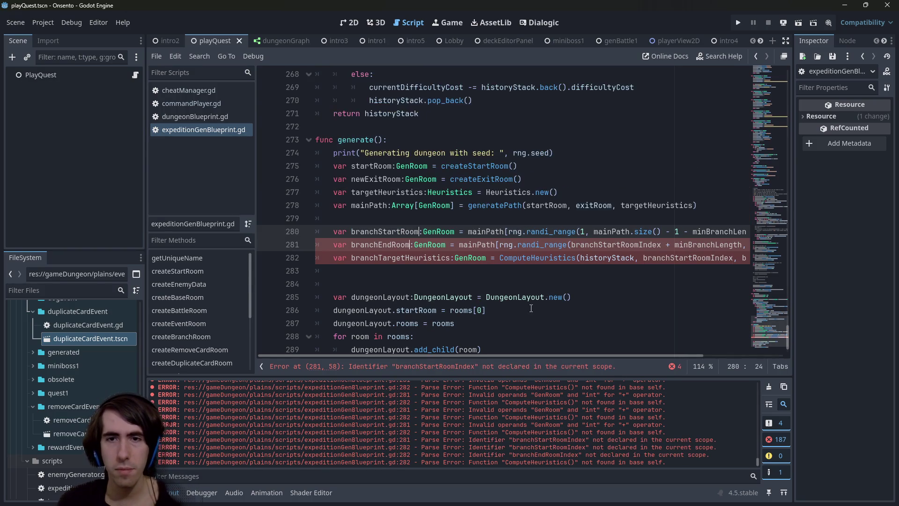
click(461, 367)
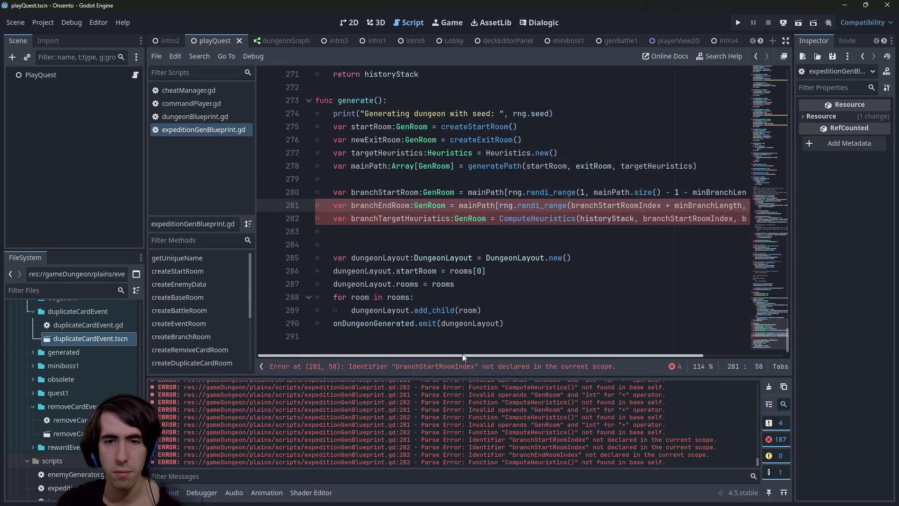
click(638, 206)
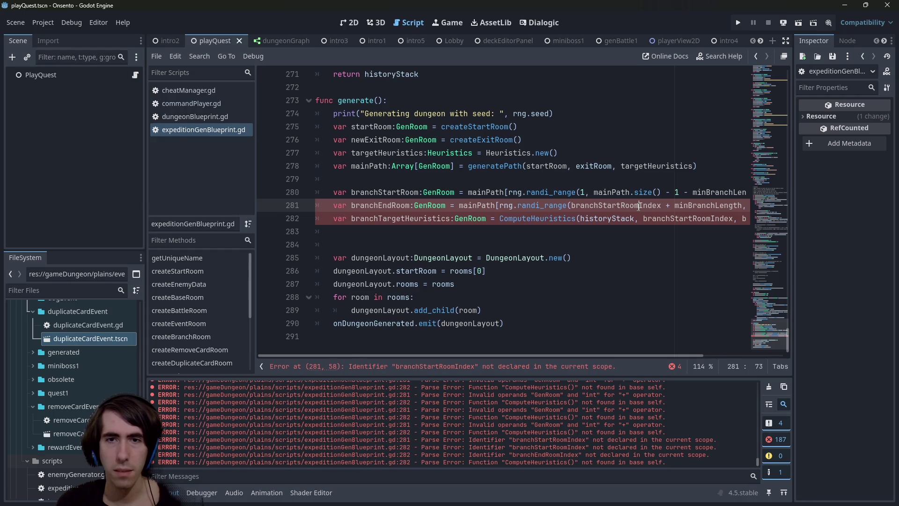
key(ctrl+z)
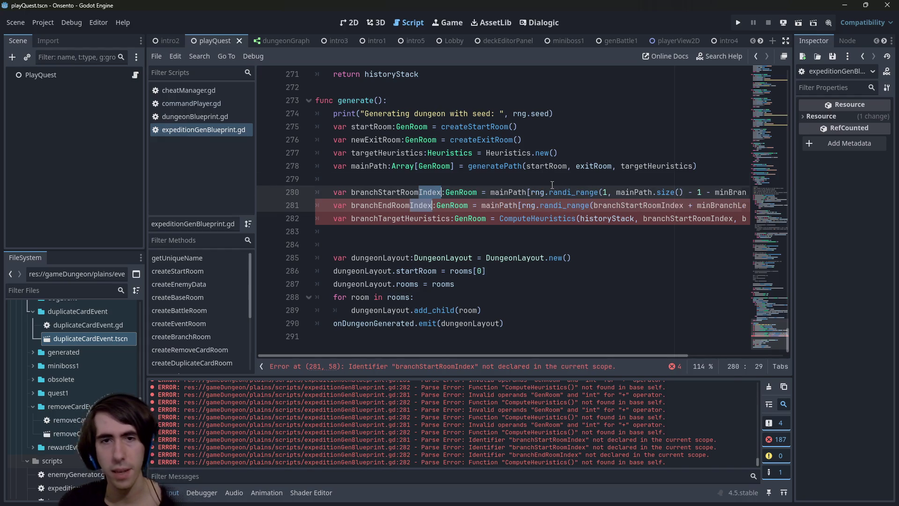
Remove the mainPath[ ] wrappers so lines 280–281 are plain rng.randi_range picks.
click(548, 184)
scroll(515, 220, up, 1)
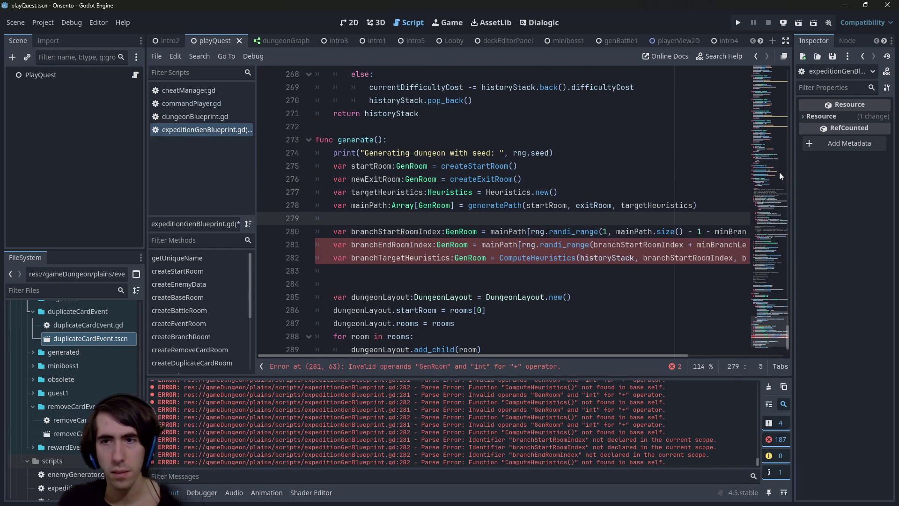
double_click(509, 232)
key(Delete)
key(Delete)
key(Down)
double_click(497, 244)
key(Delete)
key(Delete)
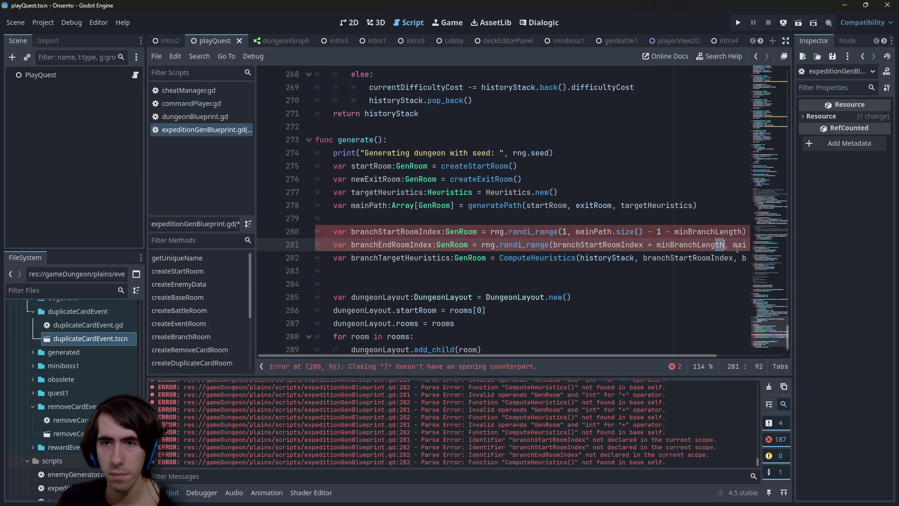
key(End)
key(BackSpace)
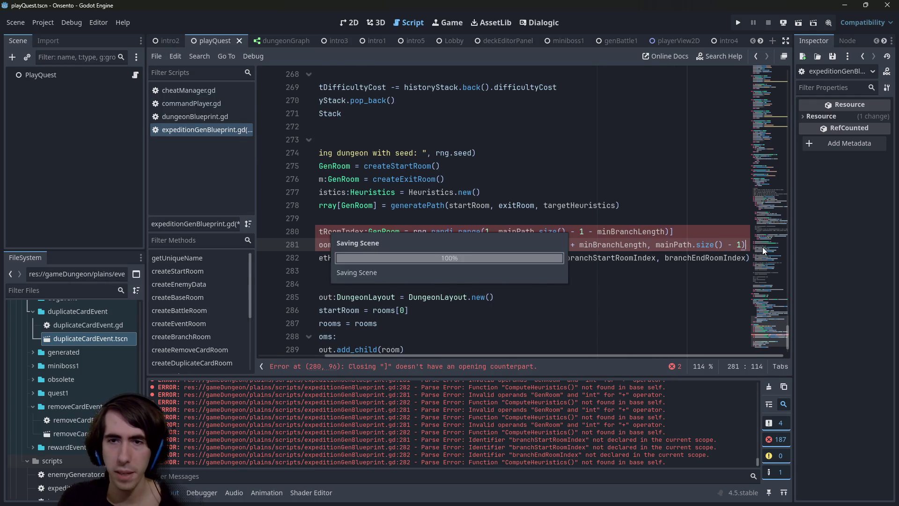
key(Escape)
click(678, 231)
key(BackSpace)
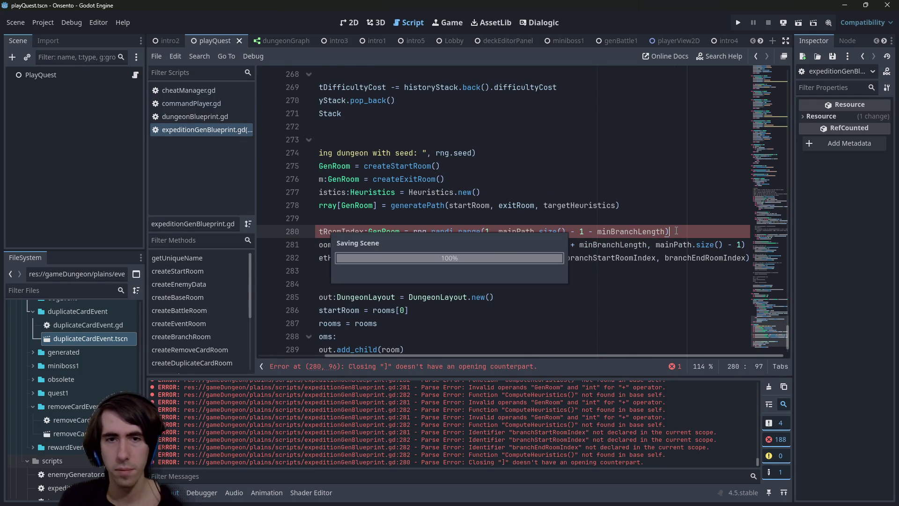
Copy the branchStartRoomIndex and branchEndRoomIndex declarations onto new lines 282–283.
drag(747, 258, 271, 235)
click(448, 230)
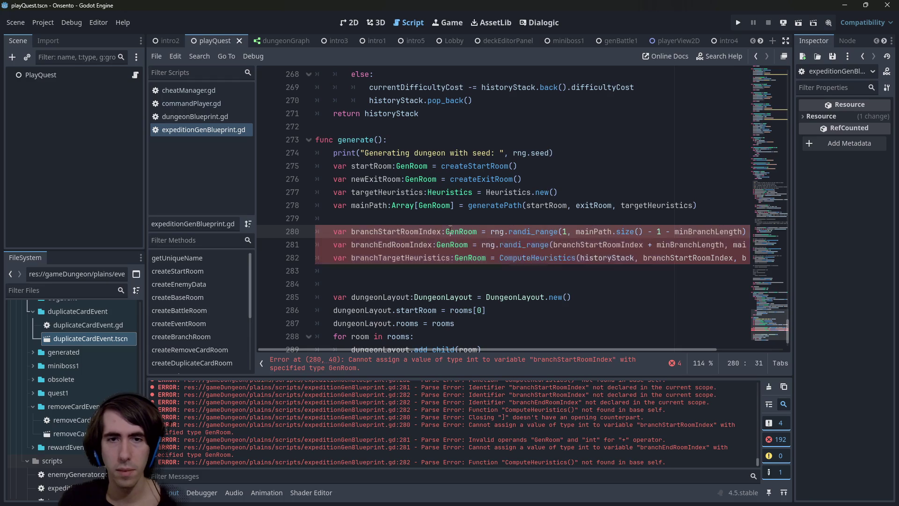
click(334, 257)
key(Return)
key(Return)
key(Up)
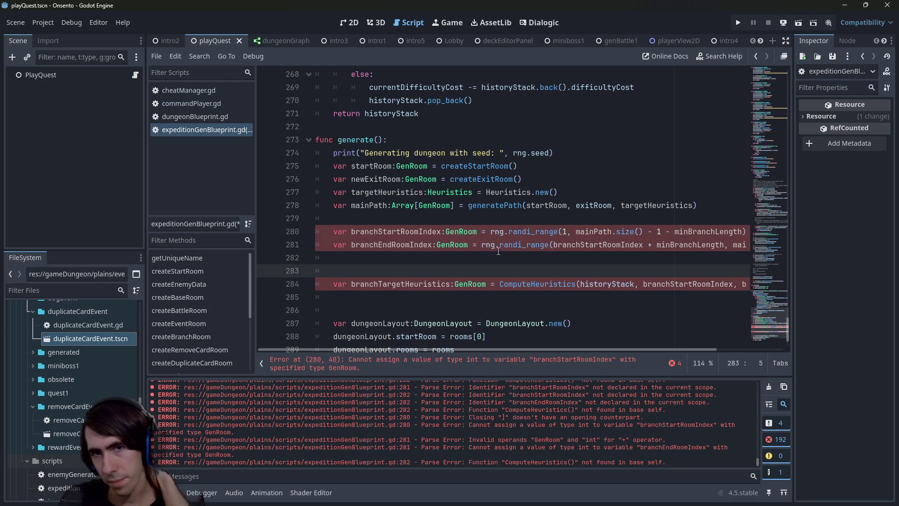
mouse_move(477, 232)
mouse_down()
mouse_move(329, 231)
mouse_move(469, 245)
mouse_up()
key(ctrl+c)
key(Down)
key(Down)
key(ctrl+v)
key(ctrl+c)
key(Down)
key(Down)
key(ctrl+v)
click(469, 231)
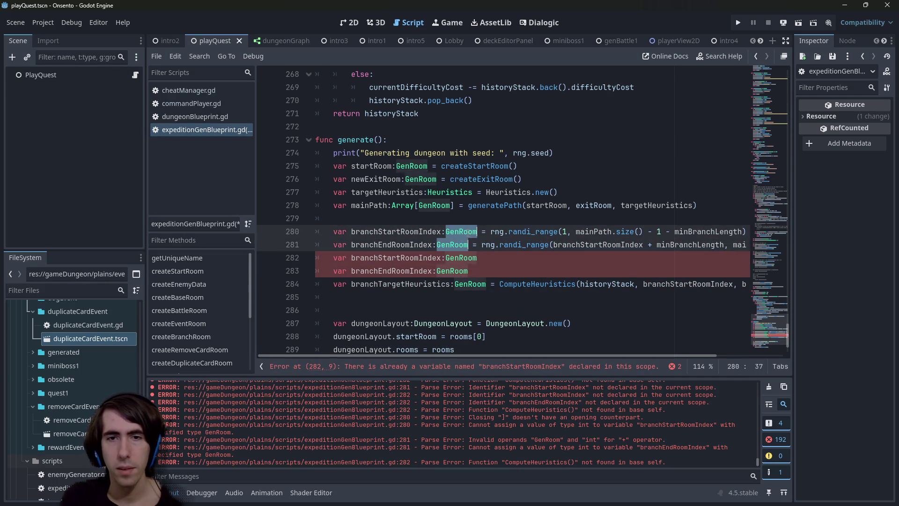
Type both indices as int and assign historyStack[branchStartRoomIndex] on lines 282–283.
text(int)
double_click(452, 245)
text(int)
click(497, 260)
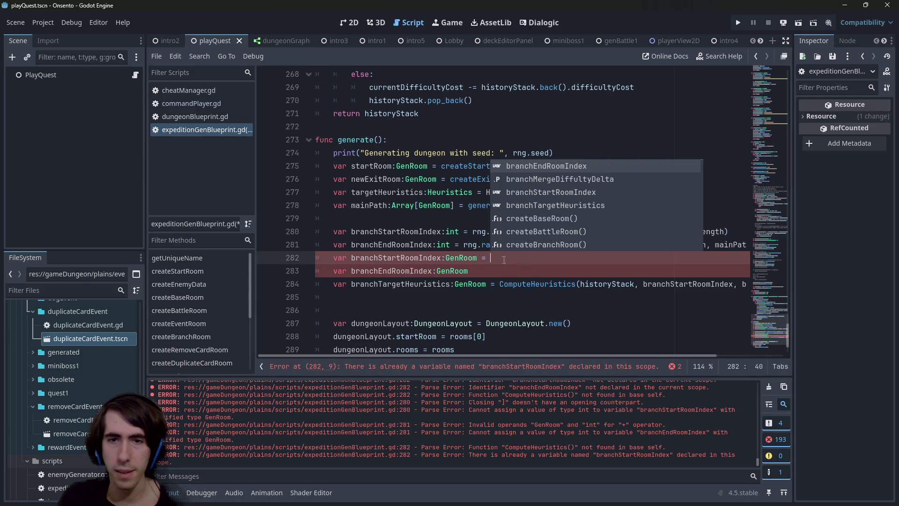
text(historyStack)
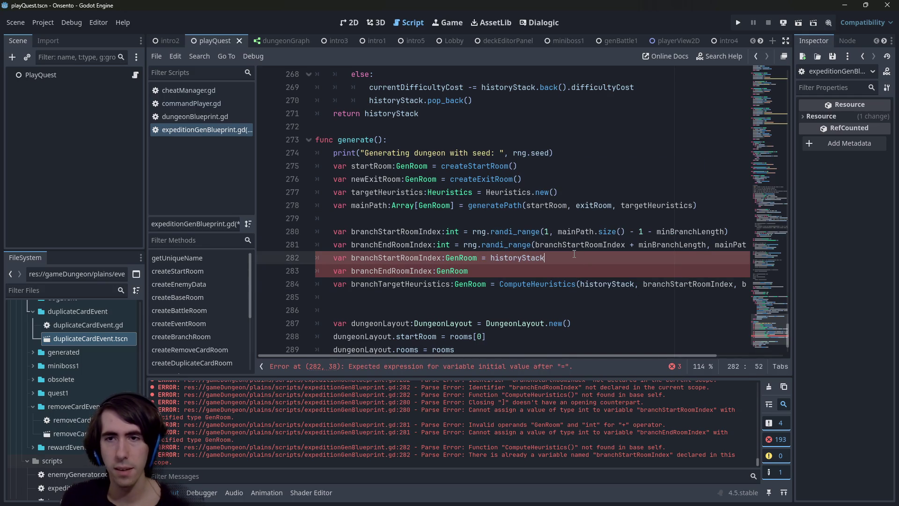
text([branchStartRoomIndex)
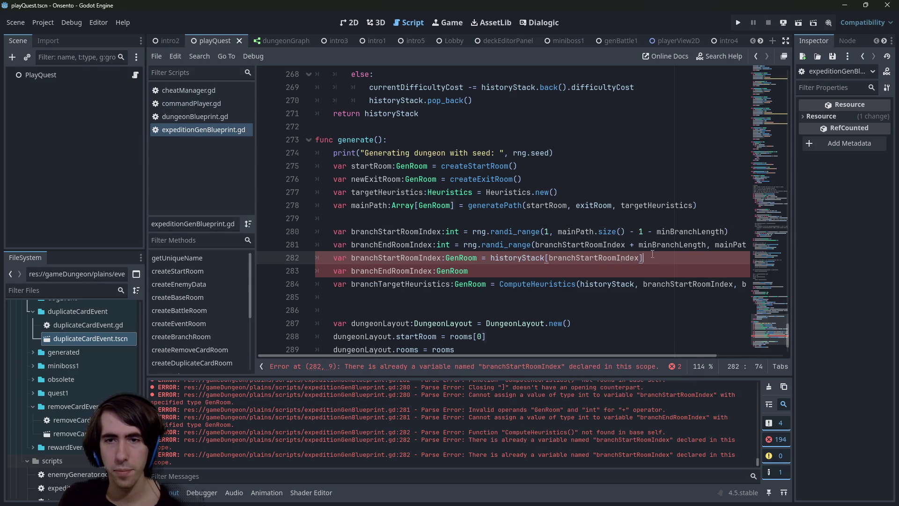
key(Down)
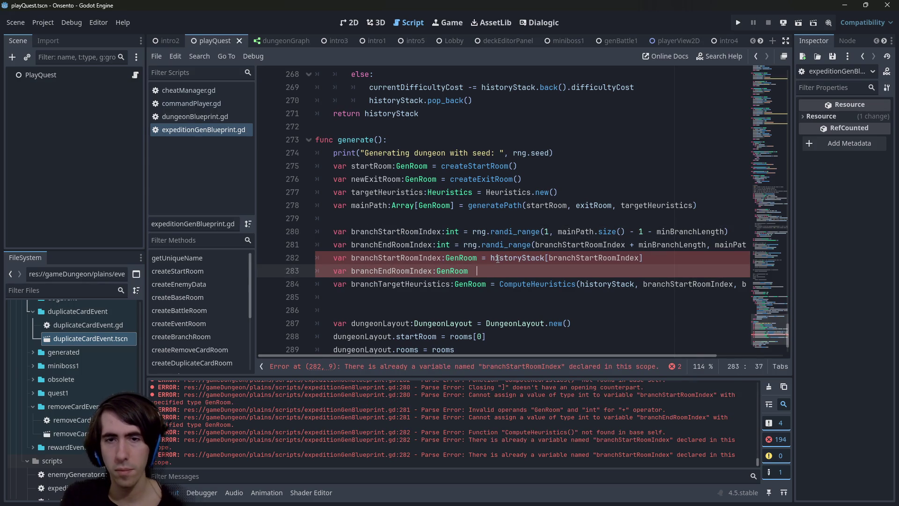
text(= historyStack[branchStartRoomIndex])
Change line 283's index to branchEndRoomIndex and save the script.
click(410, 232)
double_click(393, 244)
key(ctrl+c)
double_click(590, 270)
key(ctrl+v)
key(ctrl+s)
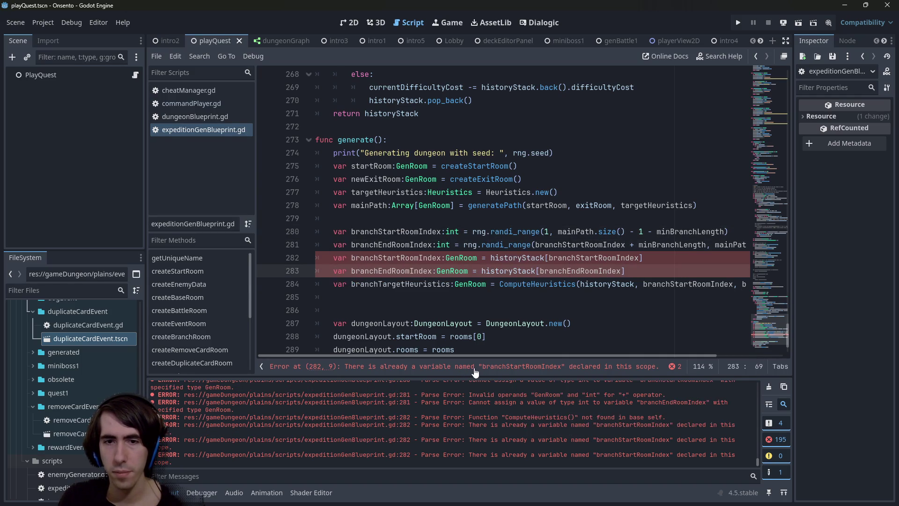
Rename the two room variables to branchStartRoom and branchEndRoom.
drag(419, 257, 440, 258)
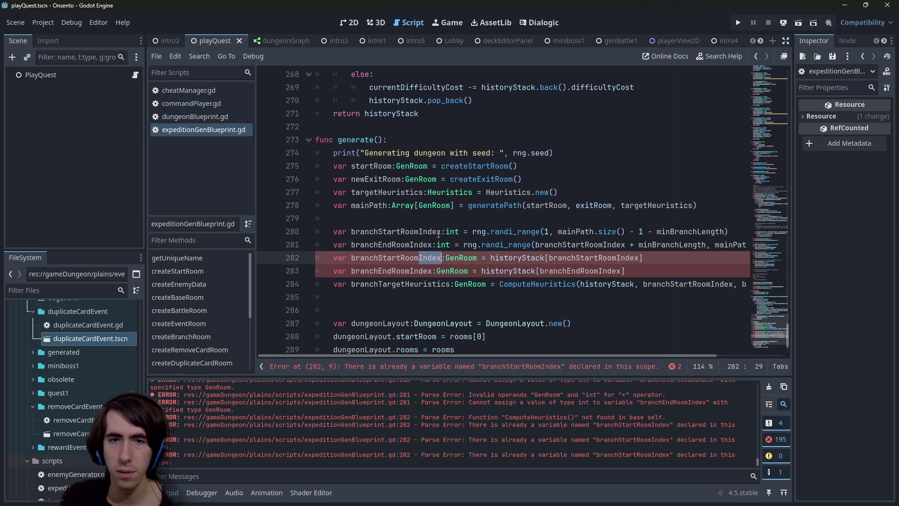
key(ctrl+shift+Right)
key(ctrl+shift+Right)
key(ctrl+d)
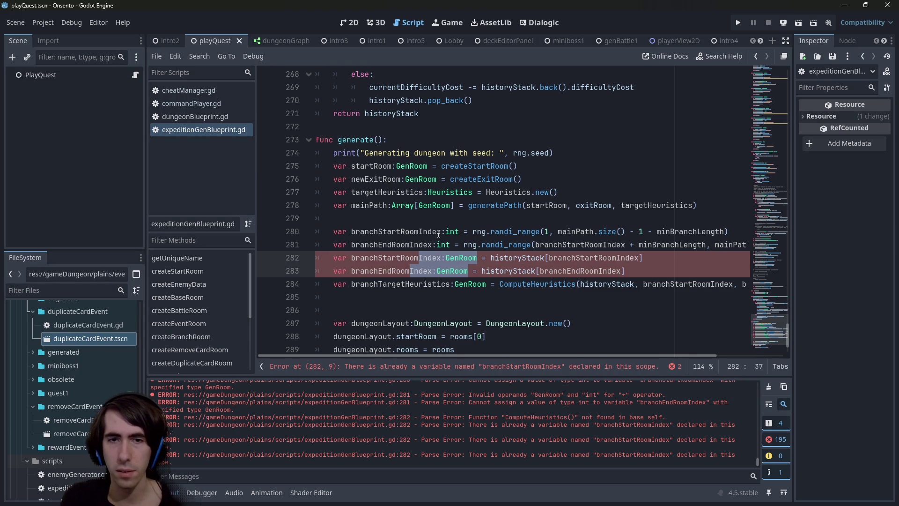
key(Left)
key(Delete)
key(Delete)
key(Delete)
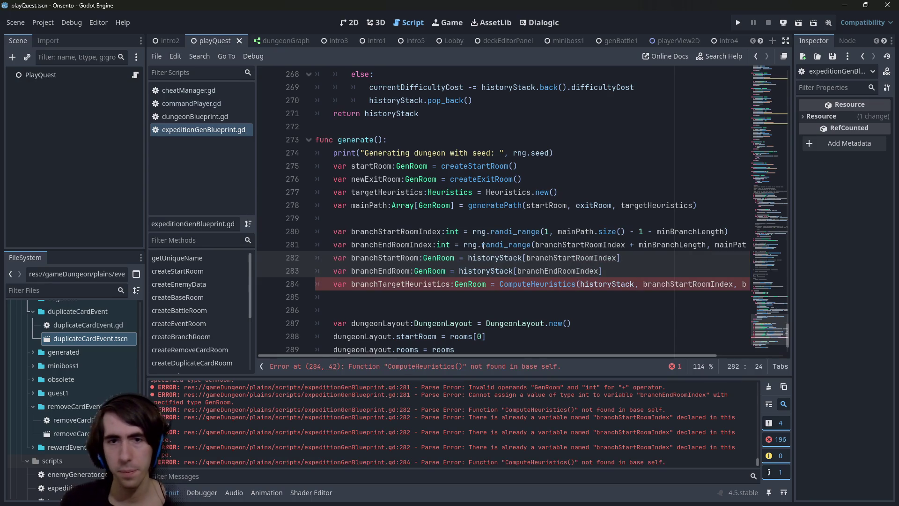
Widen the code area and review the ComputeHeuristics call's arguments for branchTargetHeuristics.
double_click(429, 285)
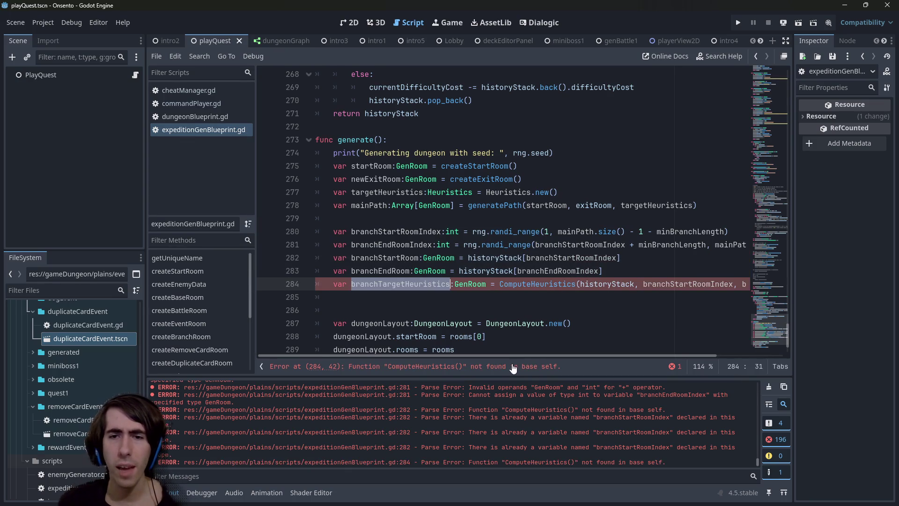
mouse_move(508, 357)
mouse_down()
mouse_move(585, 357)
mouse_move(512, 349)
mouse_up()
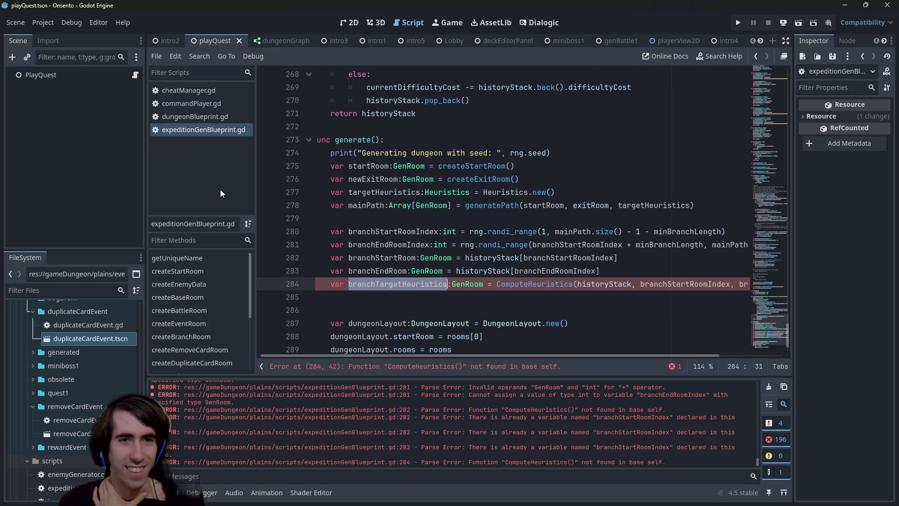
drag(255, 161, 193, 168)
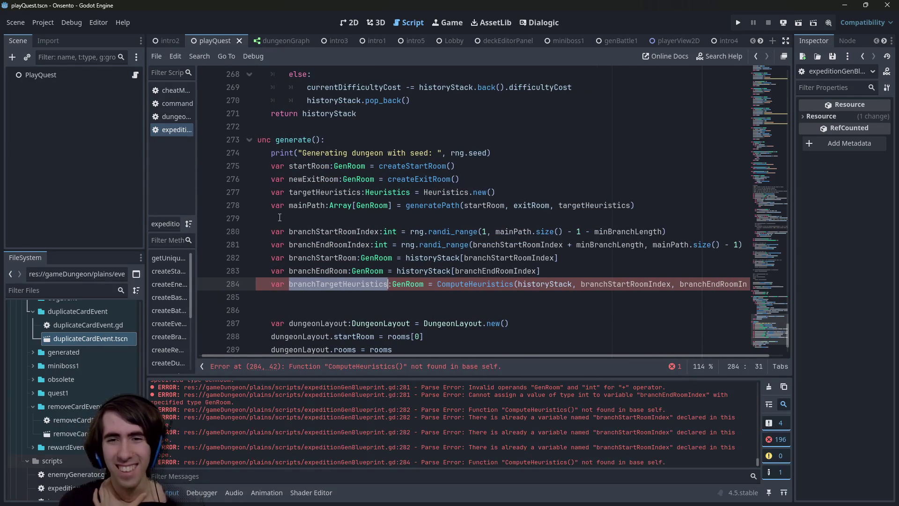
mouse_move(487, 357)
mouse_down()
mouse_move(550, 356)
mouse_move(417, 356)
mouse_move(504, 346)
mouse_up()
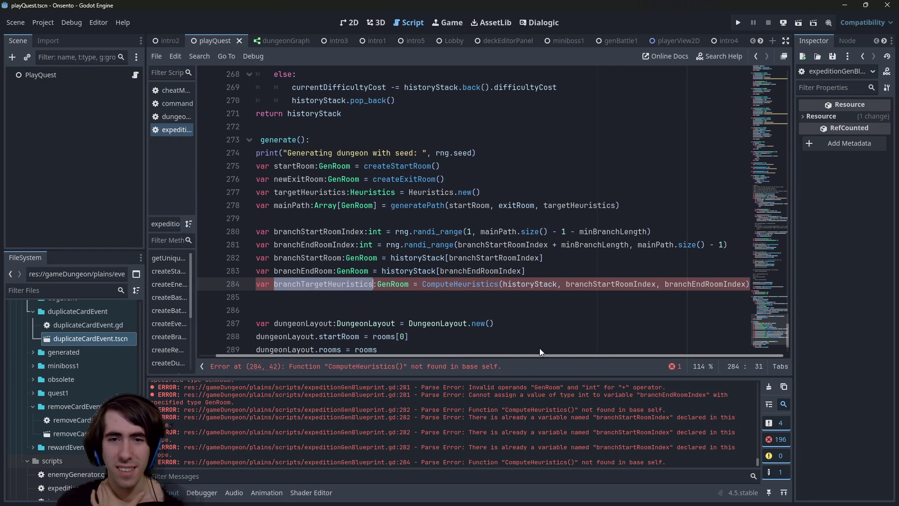
double_click(473, 286)
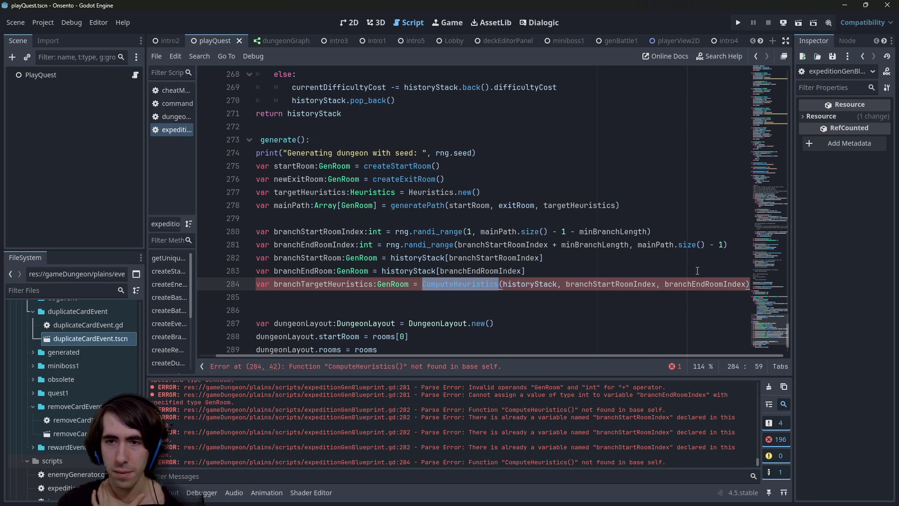
double_click(705, 283)
double_click(612, 284)
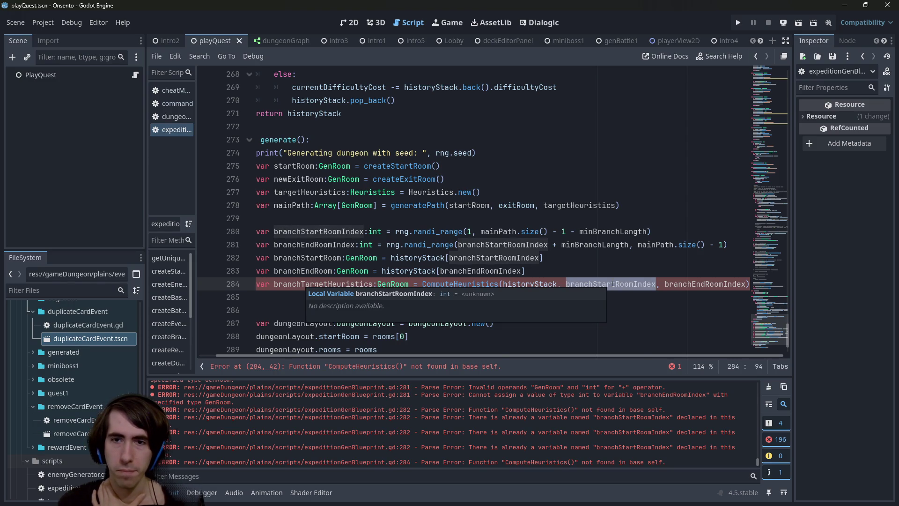
double_click(529, 283)
Insert blank lines above generate() for a new function.
scroll(540, 353, up, 1)
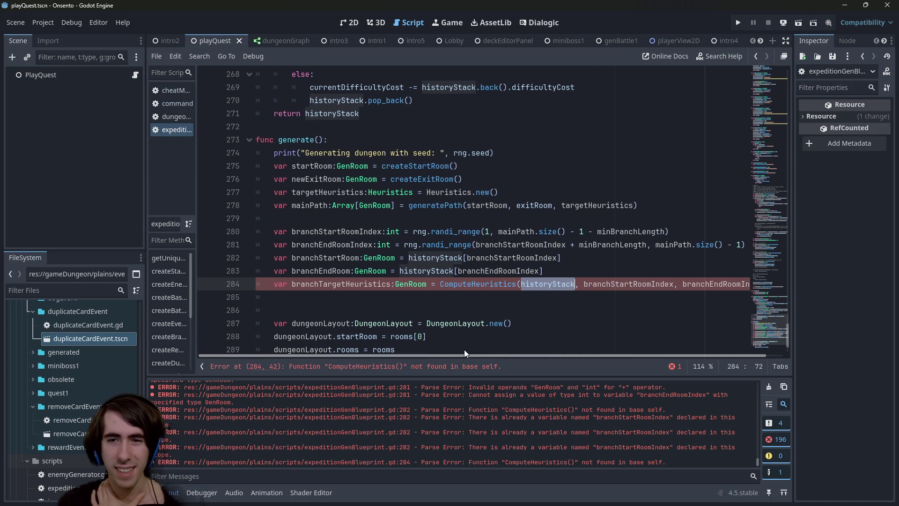
scroll(460, 274, up, 6)
scroll(392, 177, down, 6)
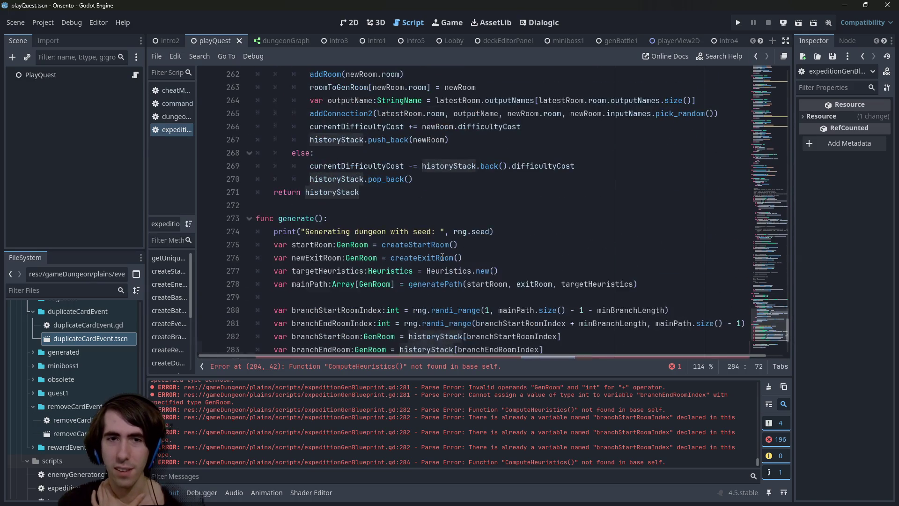
click(389, 170)
key(Return)
key(Return)
key(Up)
Start a new function ComputeHeuristics(), reusing the name from the existing call.
text(func)
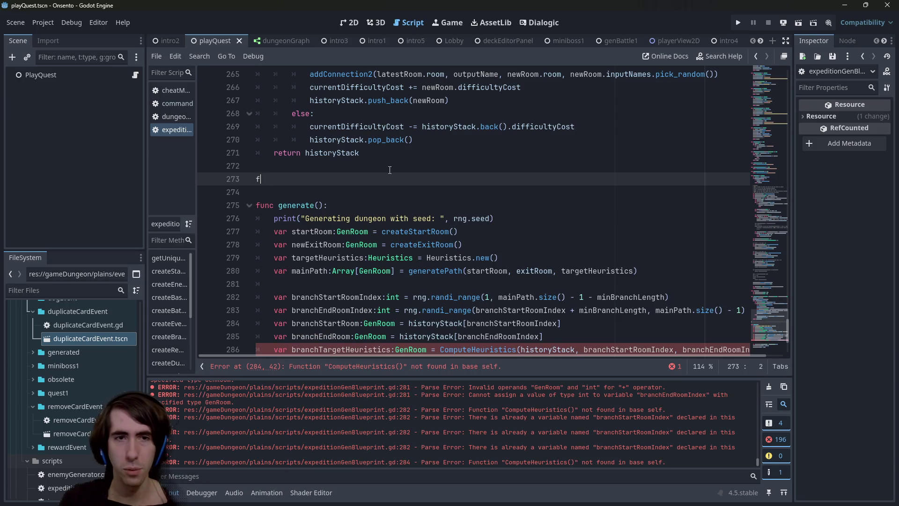
scroll(397, 175, down, 1)
double_click(465, 311)
key(ctrl+c)
click(369, 136)
key(ctrl+v)
text(())
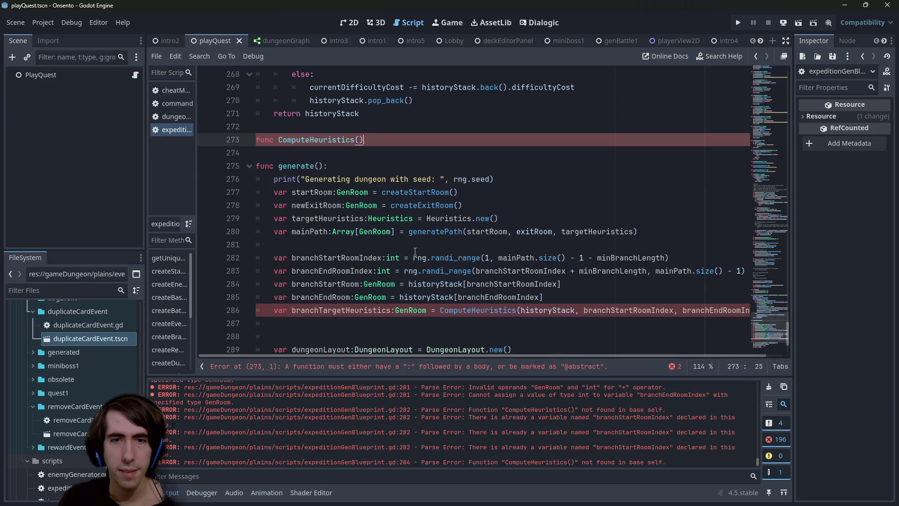
Give ComputeHeuristics a path parameter typed Array[GenRoom].
drag(333, 231, 395, 231)
key(ctrl+c)
click(359, 139)
key(ctrl+v)
click(359, 139)
text(rooms:)
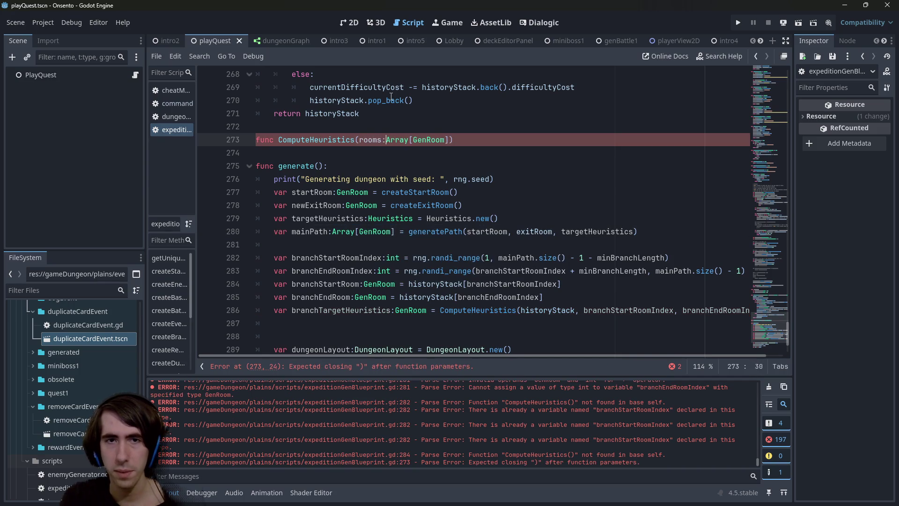
key(Right)
key(Right)
key(Right)
key(ctrl+Left)
key(ctrl+Left)
key(ctrl+Left)
key(ctrl+shift+Right)
text(path)
Add start:int and end:int parameters, close the signature, and save.
key(End)
key(Left)
text(, start)
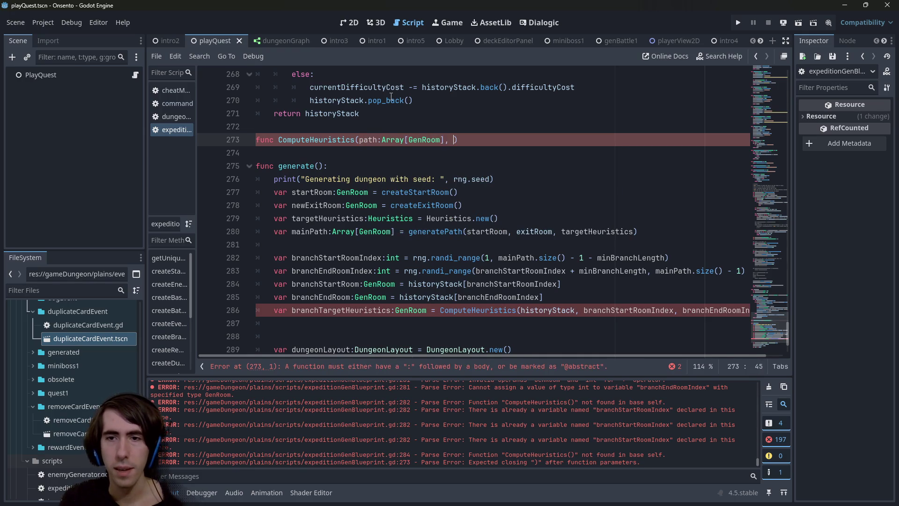
text(:int, end:int)
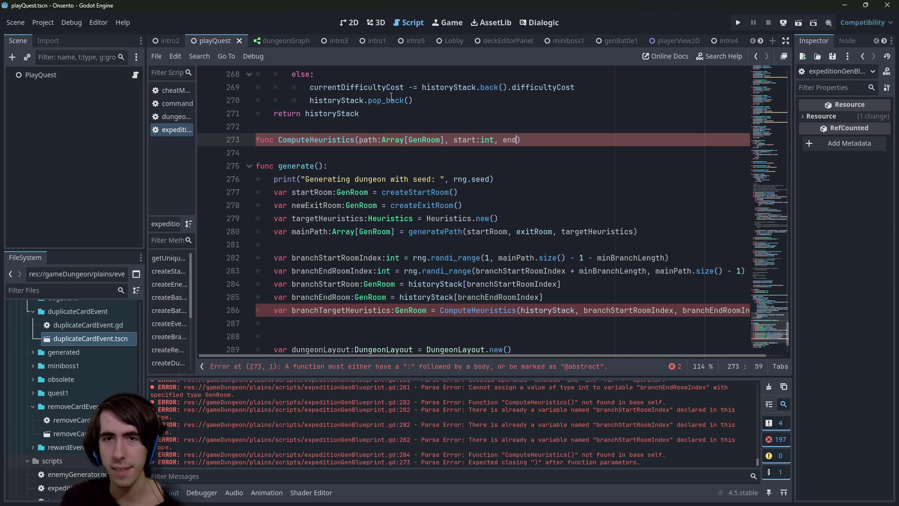
key(ctrl+s)
text():)
key(Return)
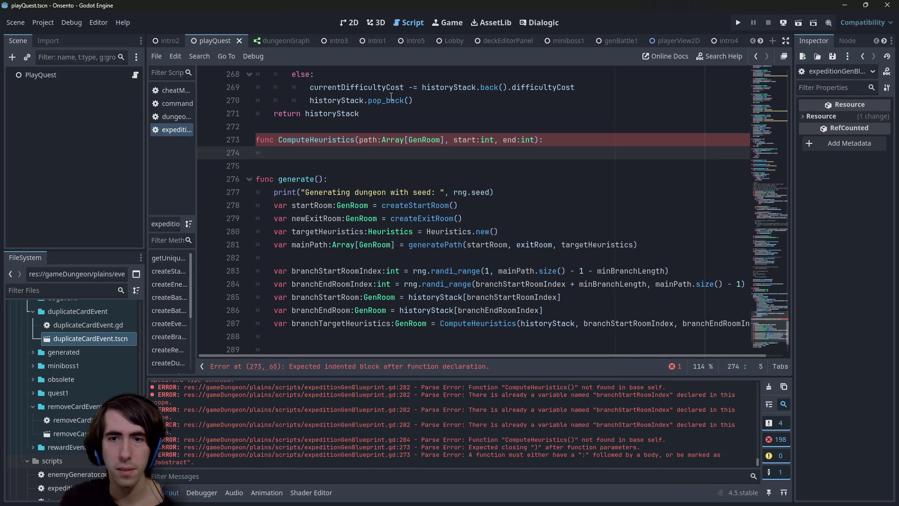
Change the GenRoom type on line 287 to Heuristics and save.
double_click(405, 329)
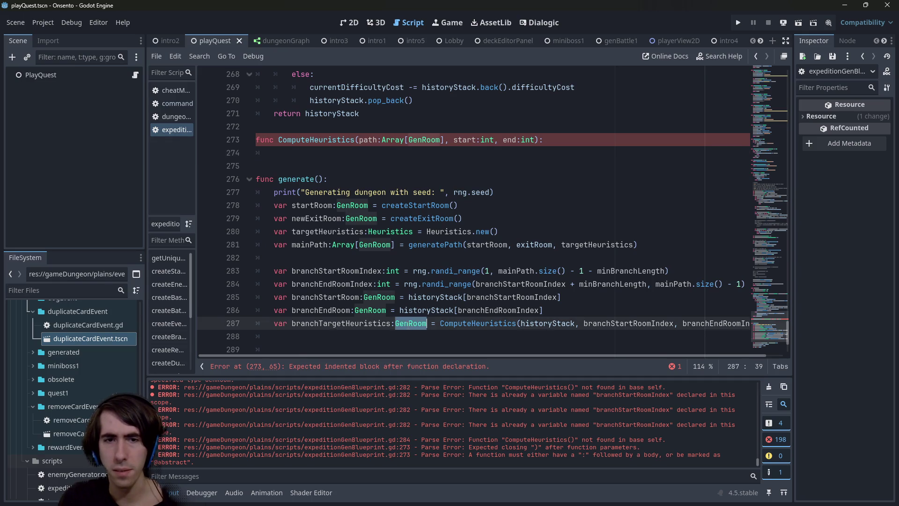
text(Heur)
key(Return)
key(ctrl+s)
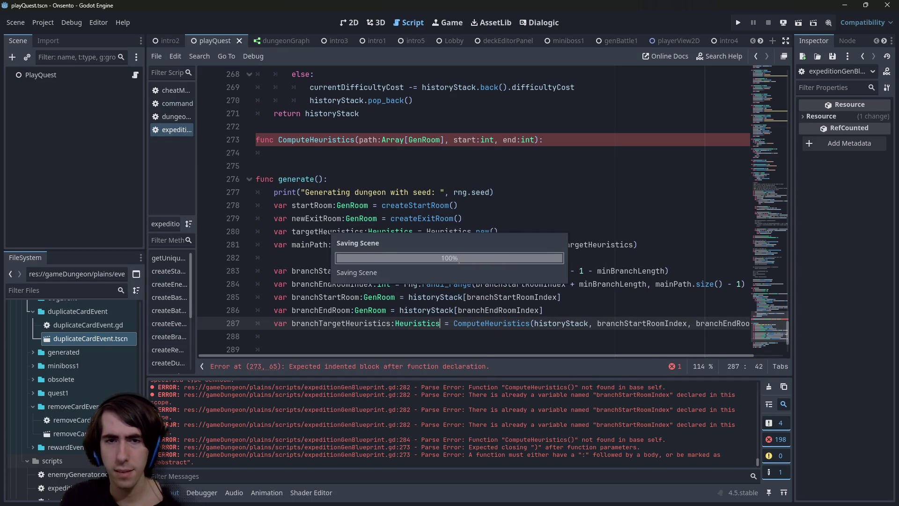
Add the '-> Heuristics' return type to the ComputeHeuristics signature and save.
click(551, 139)
key(Left)
text(-> )
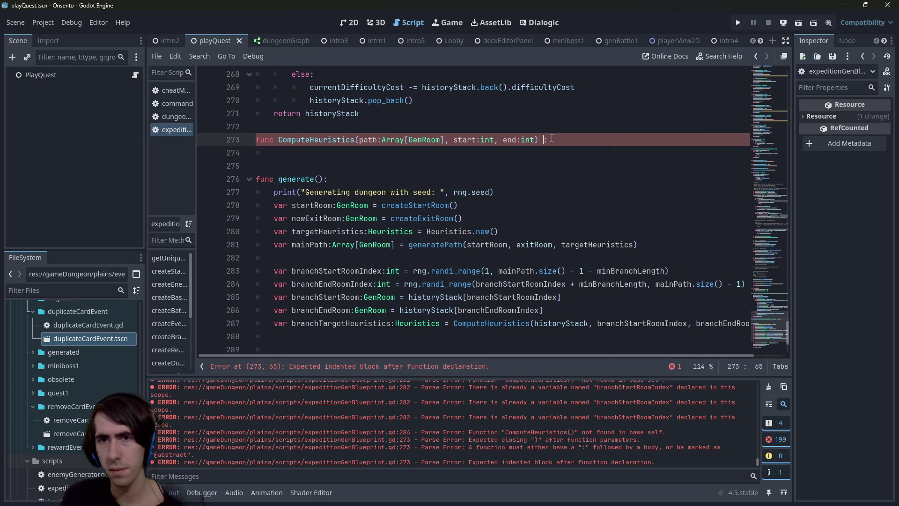
text(Heuristics)
key(ctrl+s)
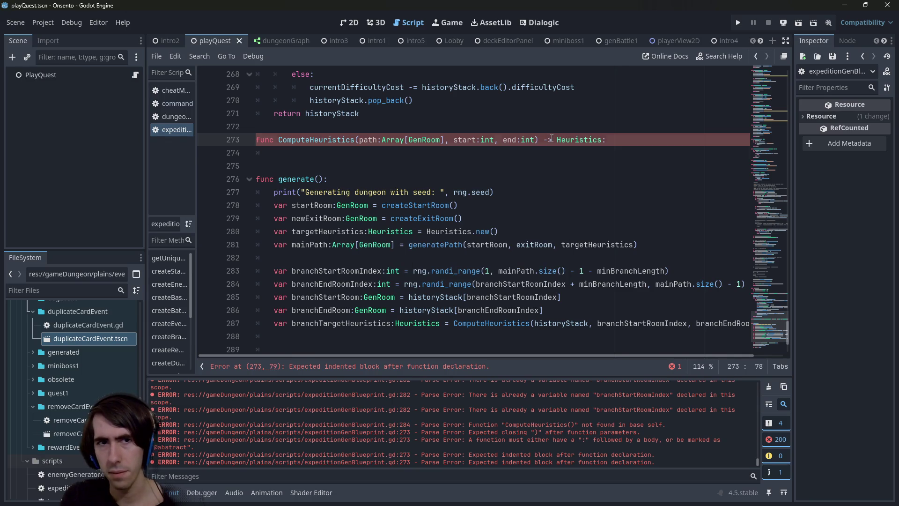
Declare 'var heuristics:Heuristics' as the first line of the function body.
key(End)
key(Return)
text(var Heuristics)
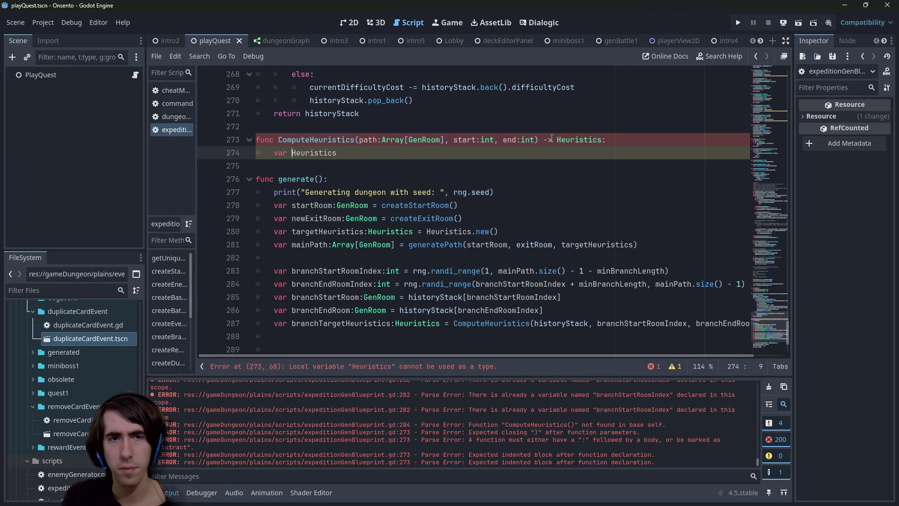
text(:Heuristics)
key(ctrl+Left)
key(ctrl+Left)
key(Delete)
text(h)
key(End)
key(ctrl+s)
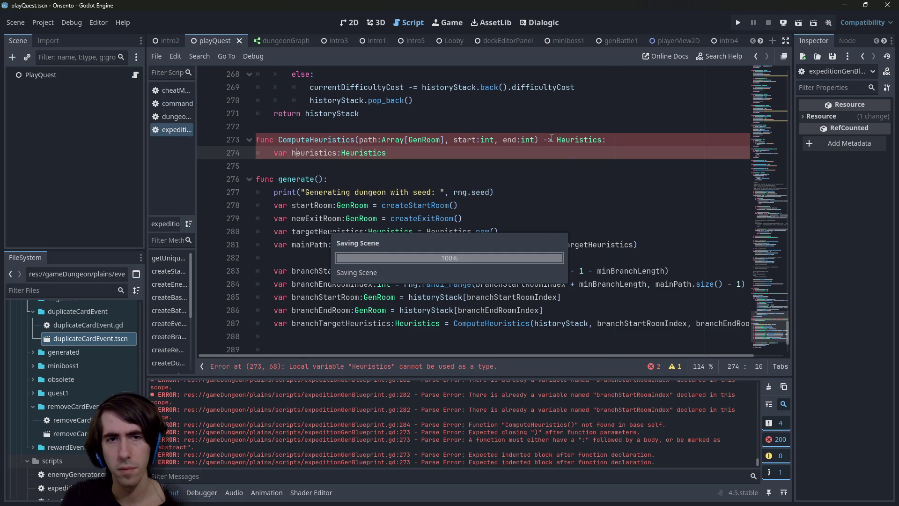
key(Return)
key(Return)
Add 'return heuristics' and initialise the variable with Heuristics.new().
text(return )
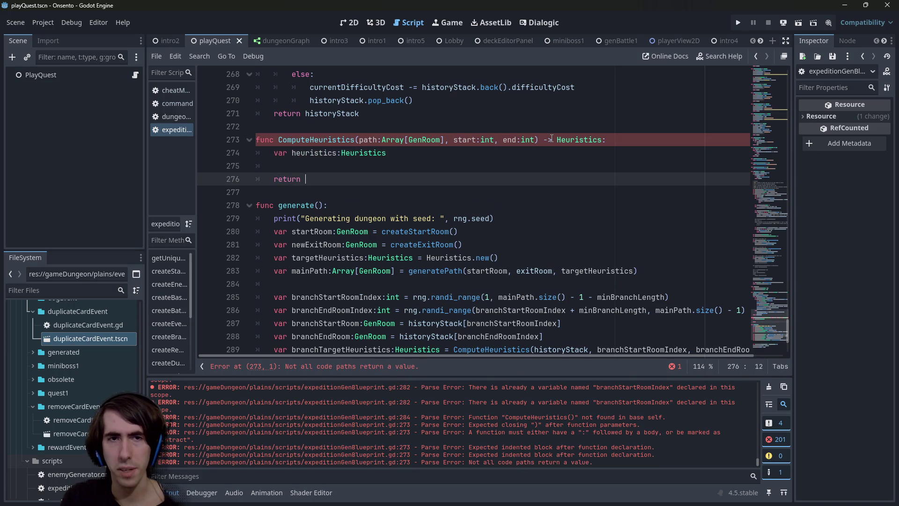
text(heuristics)
key(Up)
key(Up)
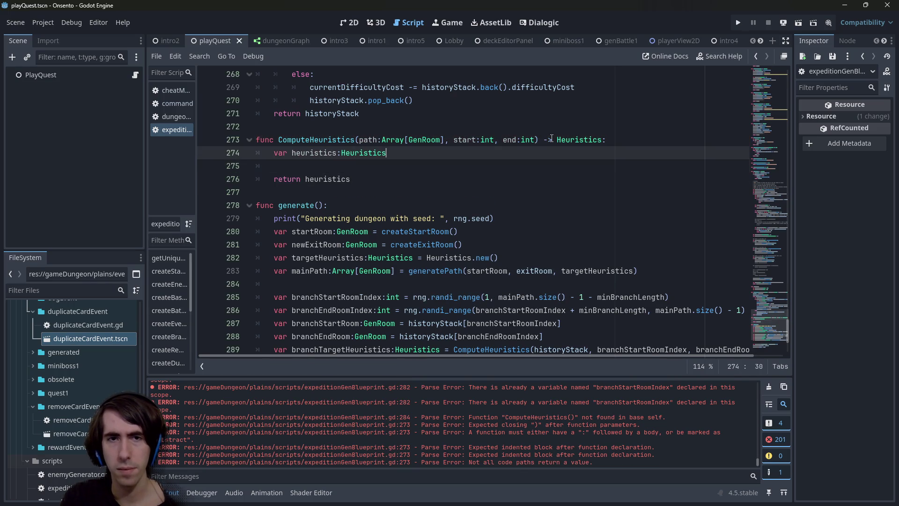
text( = Heuristics.new())
key(Return)
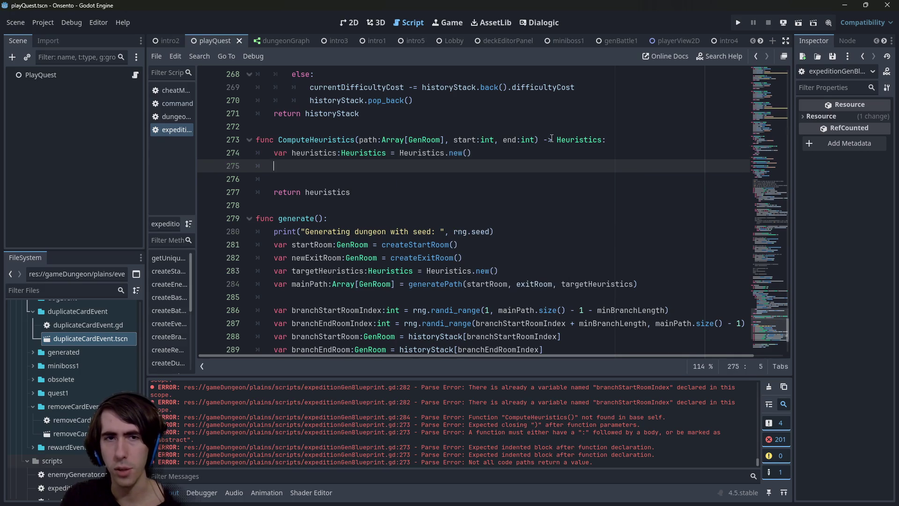
key(Up)
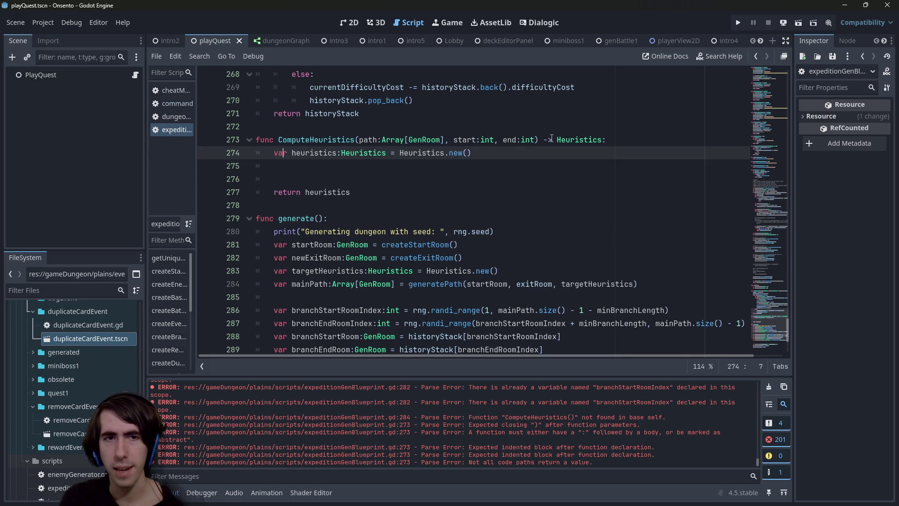
key(Down)
Add a 'for i in range(start, end)' loop line, dropping a trial '+ 1', and save.
text(for )
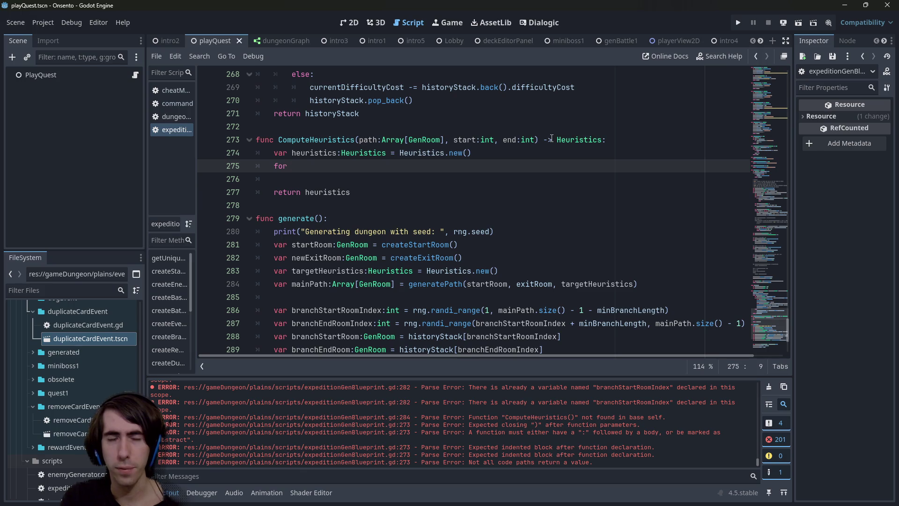
text(i in range(s)
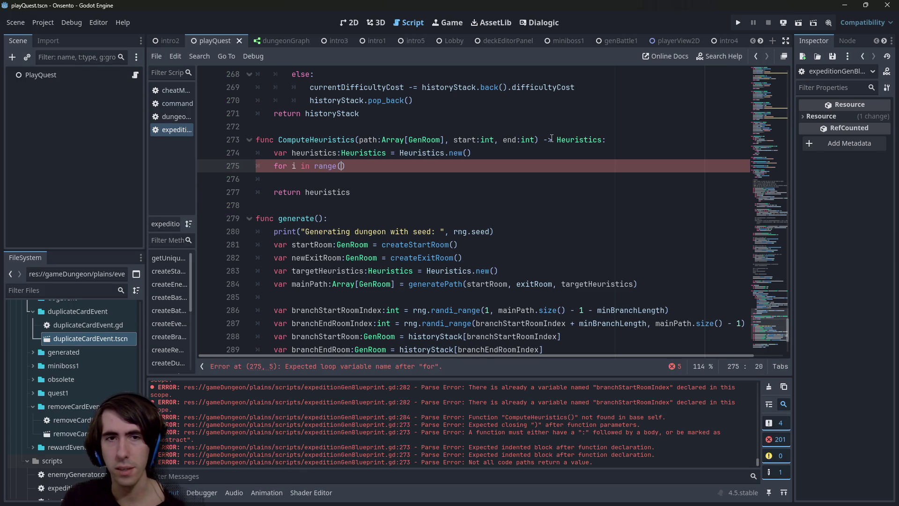
text(tart, )
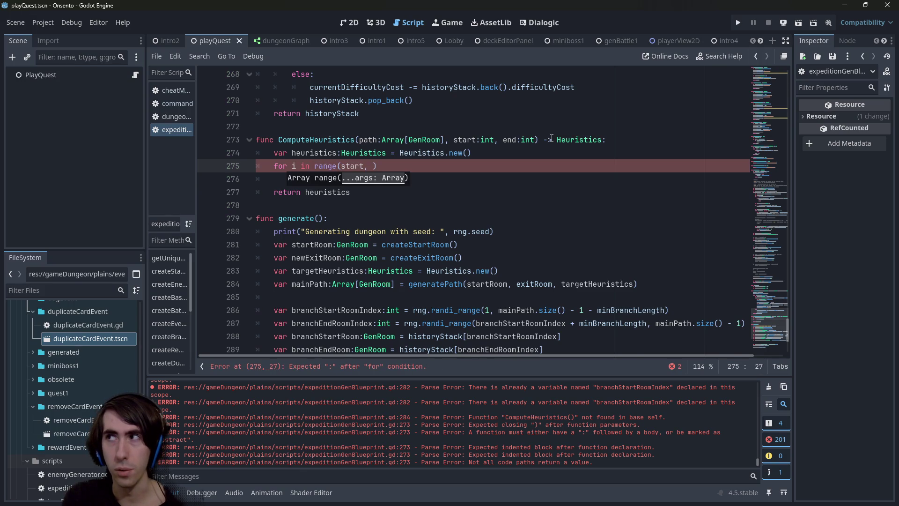
text(end)
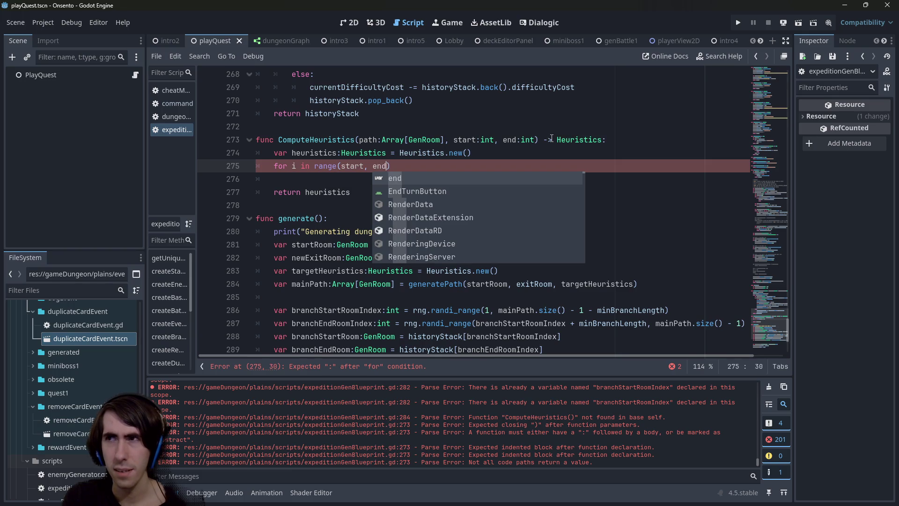
key(Left)
key(Left)
key(Left)
text(+ 1)
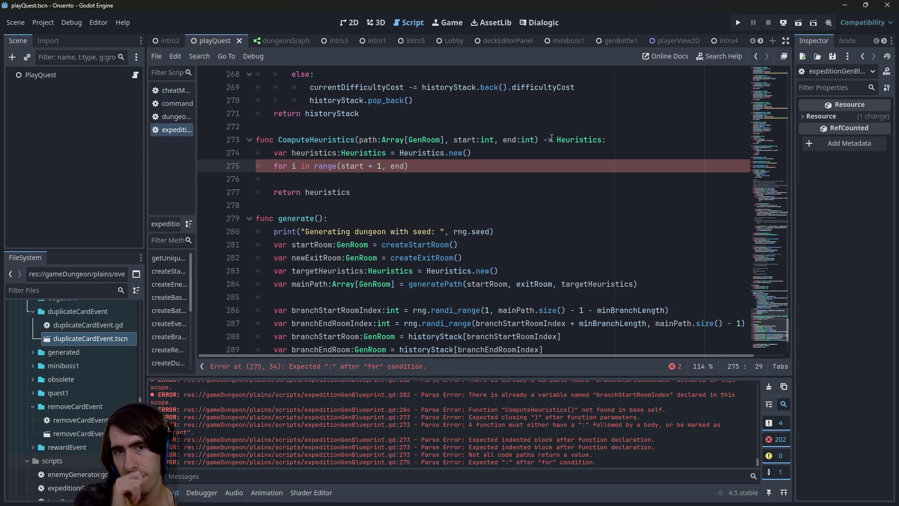
key(BackSpace)
key(BackSpace)
key(BackSpace)
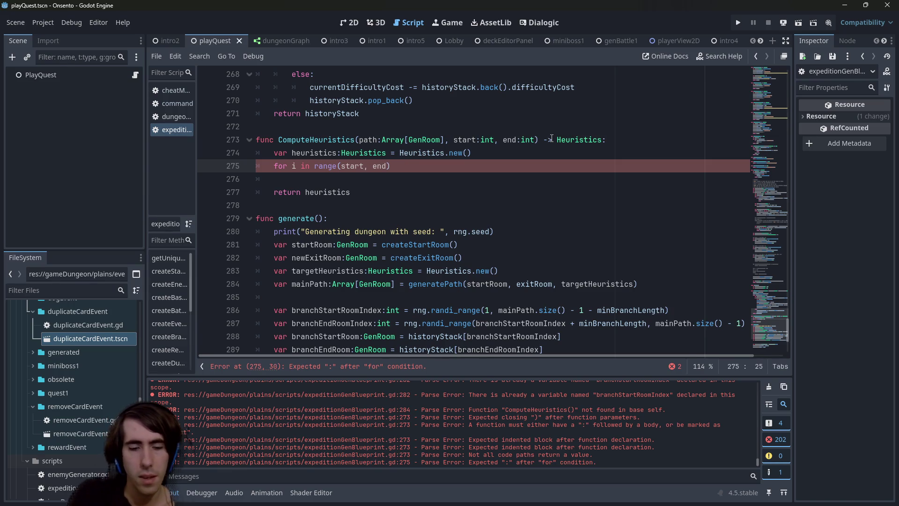
key(ctrl+s)
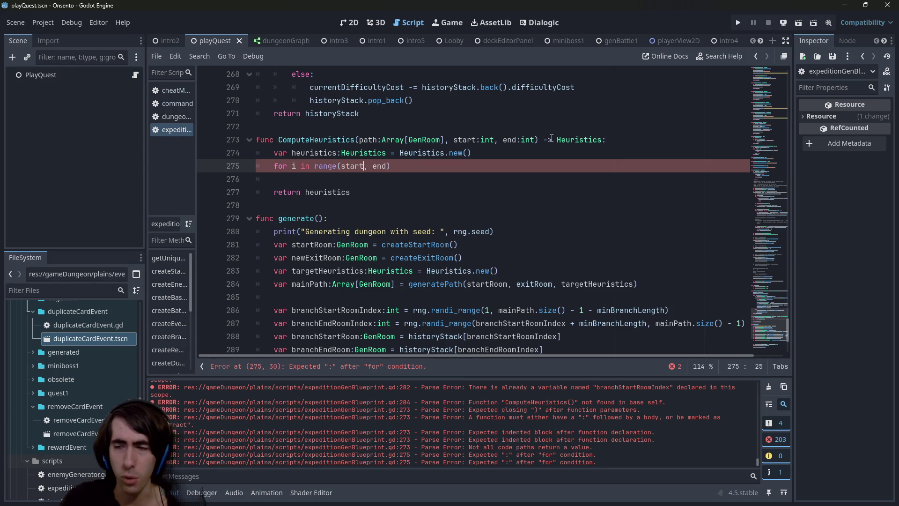
scroll(600, 108, down, 2)
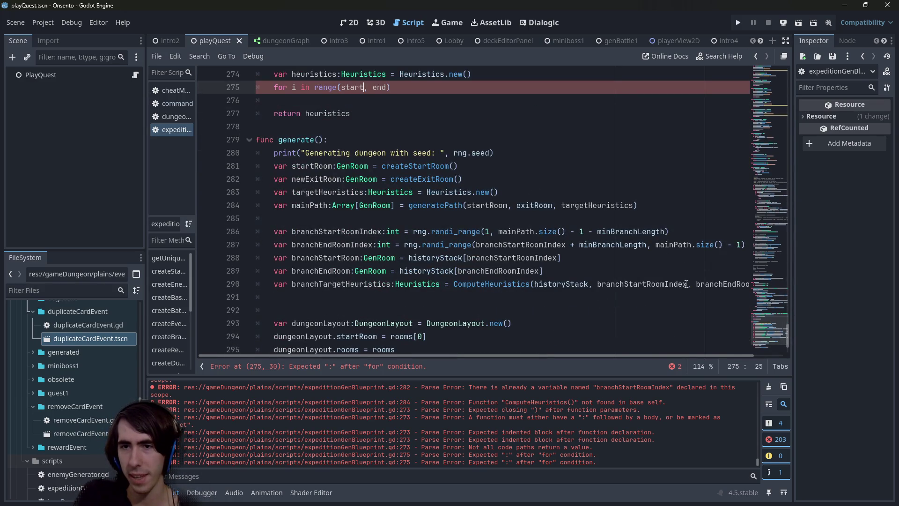
Pass branchStartRoomIndex + 1 and branchEndRoomIndex - 1 into the ComputeHeuristics call.
click(687, 284)
text(+ 1)
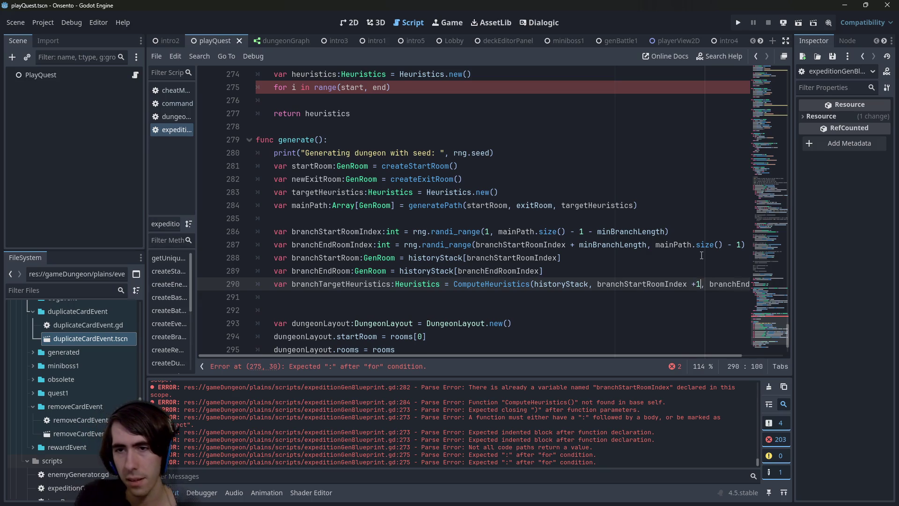
key(End)
text())
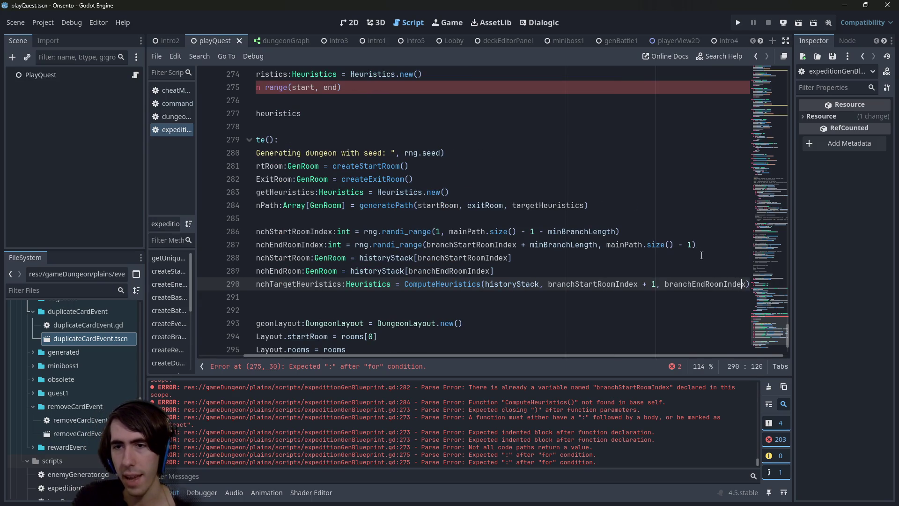
text( - 1)
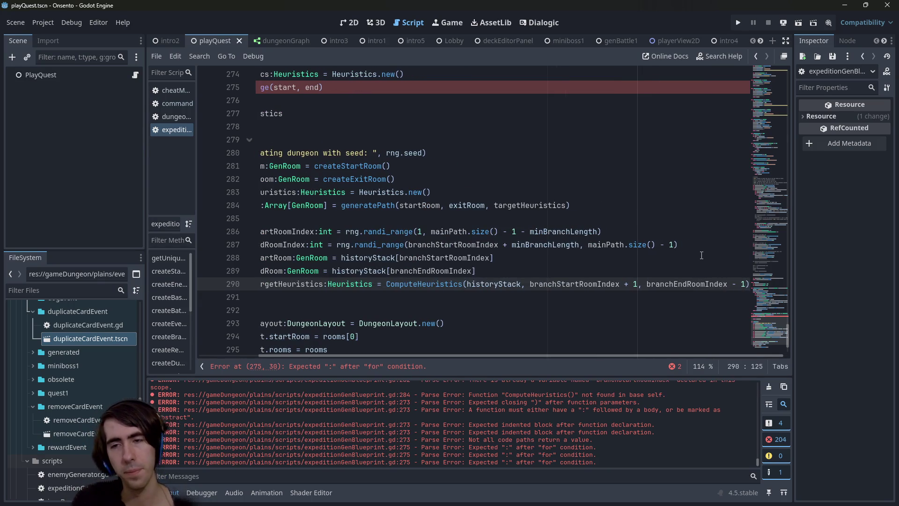
Check the value of minBranchLength.
scroll(372, 251, up, 2)
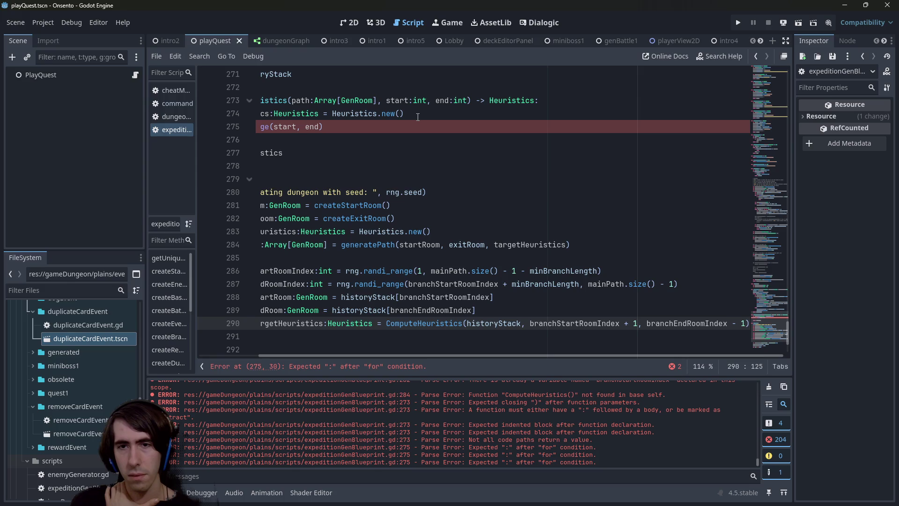
double_click(557, 271)
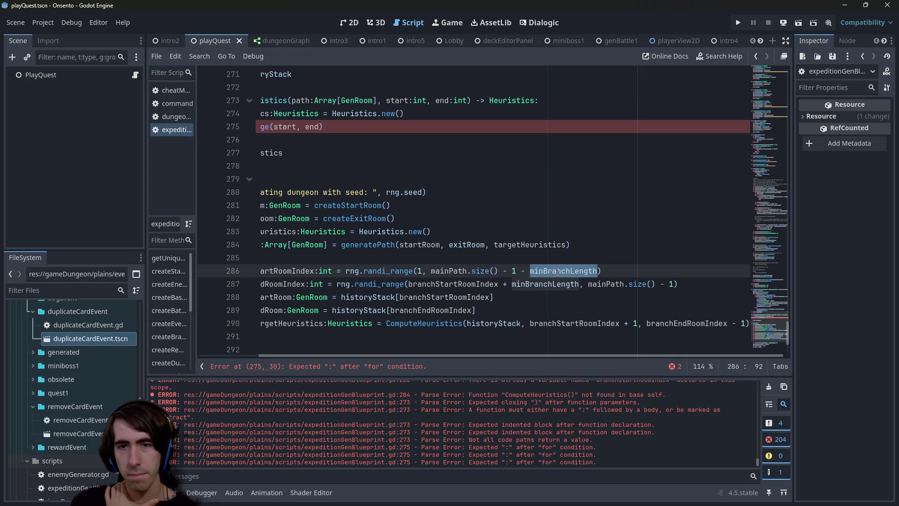
mouse_move(557, 271)
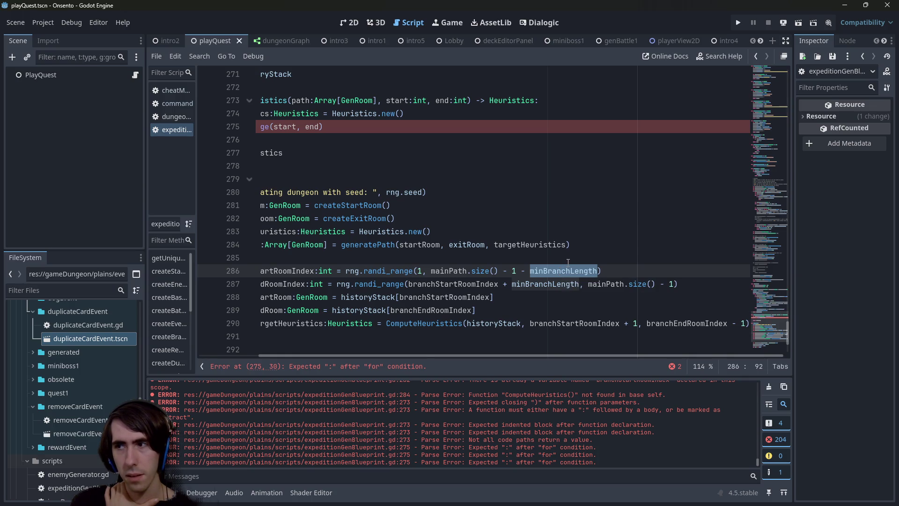
key(Up)
key(Up)
key(Up)
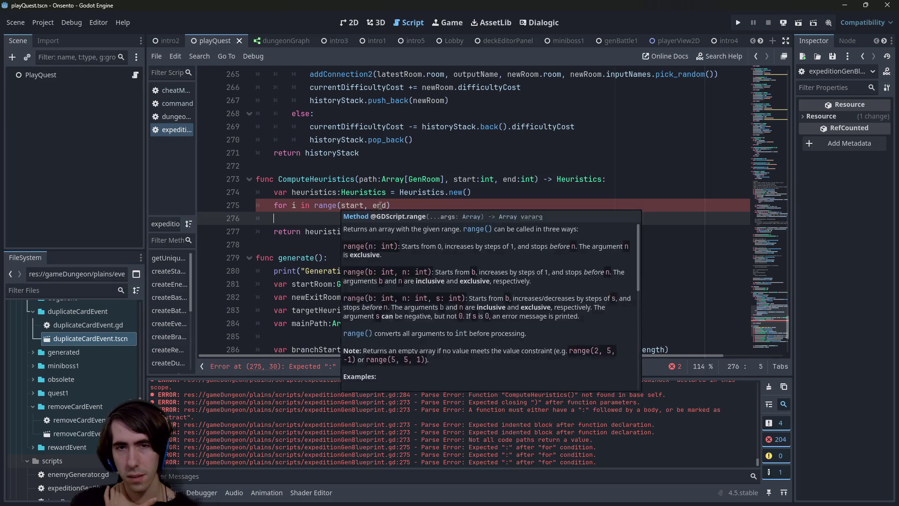
Add the missing colon to the for line and write heuristics.targetBattleScore in the loop body.
click(411, 202)
text(:)
key(Return)
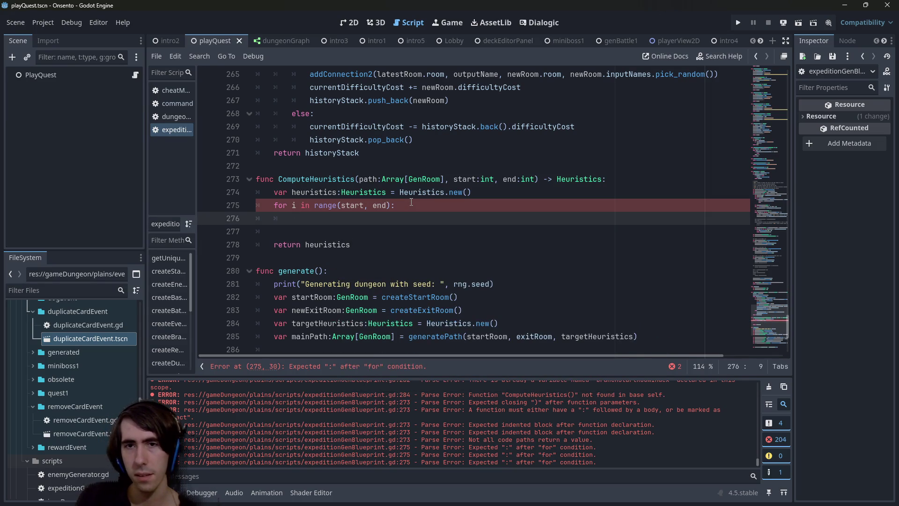
scroll(411, 202, down, 3)
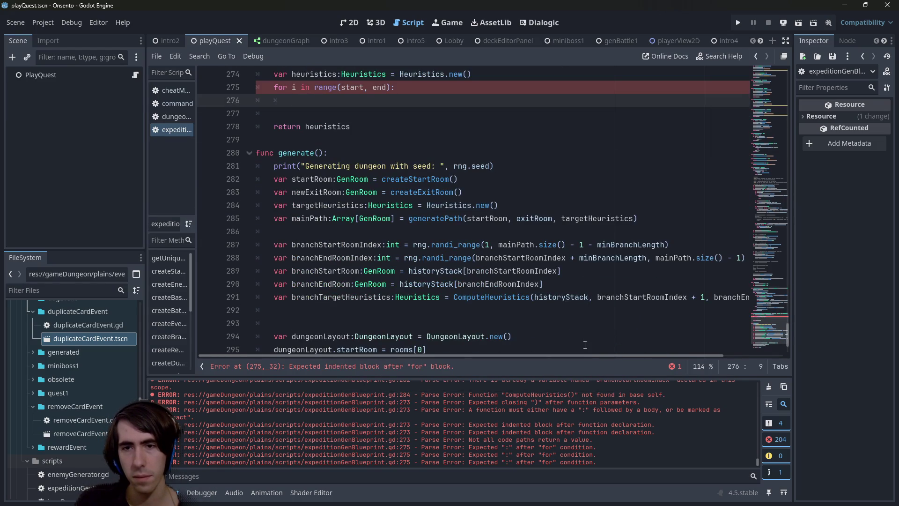
scroll(384, 132, up, 1)
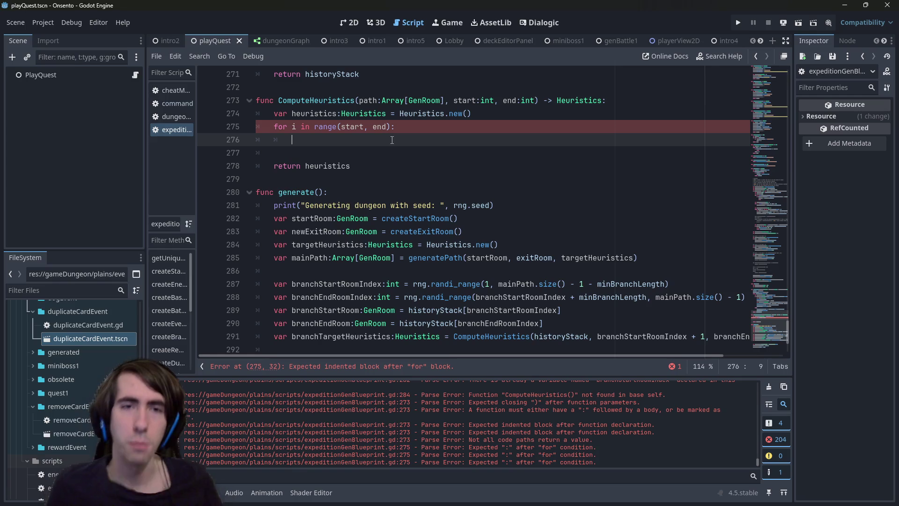
double_click(314, 113)
key(ctrl+c)
click(329, 136)
key(ctrl+v)
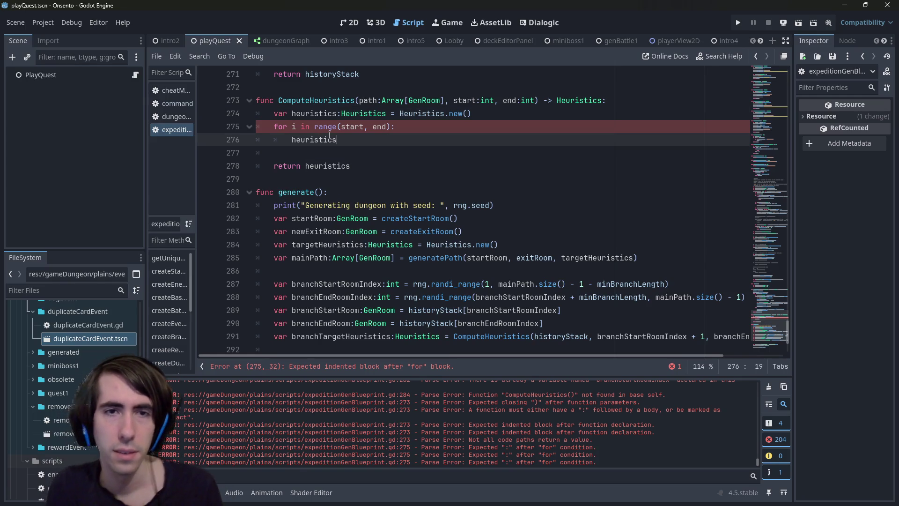
text(.)
key(Return)
Duplicate that line below as heuristics.targetEventScore.
key(shift+Home)
key(ctrl+c)
key(End)
key(Return)
key(ctrl+v)
key(ctrl+shift+Left)
key(BackSpace)
key(ctrl+space)
text(eve)
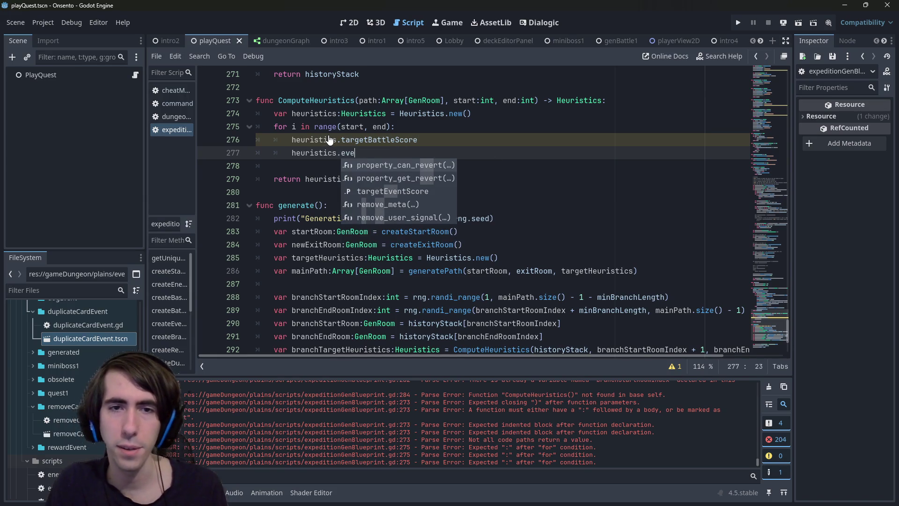
key(Down)
key(Down)
key(Return)
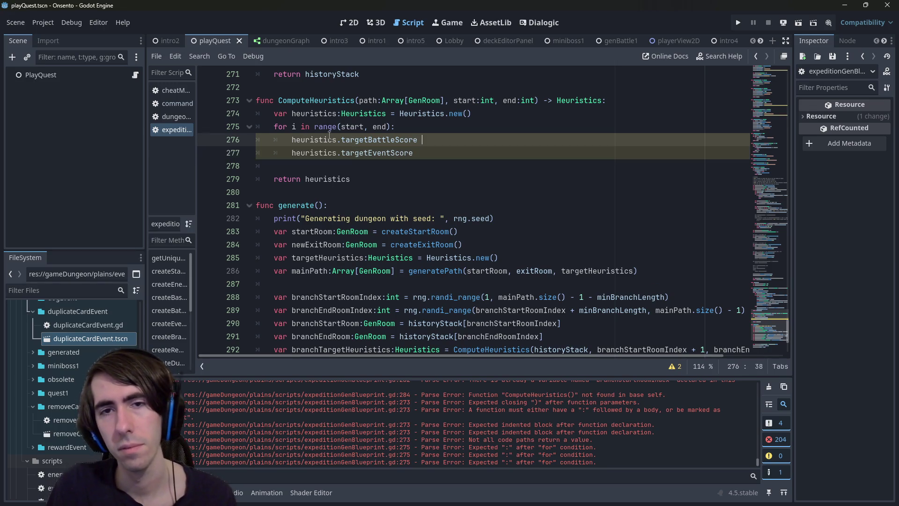
key(Down)
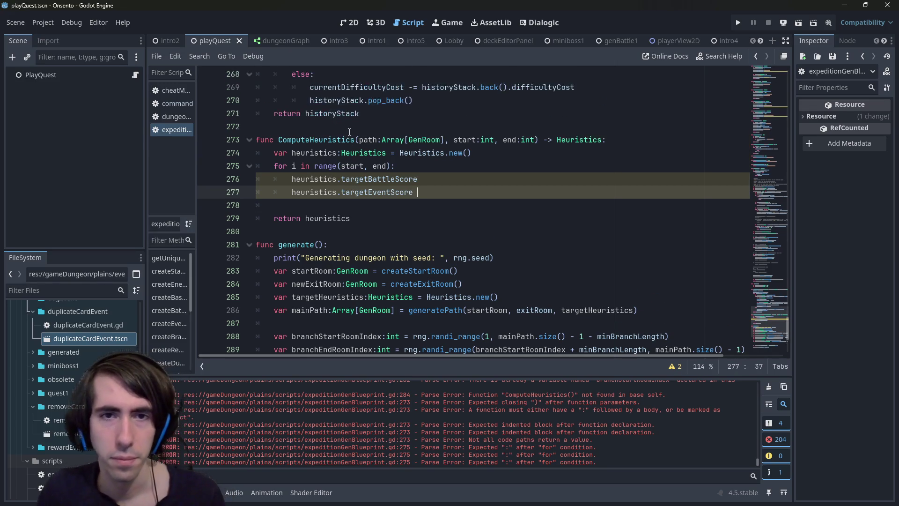
Begin assigning '= path[i].' to targetBattleScore and insert a line above it.
scroll(363, 140, up, 1)
click(365, 141)
click(426, 180)
text(= )
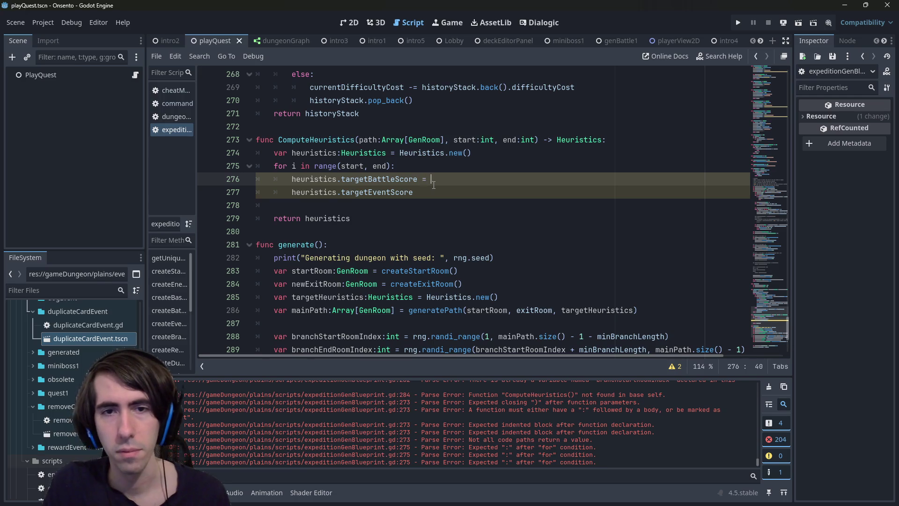
text(path[i)
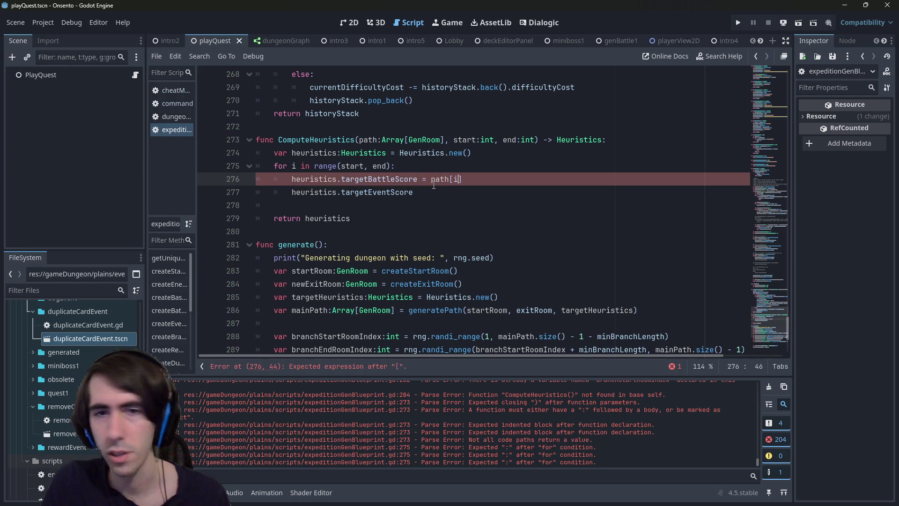
text(].)
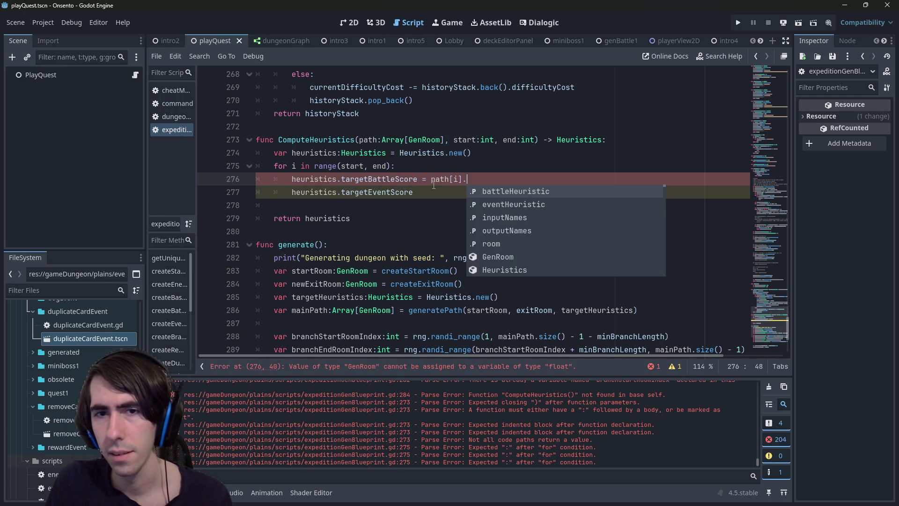
key(ctrl+shift+Return)
Declare 'var room:GenRoom = path[i]' at the top of the loop body.
text(var room = path[)
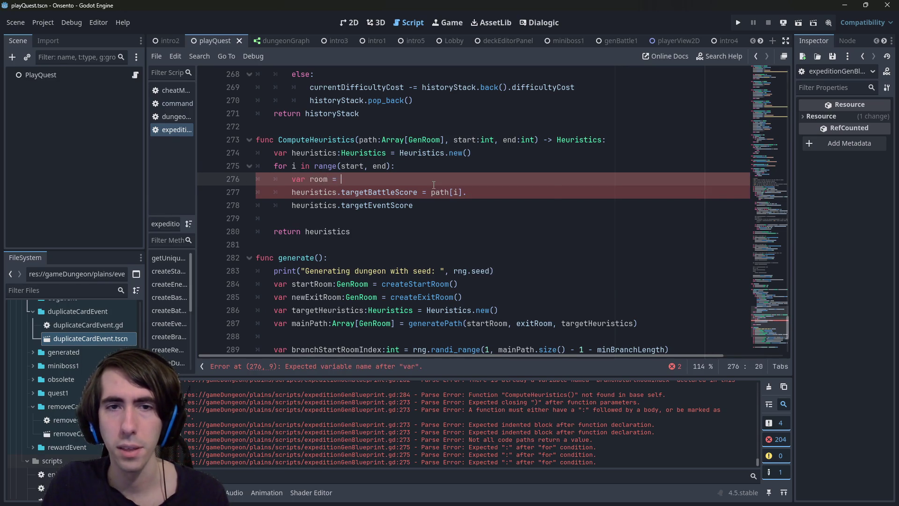
text(i)
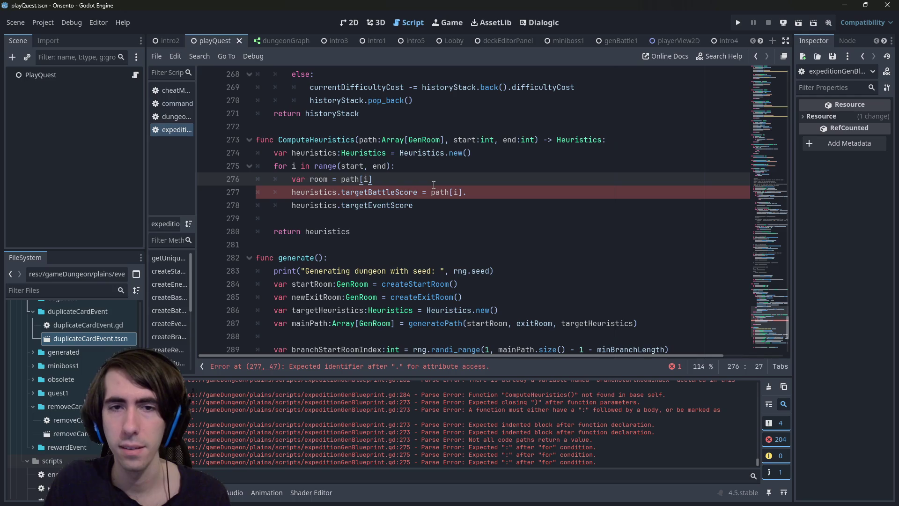
key(Left)
key(Left)
key(Left)
text(:Gen)
key(Return)
Set targetBattleScore from room.battleHeuristic.
key(Down)
key(End)
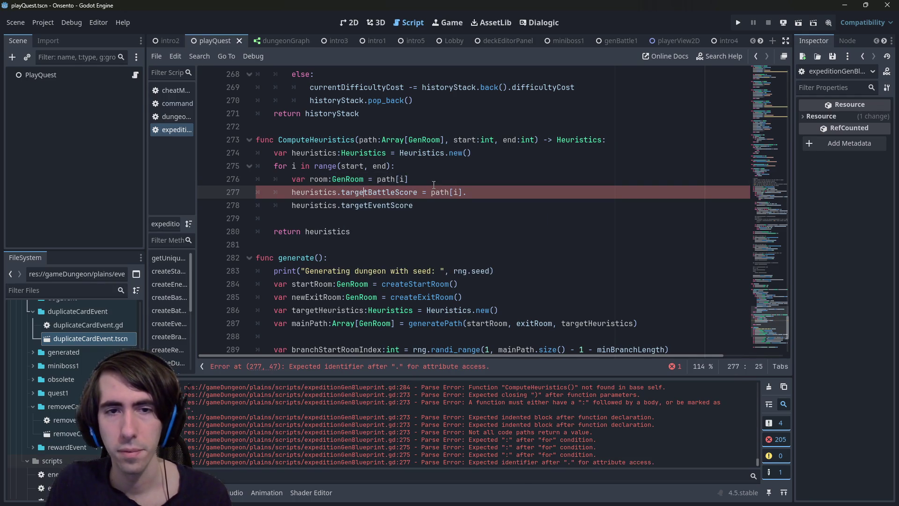
key(shift+Left)
key(shift+Left)
key(shift+Left)
text(room)
key(End)
key(ctrl+space)
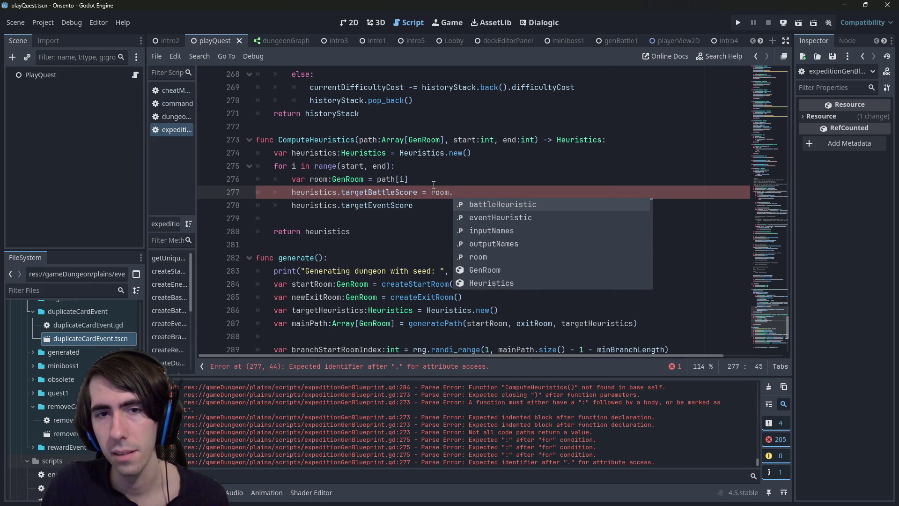
key(Return)
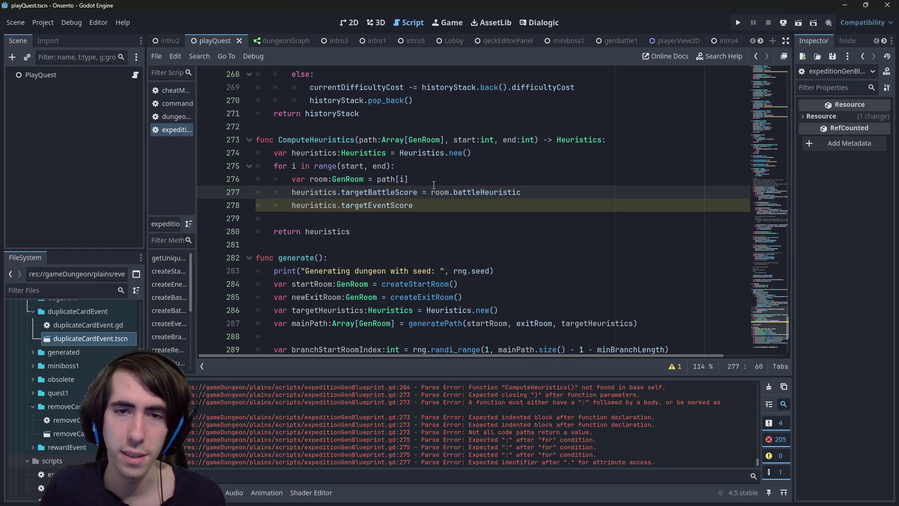
Copy the assignment onto the event score line and change it to room.eventHeuristic.
key(ctrl+shift+Left)
key(ctrl+shift+Left)
key(ctrl+shift+Left)
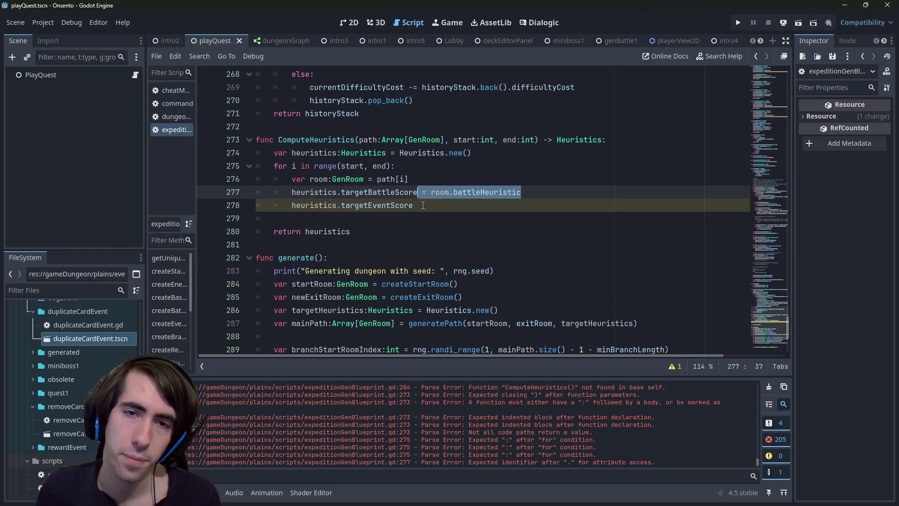
key(ctrl+c)
click(422, 204)
key(ctrl+v)
click(421, 205)
key(BackSpace)
double_click(518, 205)
click(518, 206)
click(520, 206)
key(BackSpace)
key(BackSpace)
key(BackSpace)
text(.)
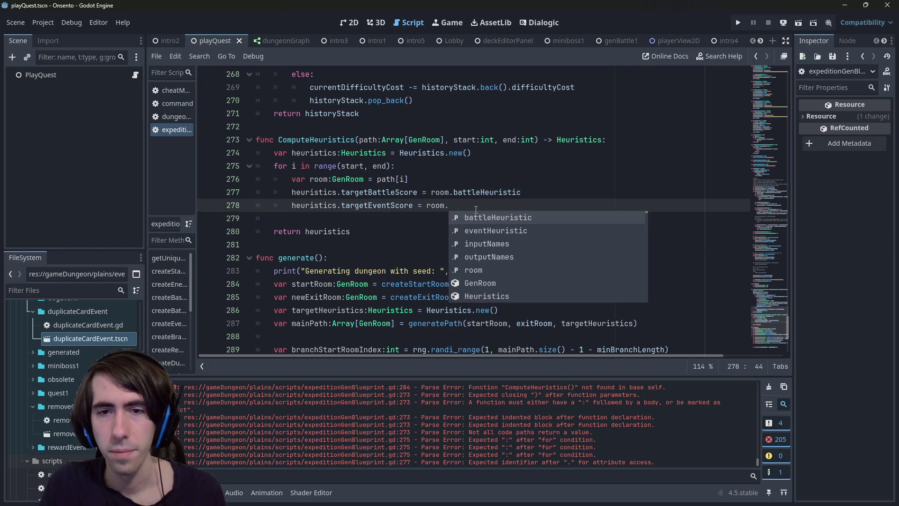
key(Down)
key(Return)
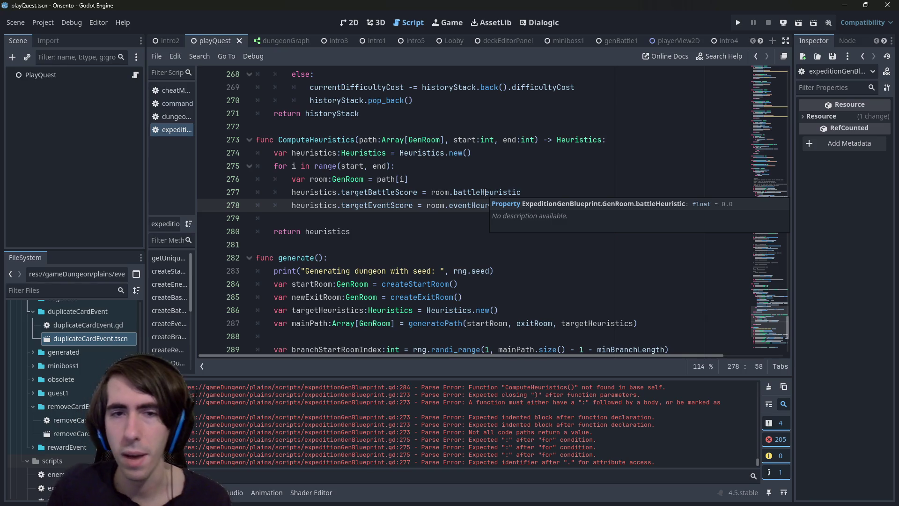
Change both score assignments from '=' to '+='.
key(Up)
key(ctrl+Left)
key(ctrl+Left)
key(ctrl+Left)
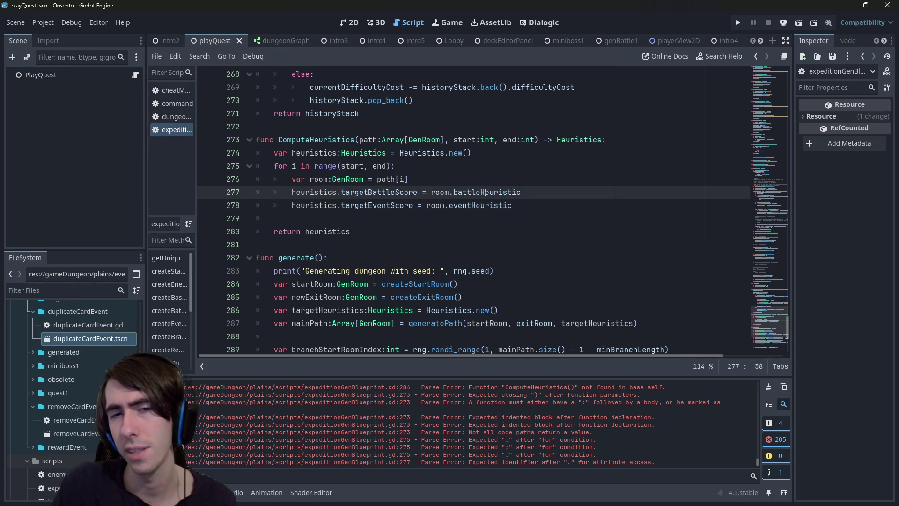
text(+)
key(Down)
key(ctrl+Left)
key(ctrl+Left)
key(ctrl+Left)
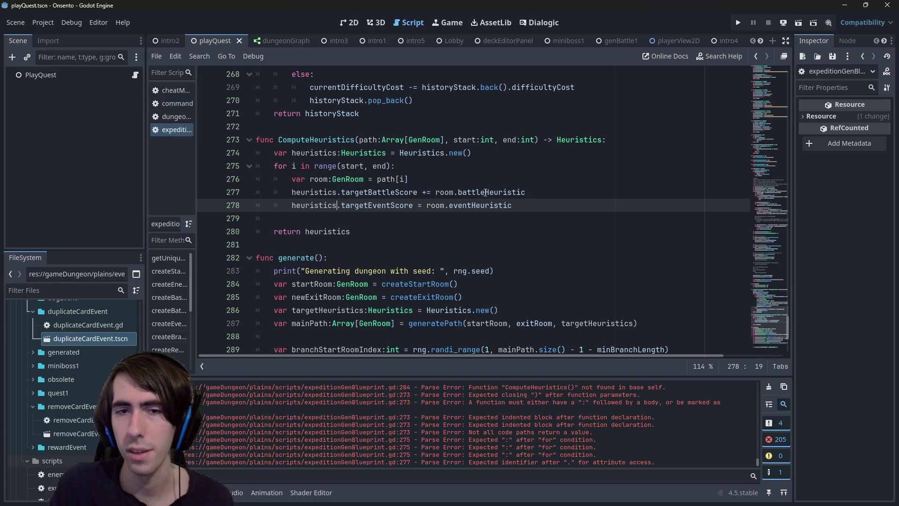
key(ctrl+Right)
key(ctrl+Right)
key(ctrl+Right)
text(+)
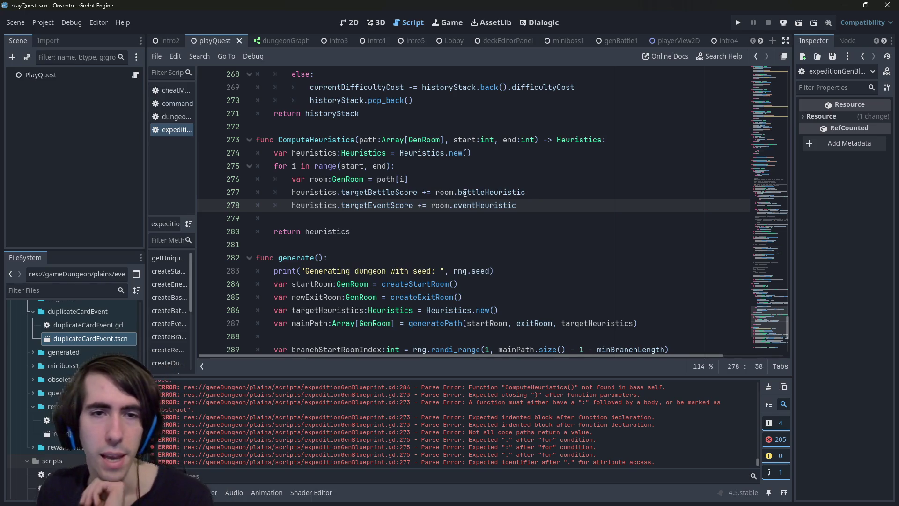
Delete the empty line after the loop and select the ComputeHeuristics name.
click(339, 214)
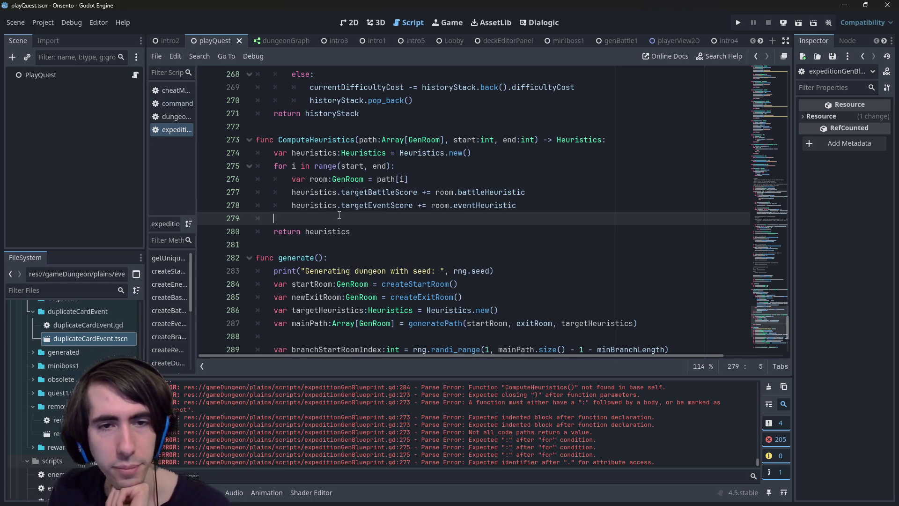
key(BackSpace)
key(BackSpace)
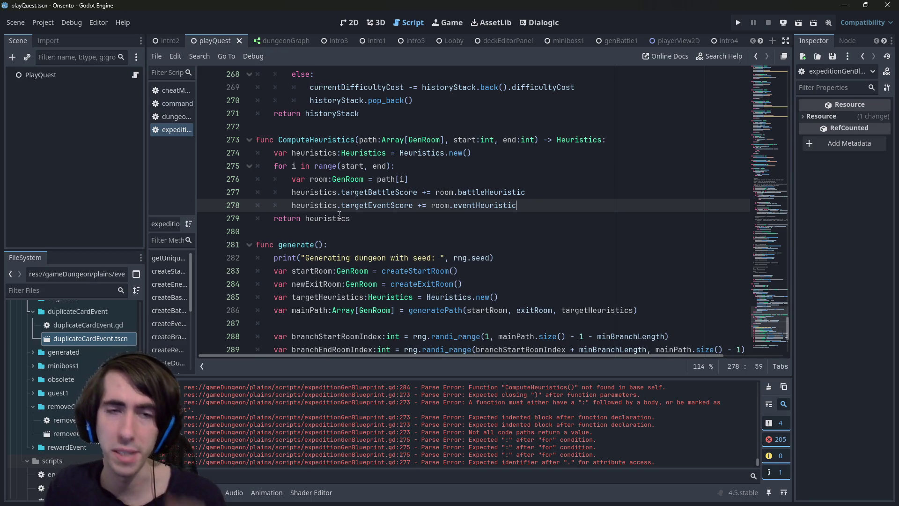
double_click(346, 140)
Duplicate the mainPath declaration onto a new line 293 below branchTargetHeuristics.
scroll(372, 170, down, 4)
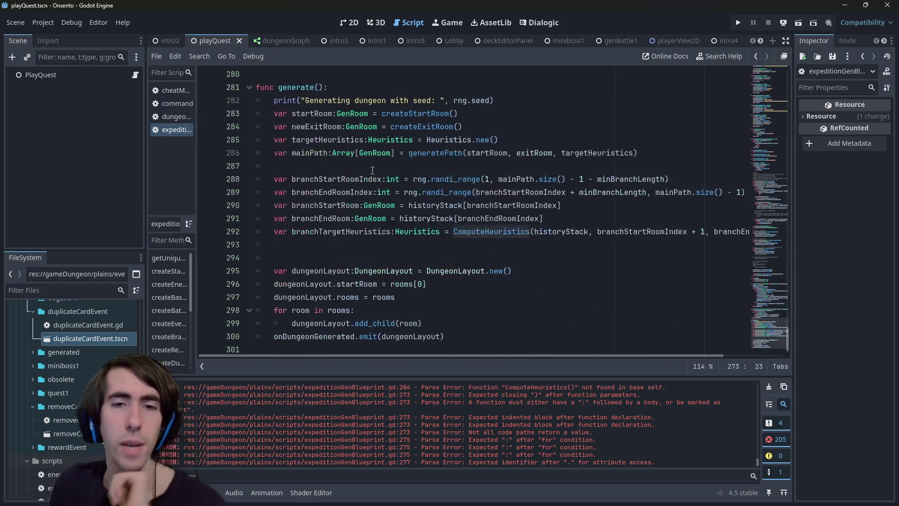
click(370, 243)
key(BackSpace)
key(BackSpace)
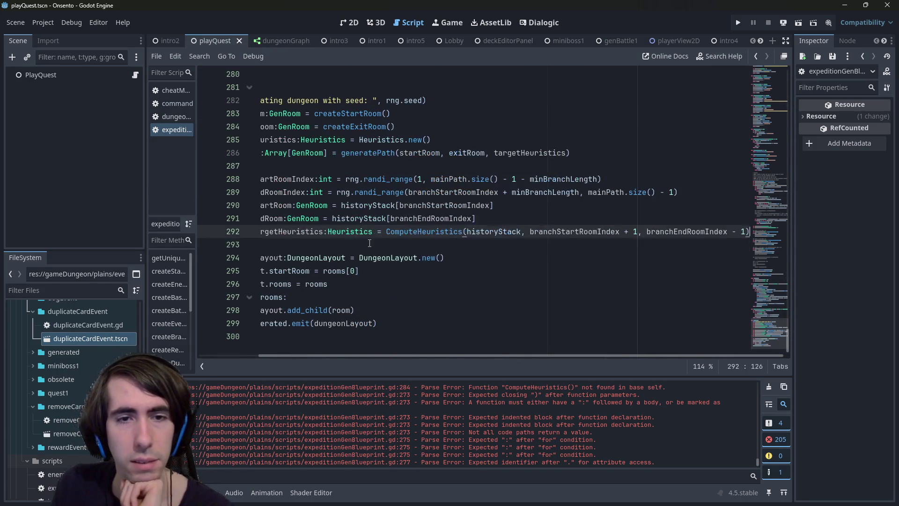
drag(369, 243, 268, 222)
double_click(327, 224)
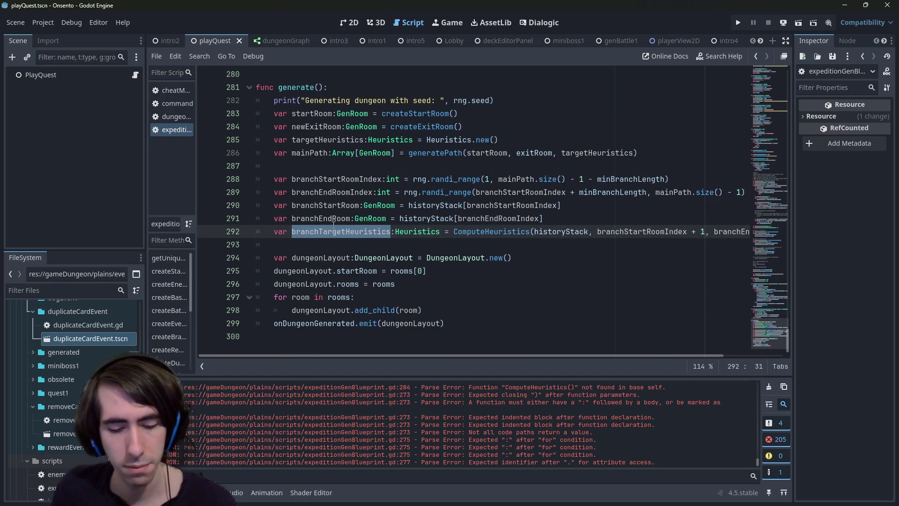
mouse_move(648, 149)
mouse_down()
mouse_move(101, 136)
mouse_move(116, 152)
mouse_up()
key(ctrl+c)
click(325, 258)
key(Up)
key(ctrl+v)
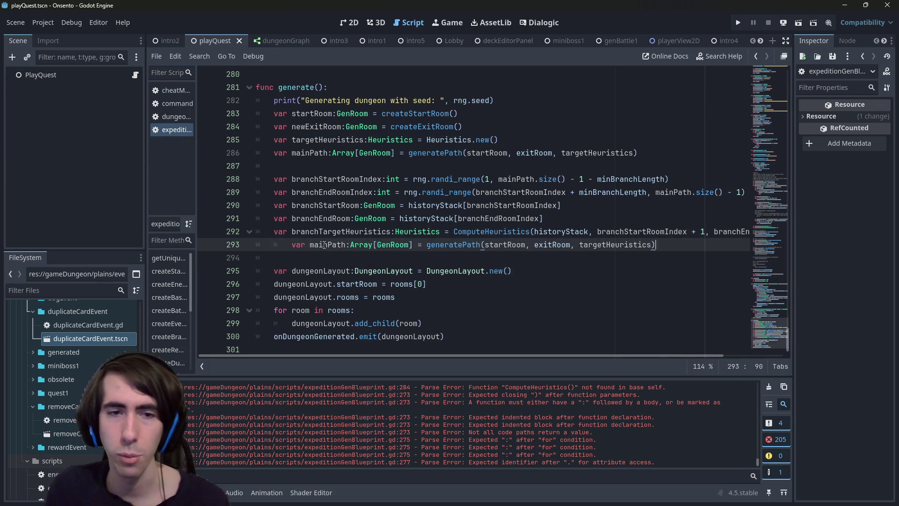
key(shift+Tab)
Rename the copied variable to branchPath and make branchStartRoom its first argument.
double_click(324, 244)
text(branchPat)
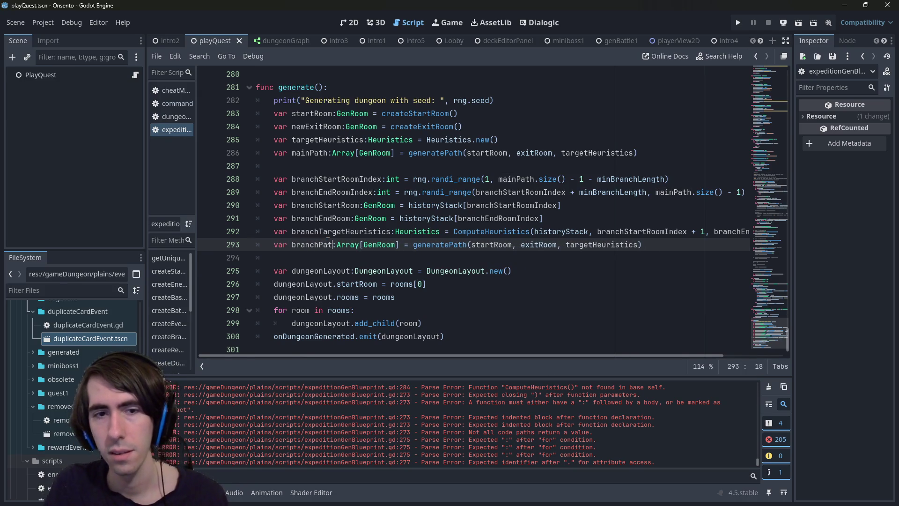
text(h)
key(Escape)
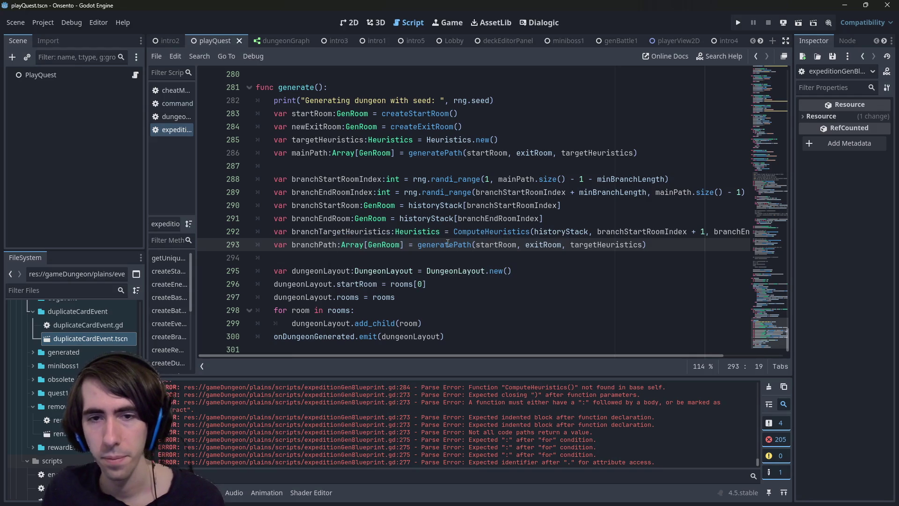
double_click(481, 244)
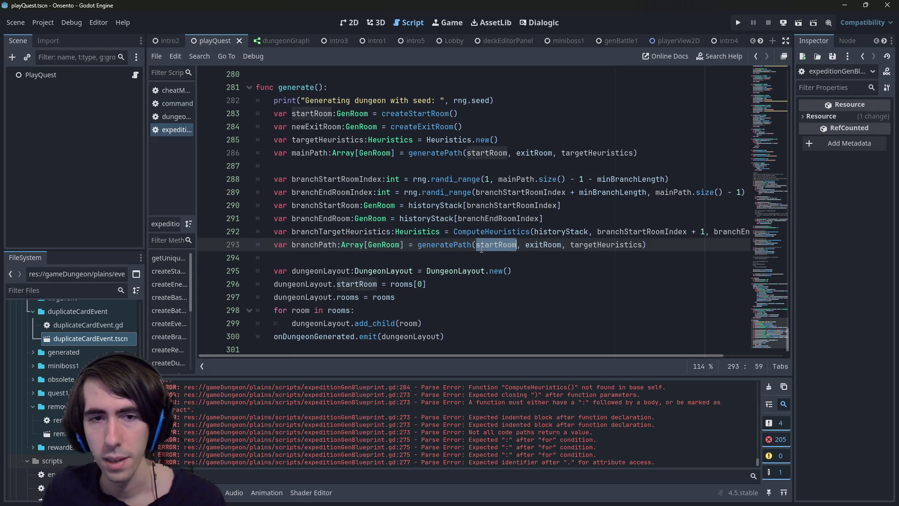
double_click(335, 218)
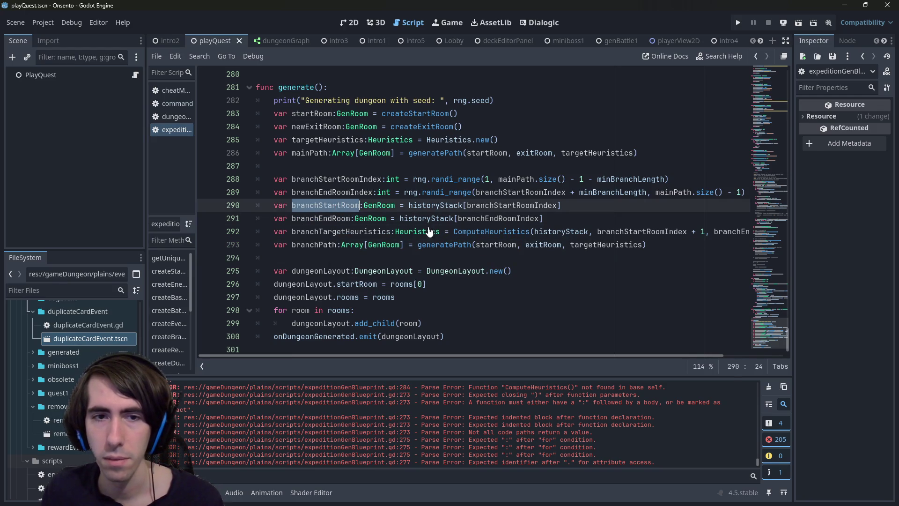
double_click(488, 245)
key(ctrl+v)
Replace exitRoom and targetHeuristics with branchEndRoom and branchTargetHeuristics in the branchPath call.
double_click(332, 218)
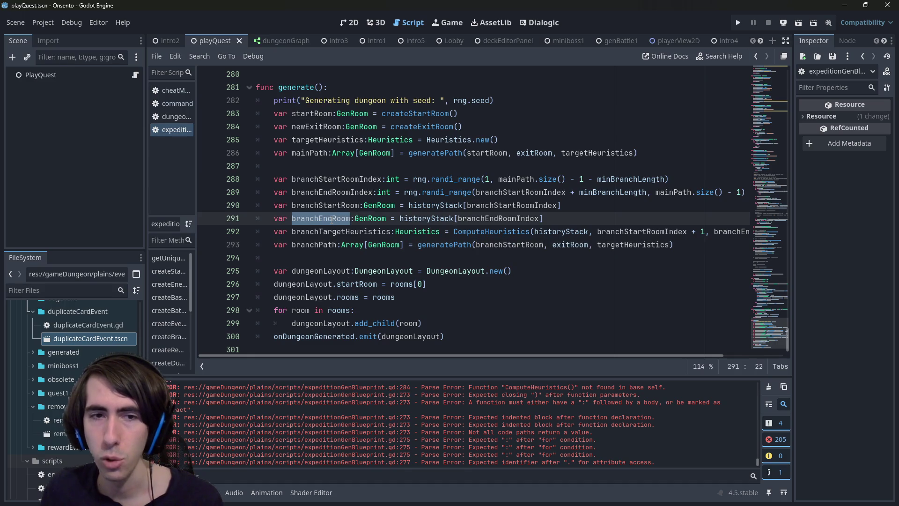
key(ctrl+c)
double_click(568, 245)
key(ctrl+v)
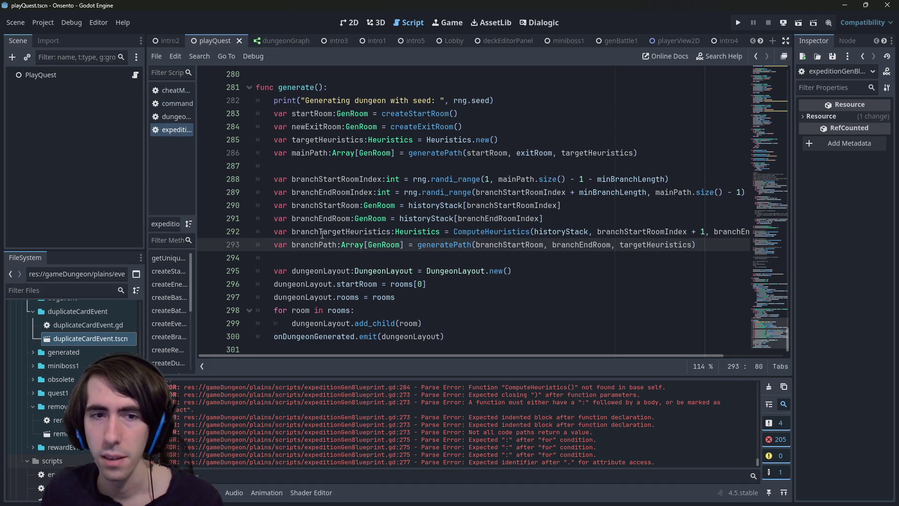
double_click(322, 232)
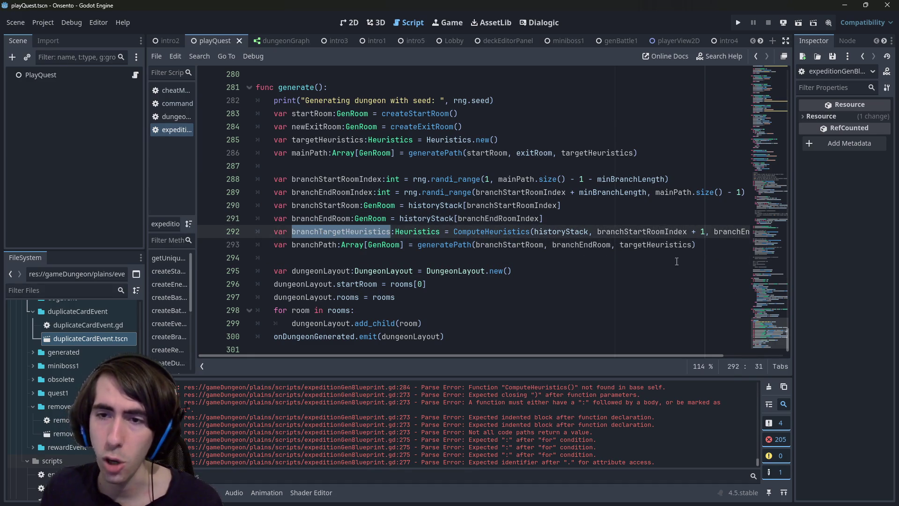
key(ctrl+c)
double_click(656, 244)
key(ctrl+v)
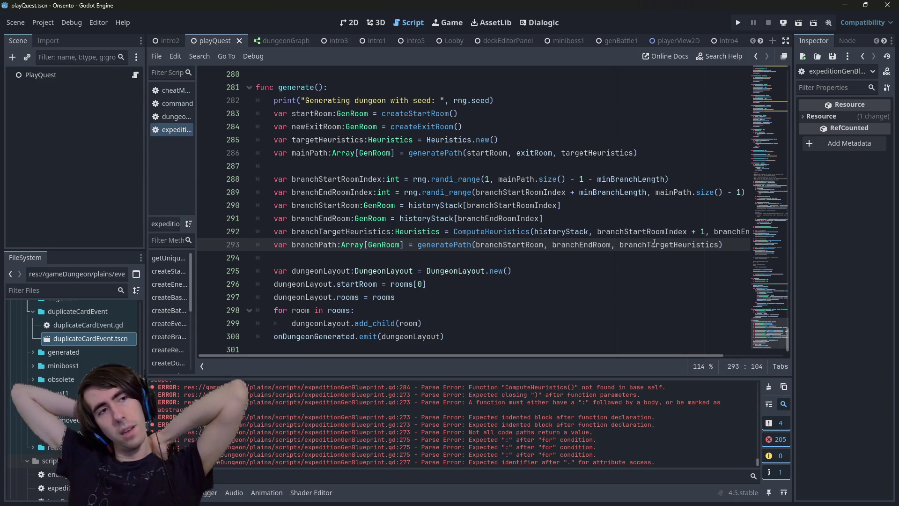
mouse_move(654, 242)
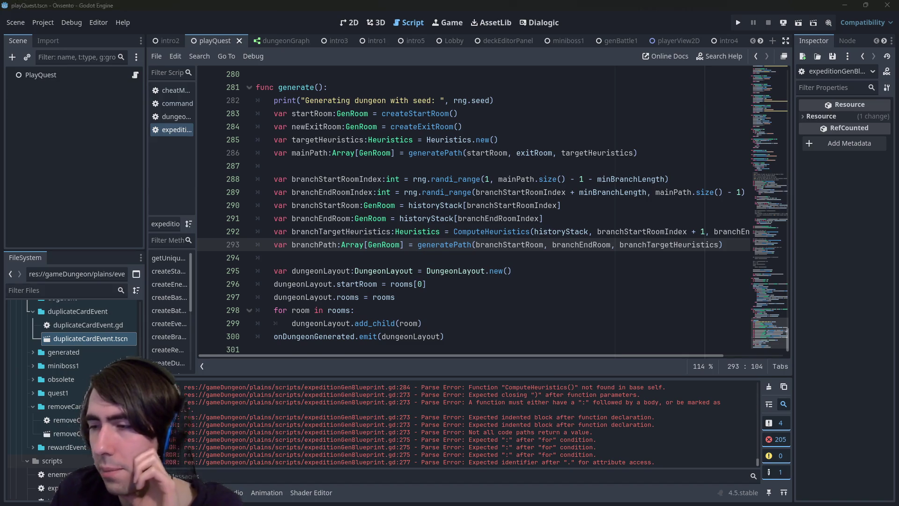
Switch from the Godot script editor to the Paint sketch window.
key(alt+Tab)
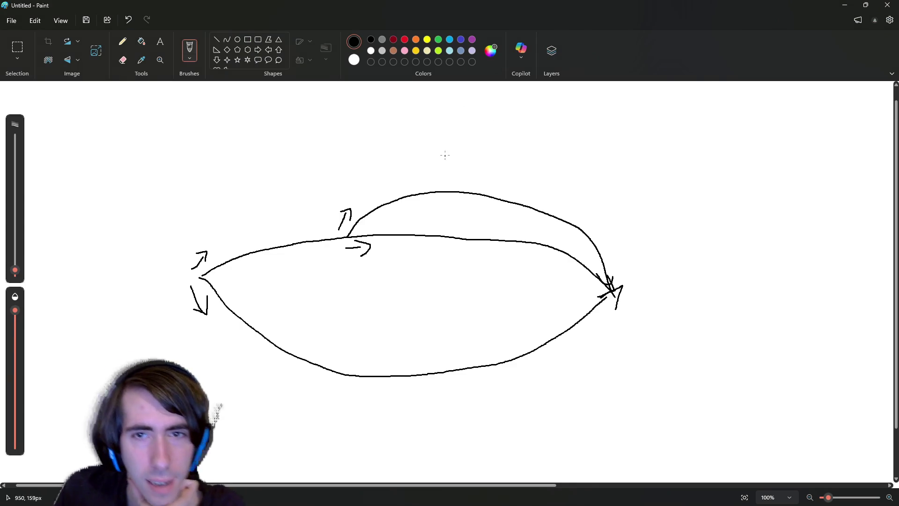
Draw A and B joined by a line, with a lower detour curve and arrowheads.
mouse_move(510, 151)
mouse_down()
mouse_move(491, 133)
mouse_move(494, 119)
mouse_move(499, 130)
mouse_up()
drag(716, 112, 717, 135)
mouse_move(717, 113)
mouse_down()
mouse_move(728, 129)
mouse_move(721, 135)
mouse_up()
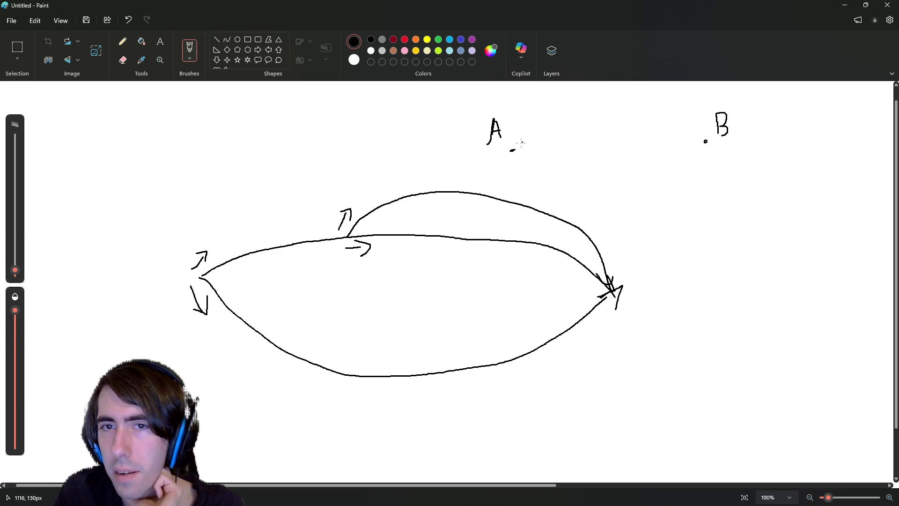
drag(511, 150, 701, 139)
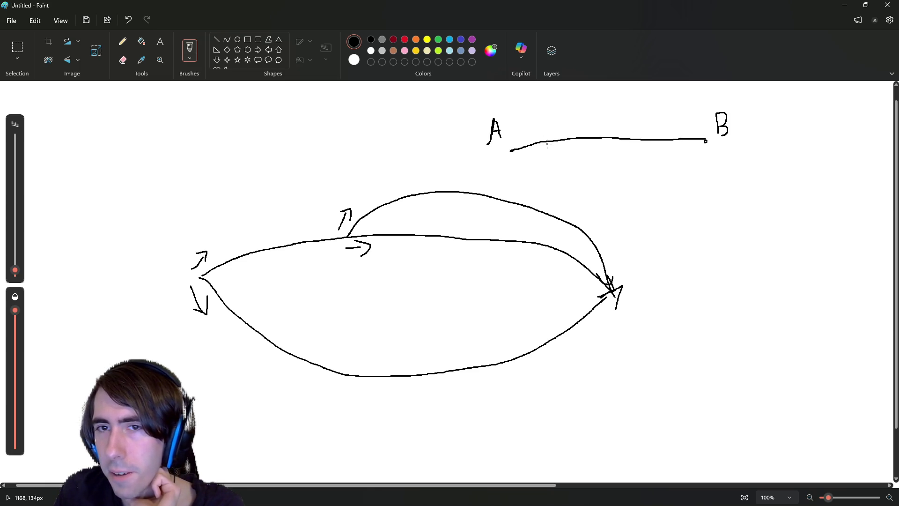
mouse_move(546, 143)
mouse_down()
mouse_move(589, 161)
mouse_move(648, 141)
mouse_up()
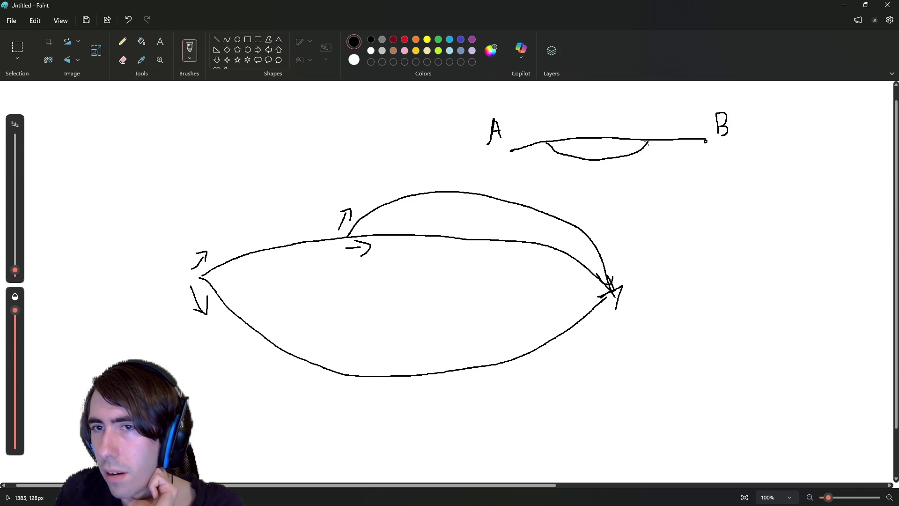
drag(582, 159, 592, 140)
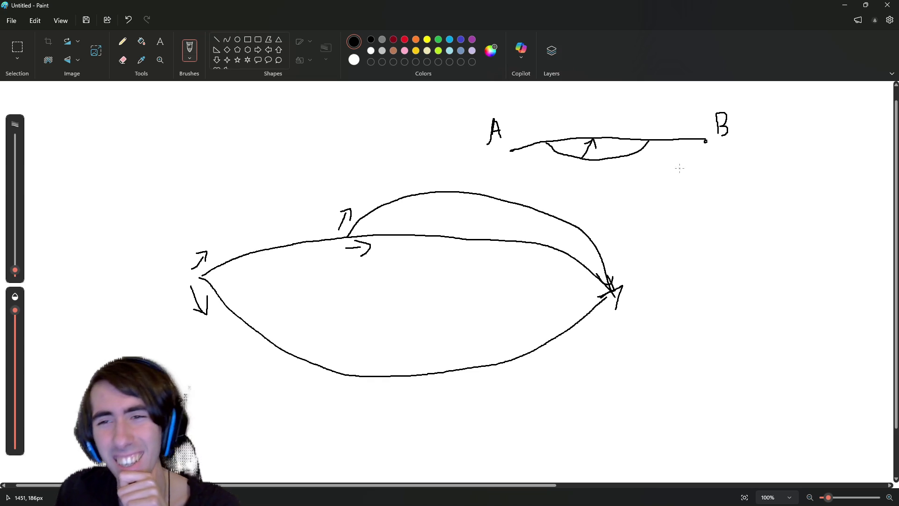
mouse_move(639, 146)
mouse_down()
mouse_move(649, 140)
mouse_move(651, 149)
mouse_up()
Add orange double ticks on the top line and red ticks on both branches near A.
click(415, 41)
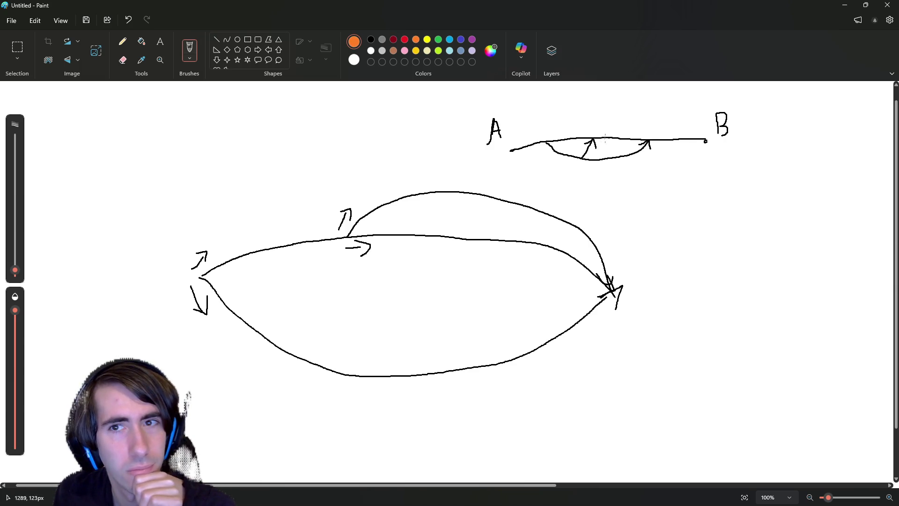
drag(611, 133, 620, 162)
click(404, 39)
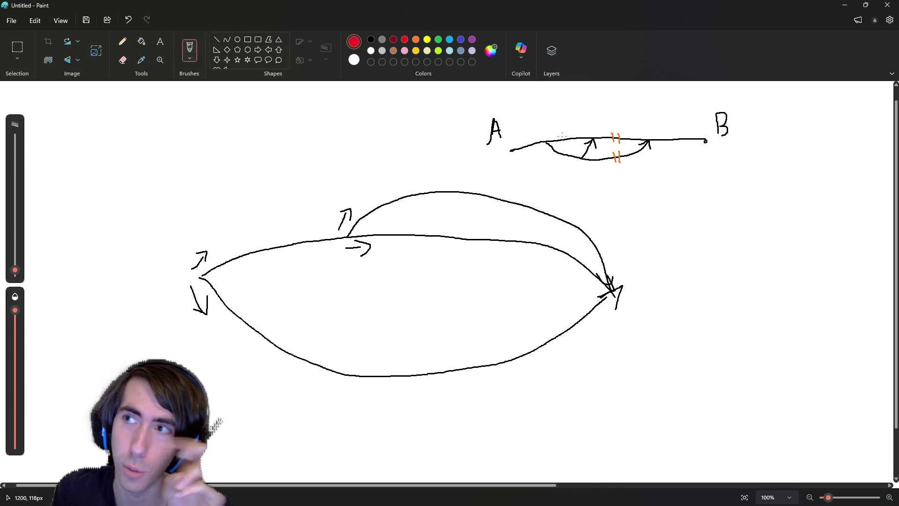
drag(566, 135, 560, 159)
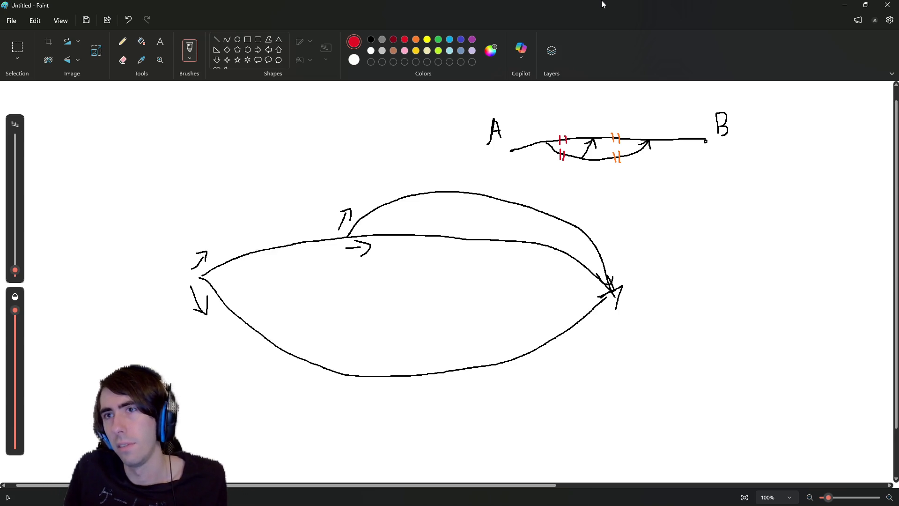
Trace the right diagram's first detour in purple, undoing the extra purple routes.
click(472, 40)
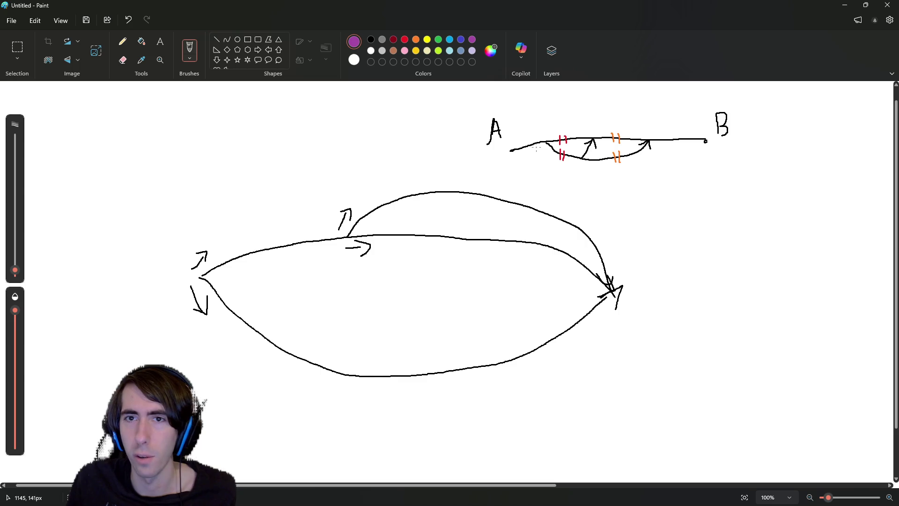
mouse_move(547, 142)
mouse_down()
mouse_move(576, 157)
mouse_move(593, 136)
mouse_move(597, 147)
mouse_up()
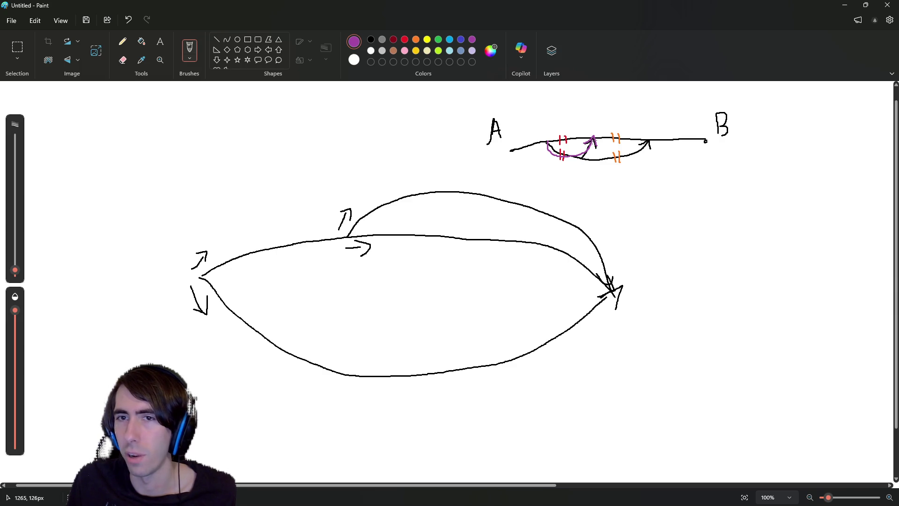
mouse_move(592, 139)
mouse_down()
mouse_move(614, 165)
mouse_move(648, 141)
mouse_move(638, 144)
mouse_move(649, 150)
mouse_up()
key(ctrl+z)
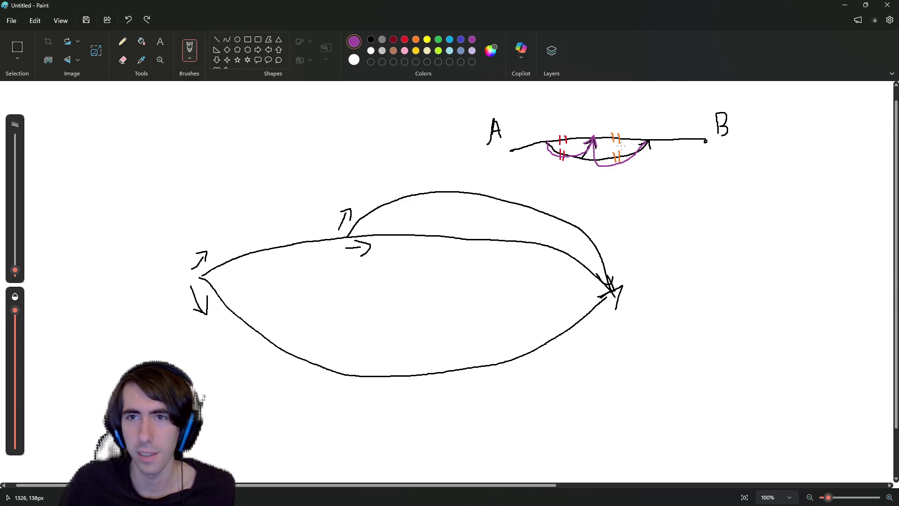
key(ctrl+z)
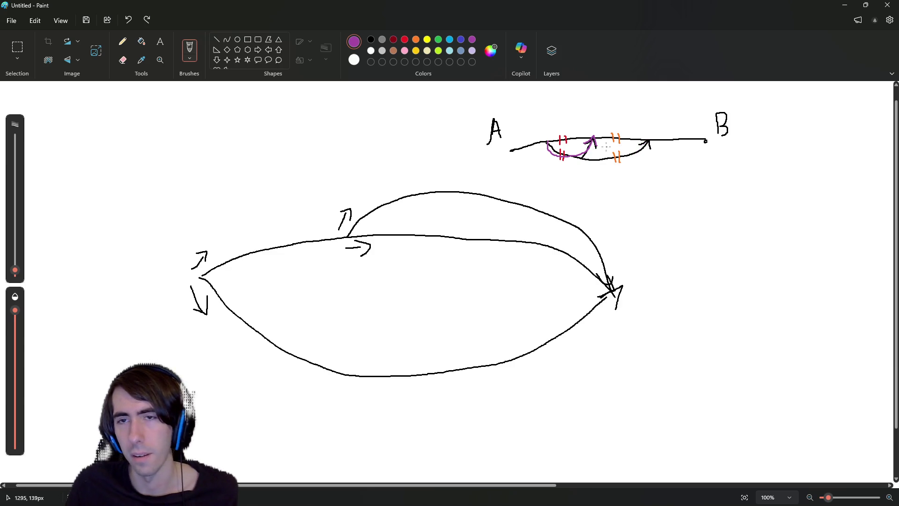
mouse_move(593, 139)
mouse_down()
mouse_move(615, 159)
mouse_move(653, 142)
mouse_up()
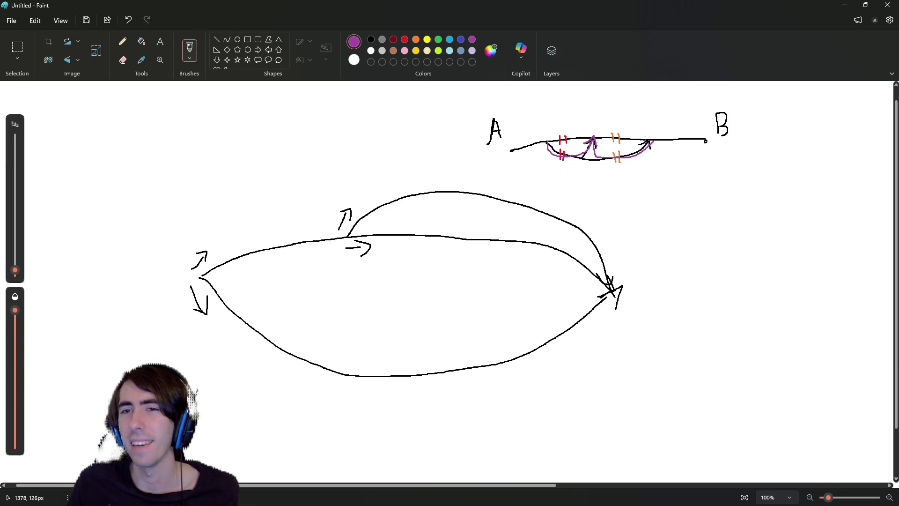
key(ctrl+z)
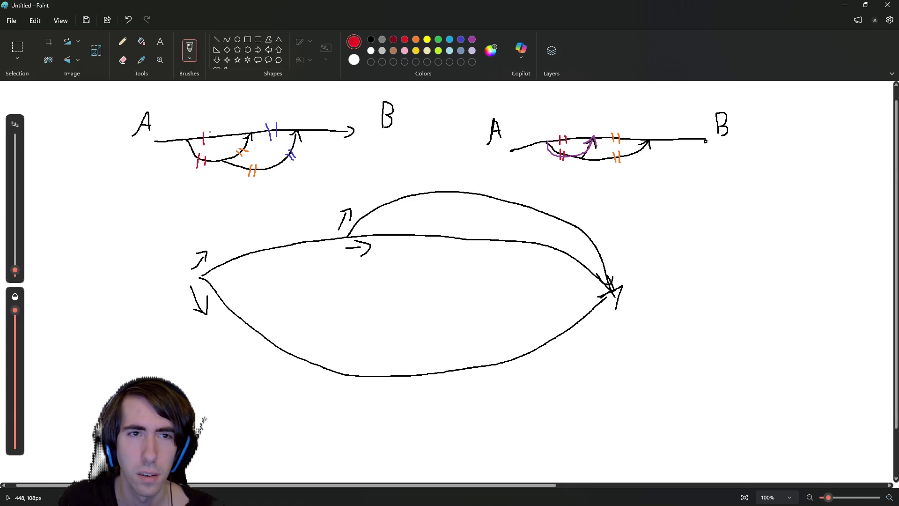
Add a second red tick on the left top line, then draw and undo an orange route.
mouse_move(210, 133)
mouse_down()
mouse_move(208, 143)
mouse_move(232, 142)
mouse_up()
click(416, 39)
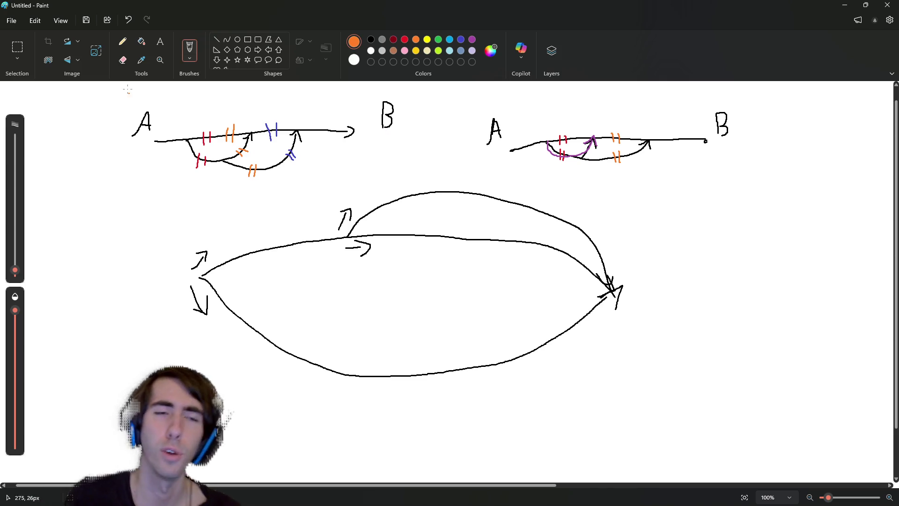
mouse_move(186, 139)
mouse_down()
mouse_move(224, 169)
mouse_move(254, 131)
mouse_up()
key(ctrl+z)
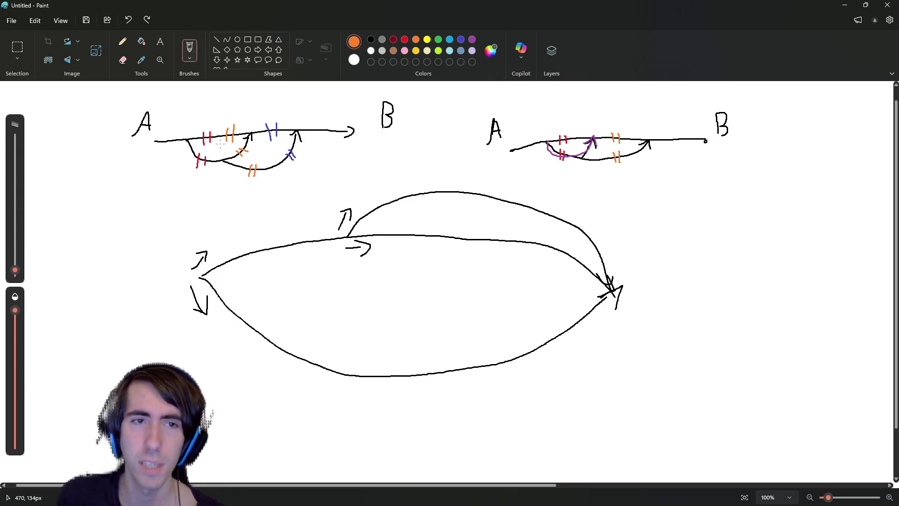
Mark the left lower curve with a purple tick and colour its end arrowhead purple.
drag(222, 152, 222, 167)
key(ctrl+z)
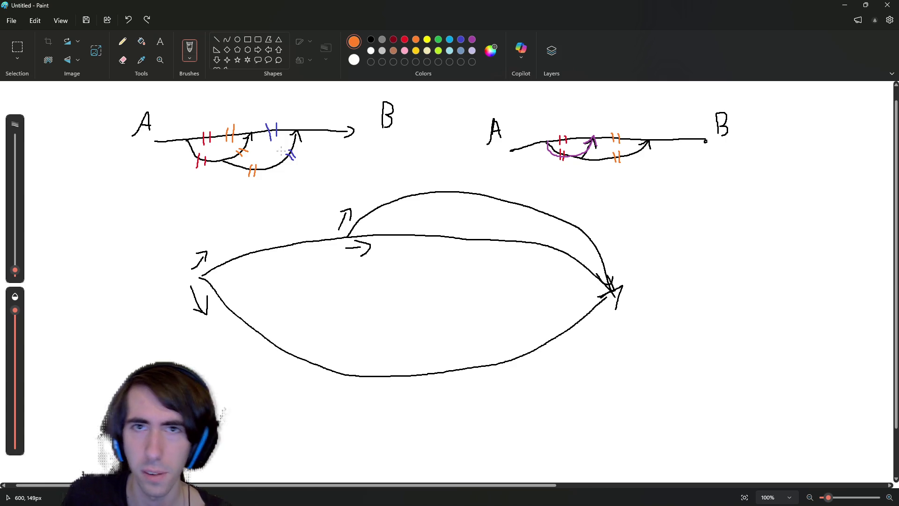
click(473, 39)
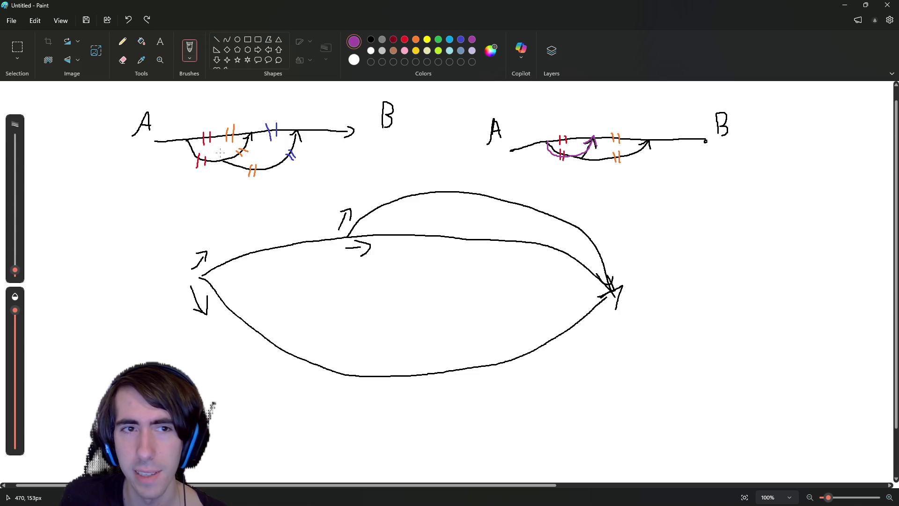
drag(223, 156, 223, 158)
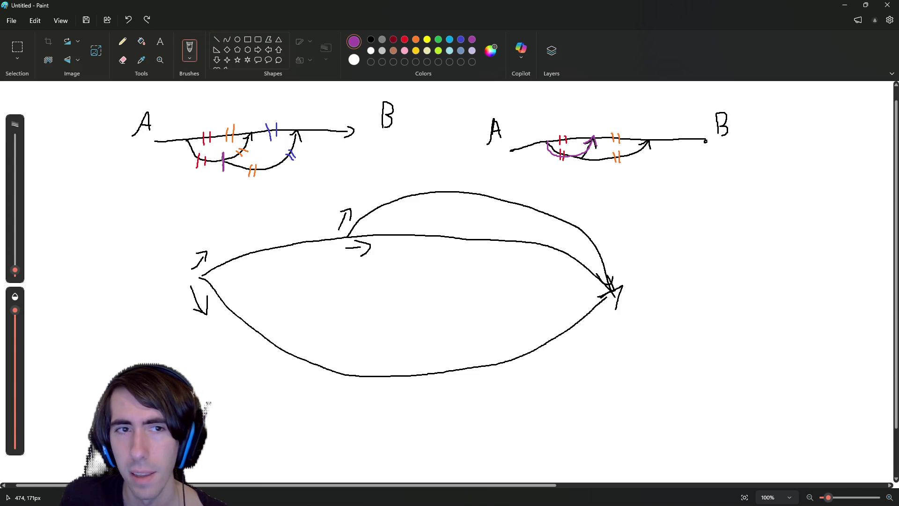
drag(292, 128, 302, 137)
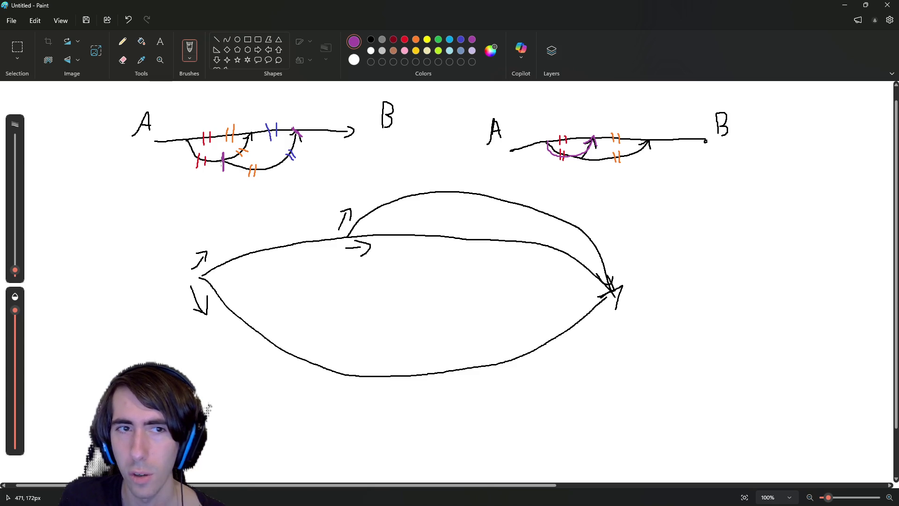
mouse_move(222, 161)
mouse_down()
mouse_move(256, 135)
mouse_move(296, 130)
mouse_move(285, 133)
mouse_up()
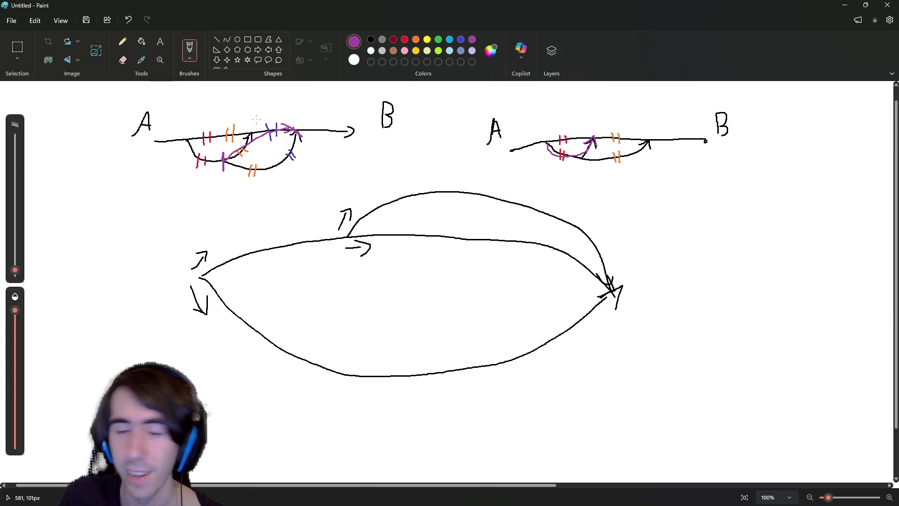
key(ctrl+z)
key(ctrl+z)
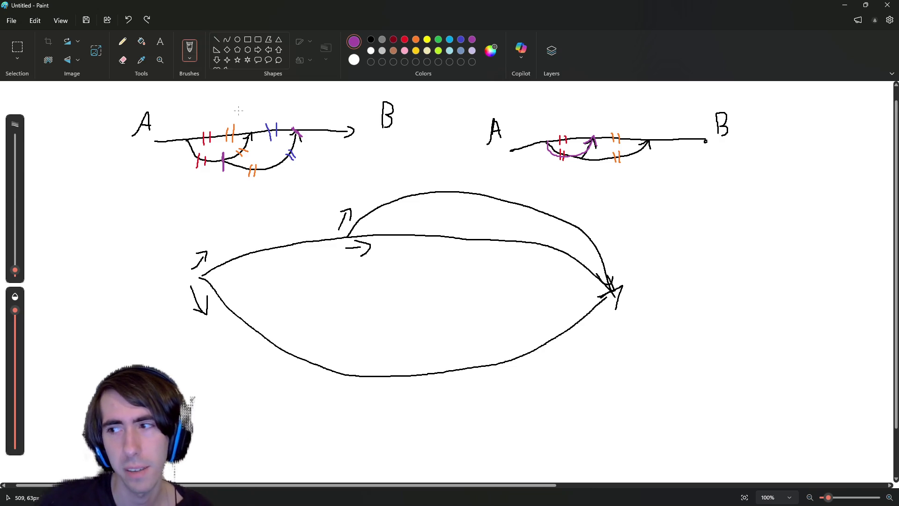
Draw a purple arrow from the left diagram pointing to the right one.
mouse_move(644, 179)
mouse_down()
mouse_move(656, 82)
mouse_move(595, 161)
mouse_up()
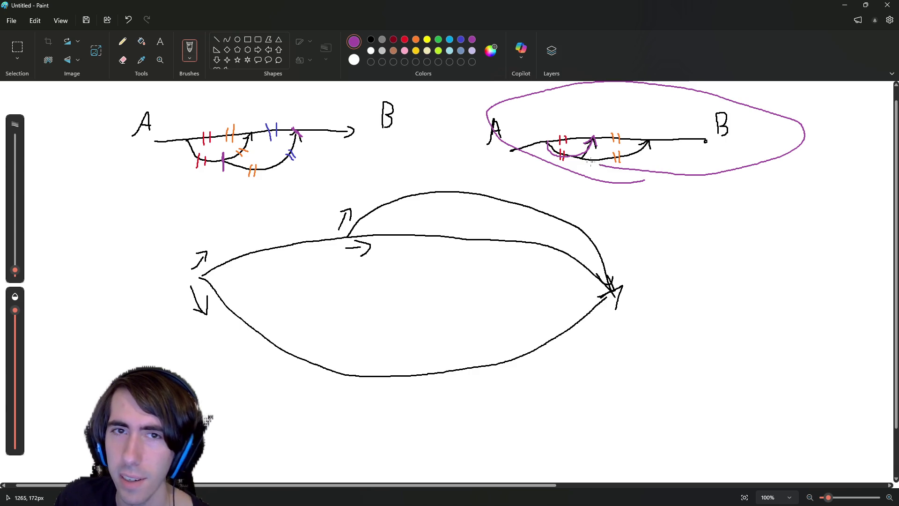
mouse_move(300, 186)
mouse_down()
mouse_move(215, 187)
mouse_move(328, 174)
mouse_move(246, 203)
mouse_up()
mouse_move(411, 163)
mouse_down()
mouse_move(504, 144)
mouse_move(466, 163)
mouse_up()
key(ctrl+z)
key(ctrl+z)
key(ctrl+z)
key(ctrl+z)
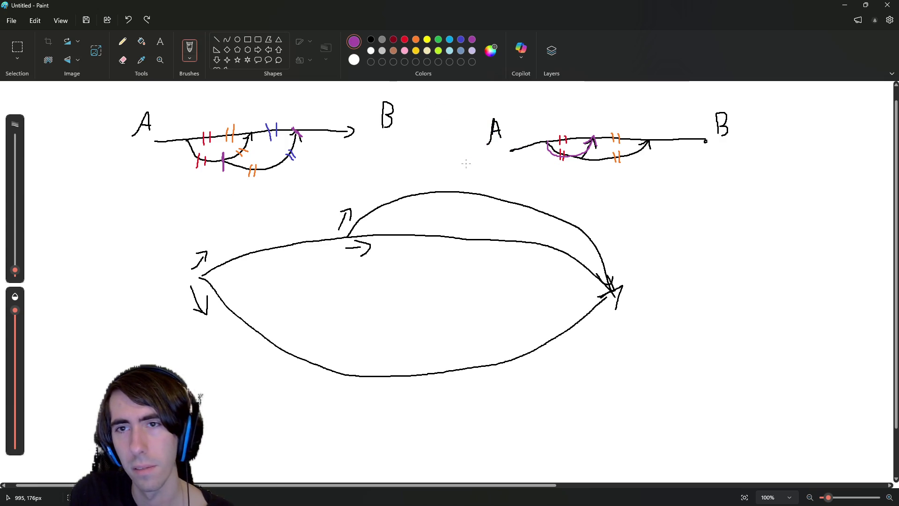
drag(404, 151, 444, 149)
drag(424, 142, 436, 155)
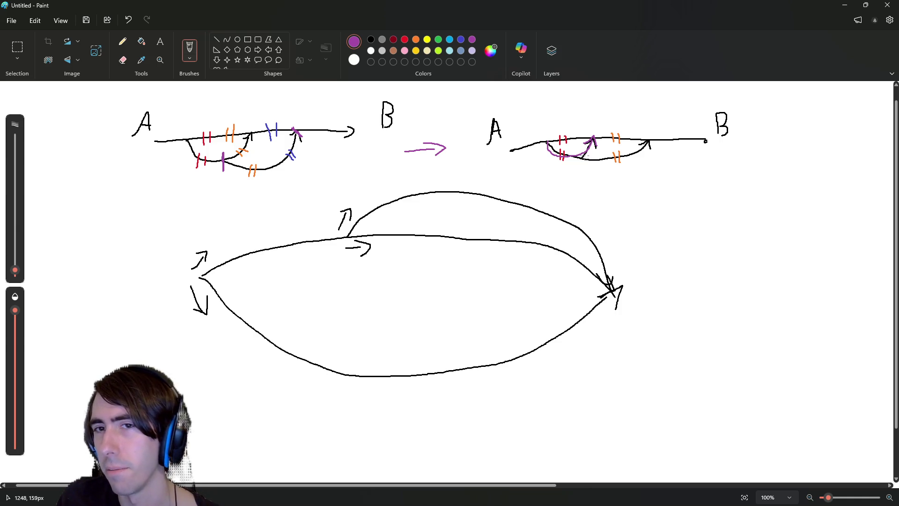
Remove stray purple strokes on the right arrowhead and left diagram with undo.
drag(592, 141, 586, 160)
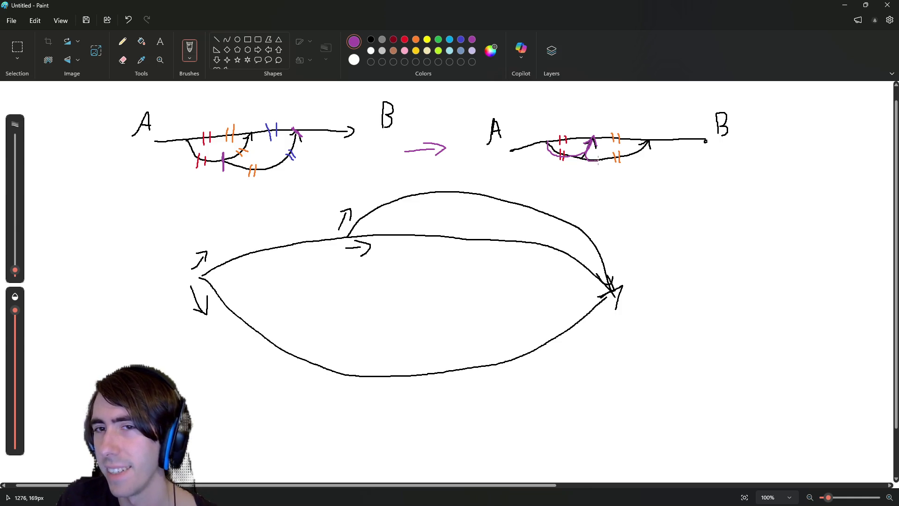
key(ctrl+z)
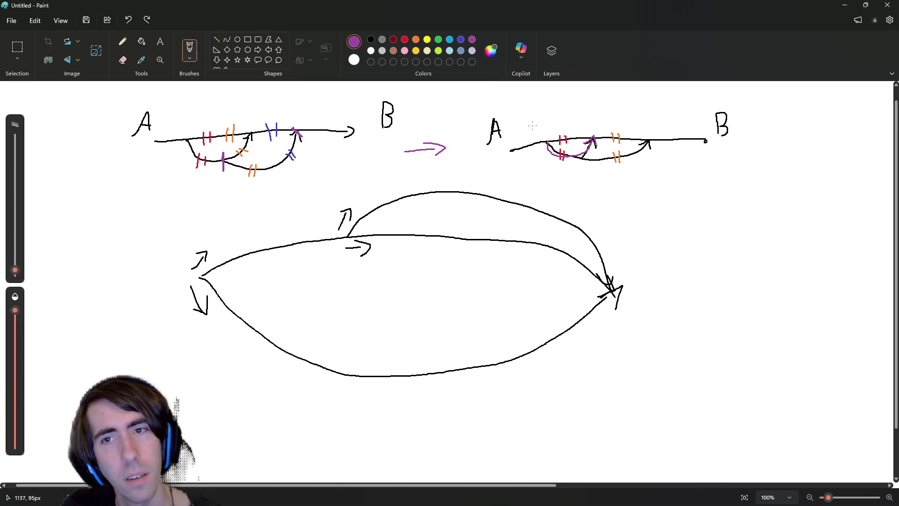
mouse_move(252, 135)
mouse_down()
mouse_move(256, 151)
mouse_move(296, 134)
mouse_up()
key(ctrl+z)
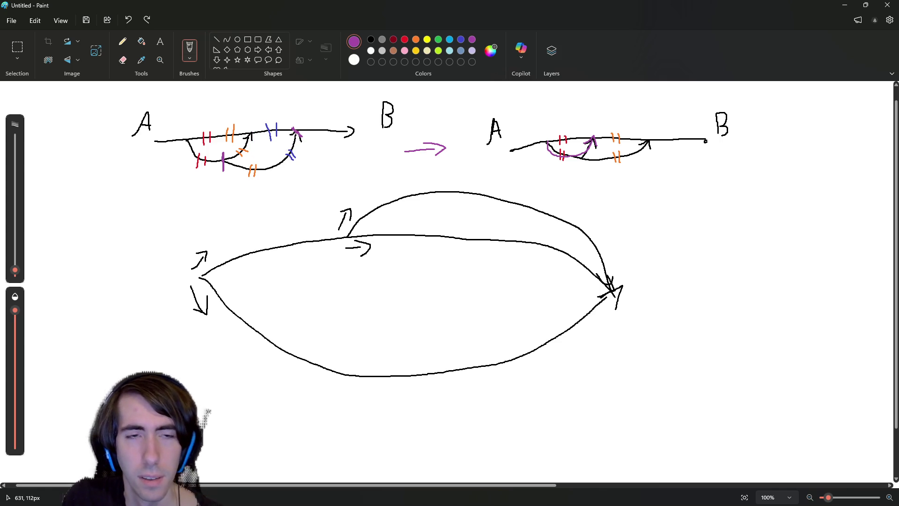
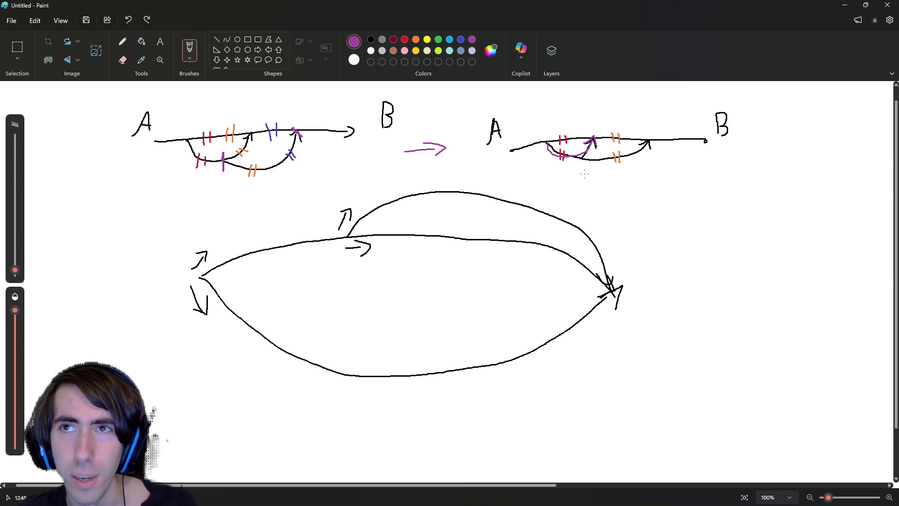
Add a purple B, arrow extensions and loops around both A–B diagrams, undo them all, then return to Godot.
drag(580, 165, 628, 142)
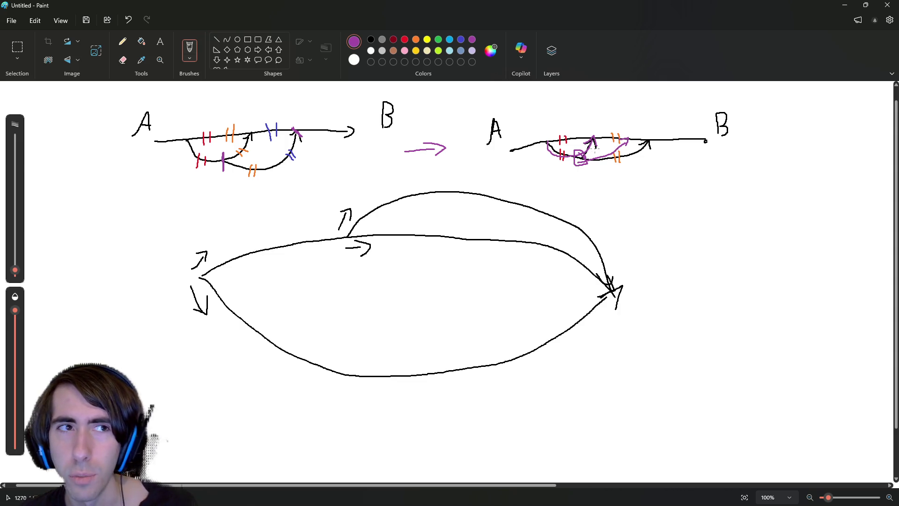
key(ctrl+z)
key(ctrl+z)
key(ctrl+z)
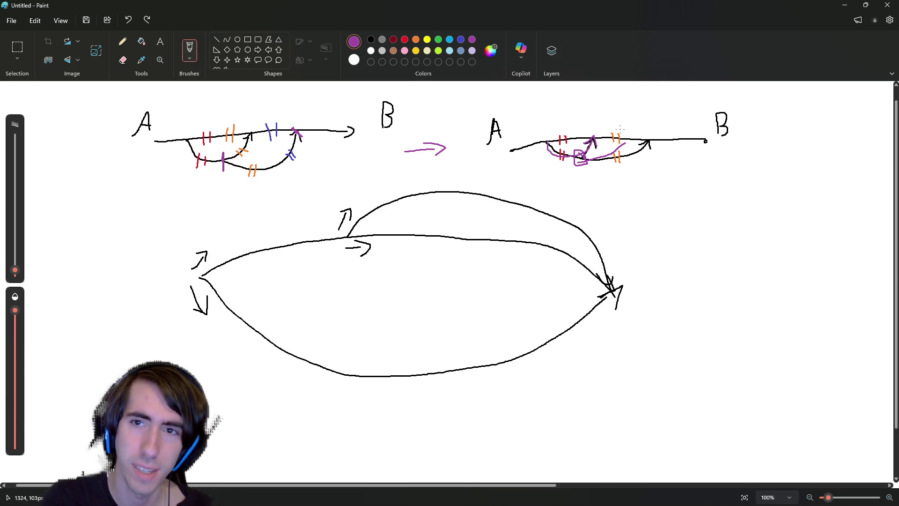
drag(435, 149, 446, 149)
drag(424, 143, 435, 155)
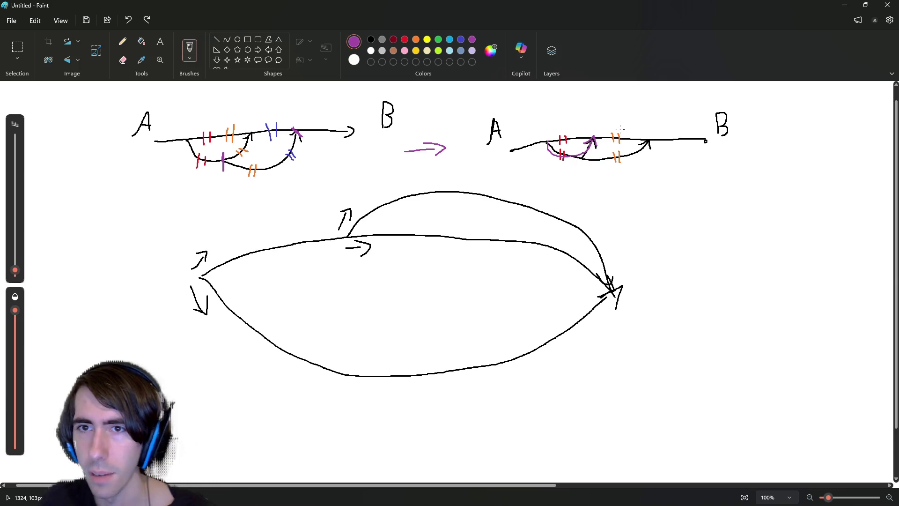
mouse_move(627, 184)
mouse_down()
mouse_move(599, 187)
mouse_move(772, 154)
mouse_move(591, 179)
mouse_up()
key(ctrl+z)
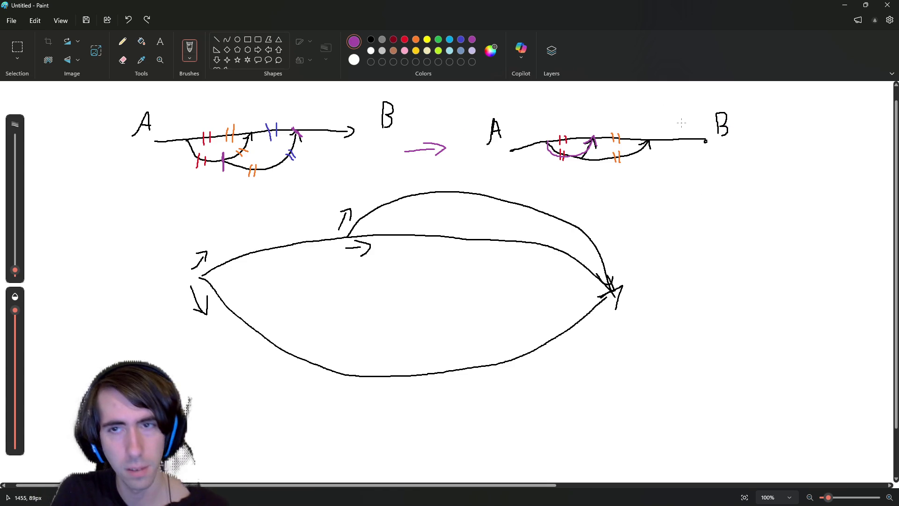
mouse_move(302, 197)
mouse_down()
mouse_move(70, 121)
mouse_move(328, 181)
mouse_move(274, 191)
mouse_up()
key(ctrl+z)
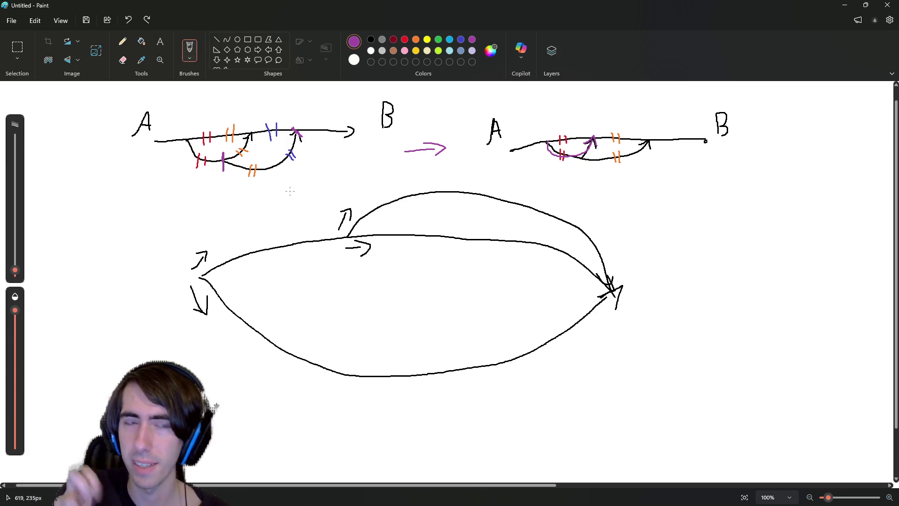
key(alt+Tab)
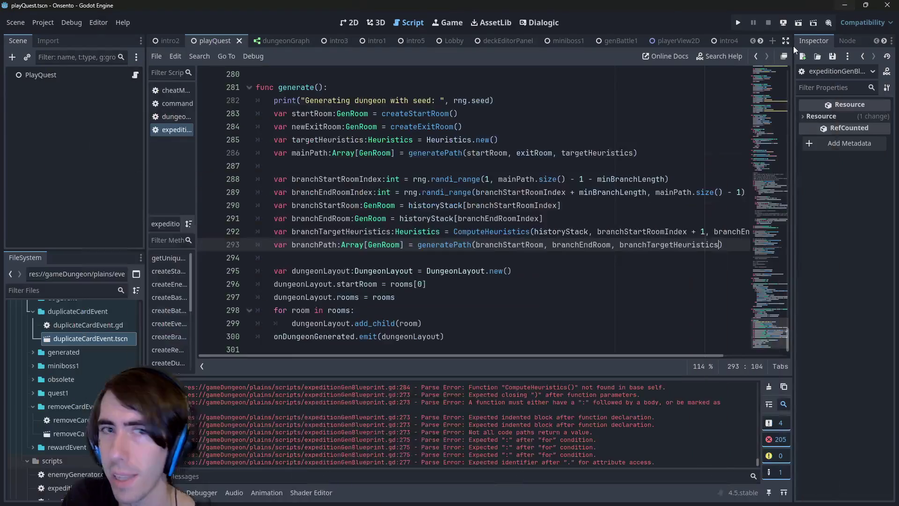
click(297, 154)
click(307, 232)
double_click(310, 245)
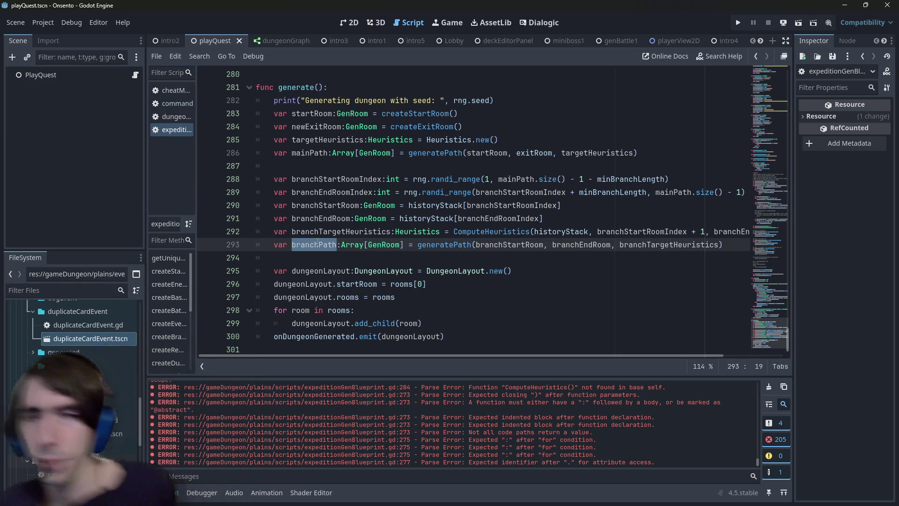
double_click(309, 205)
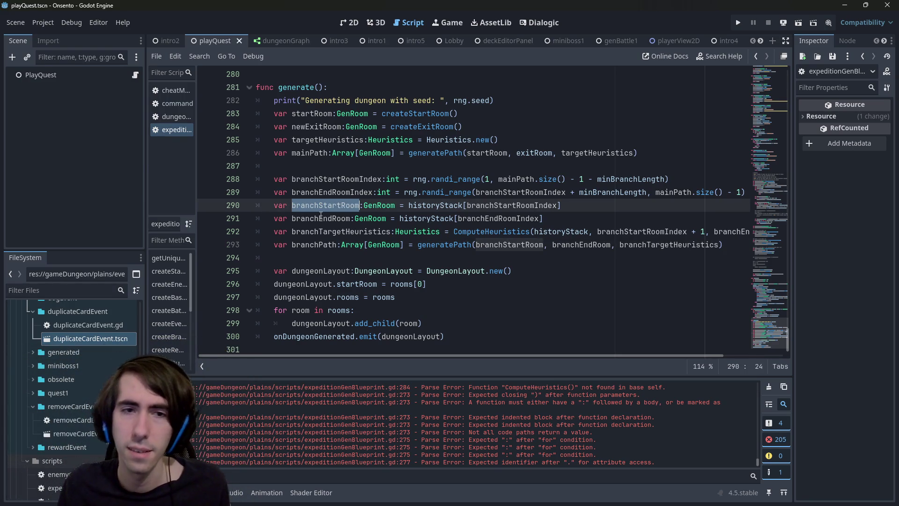
double_click(337, 178)
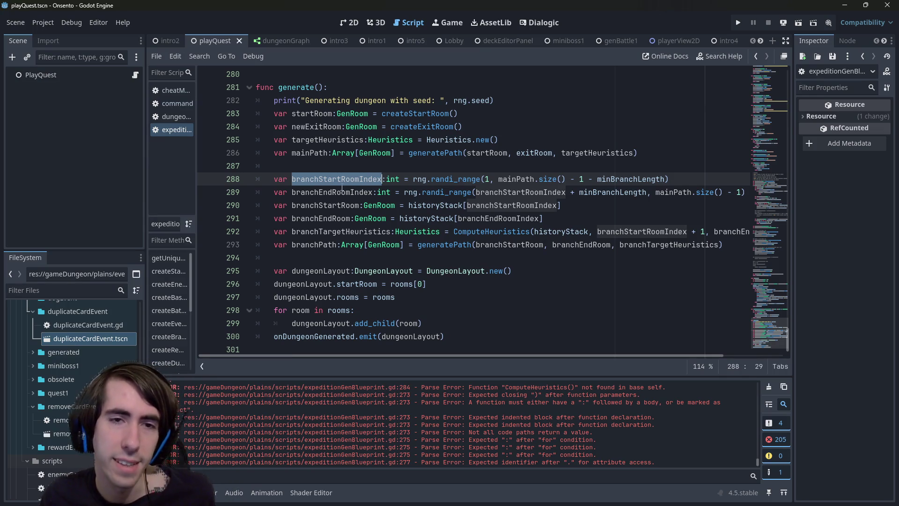
double_click(342, 189)
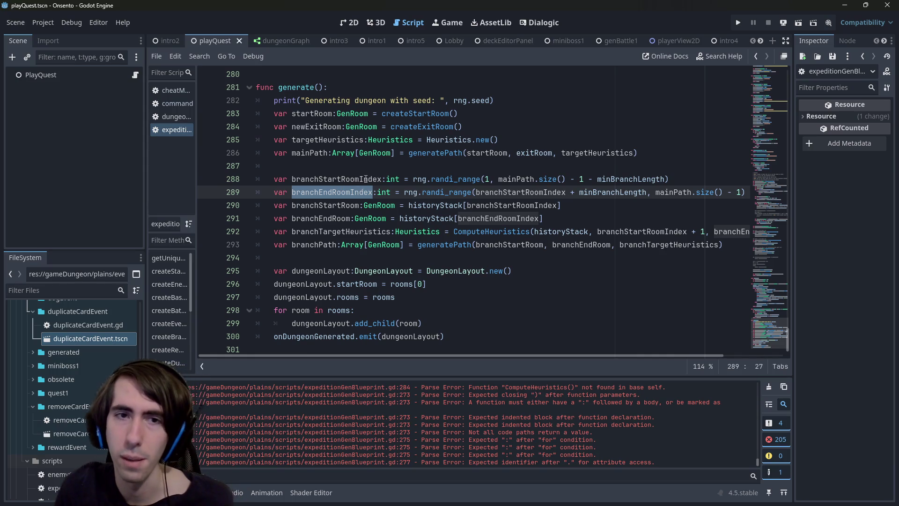
click(337, 166)
double_click(328, 139)
double_click(309, 153)
double_click(322, 177)
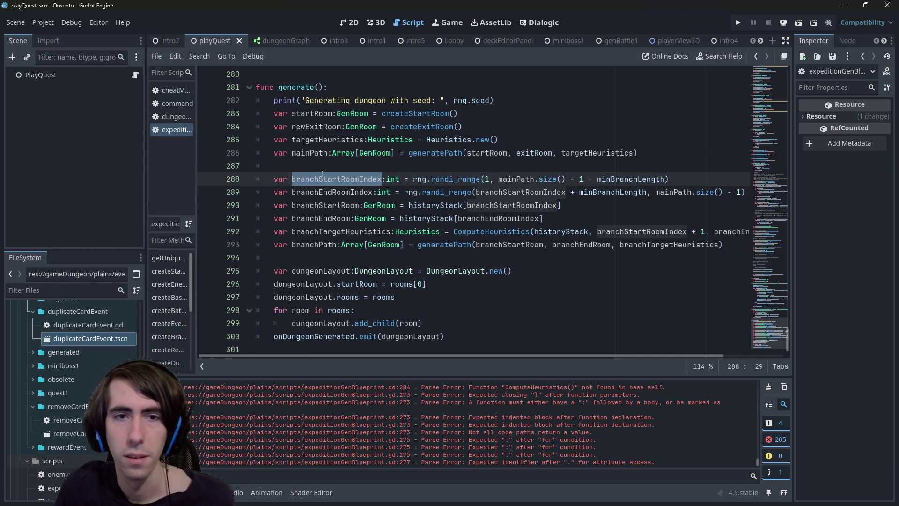
double_click(334, 192)
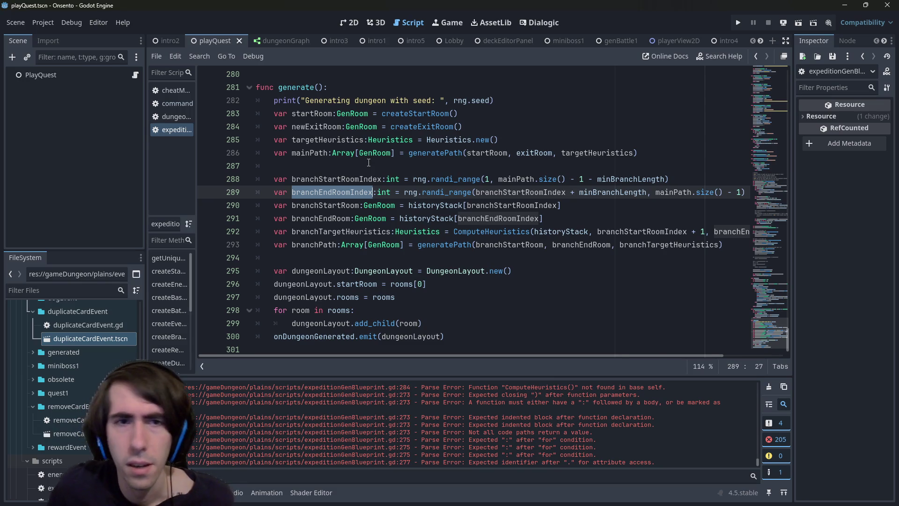
click(311, 153)
double_click(311, 152)
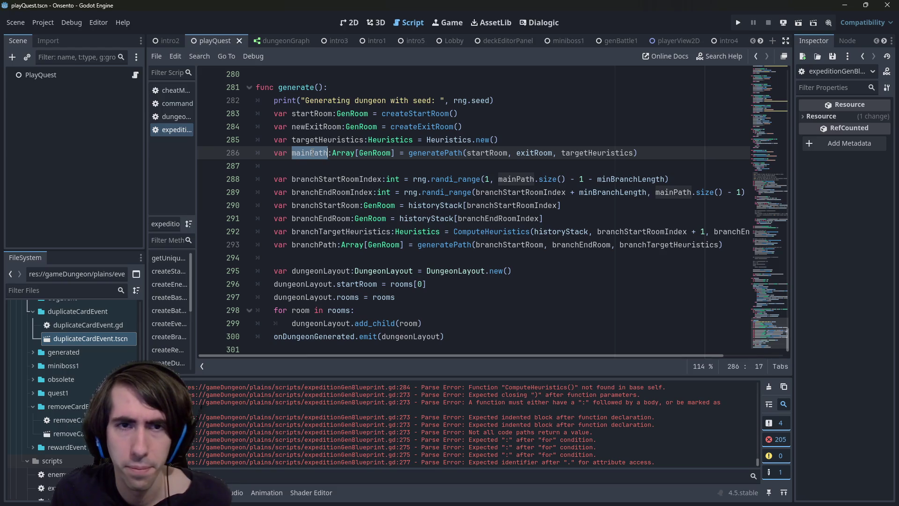
double_click(510, 179)
double_click(310, 153)
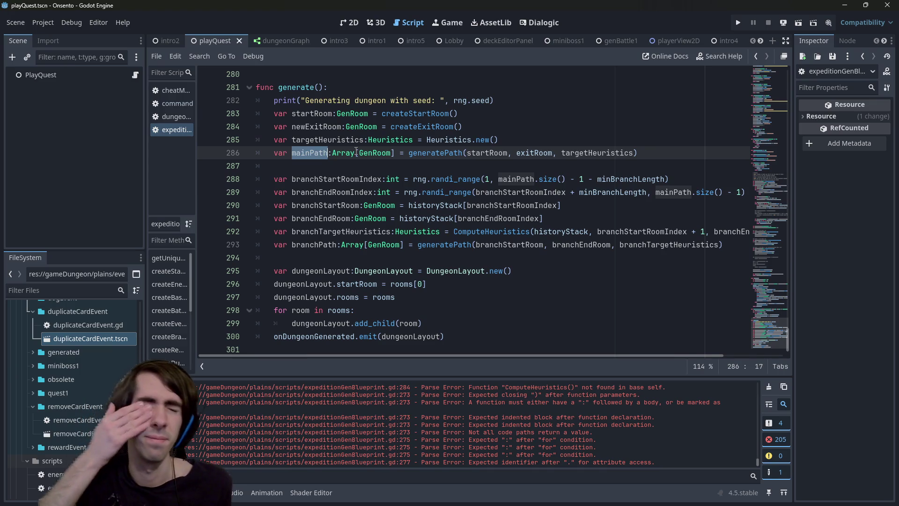
mouse_move(356, 152)
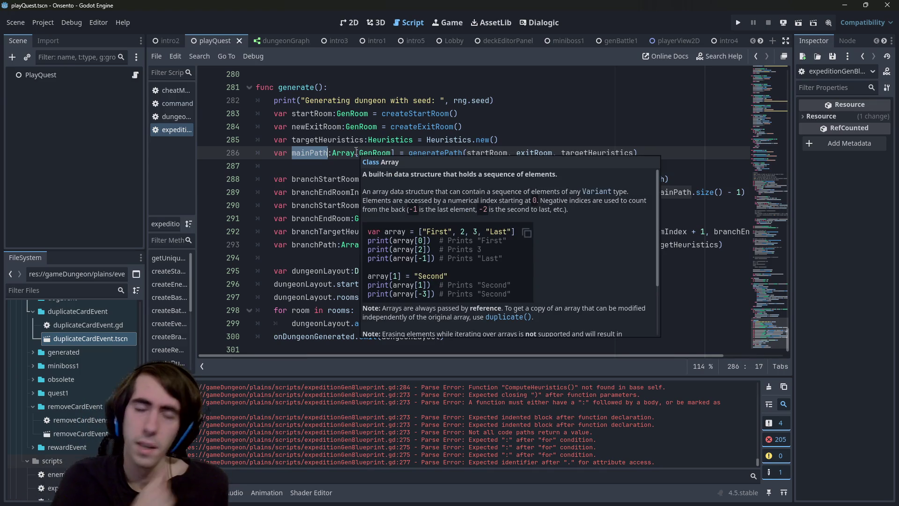
click(318, 166)
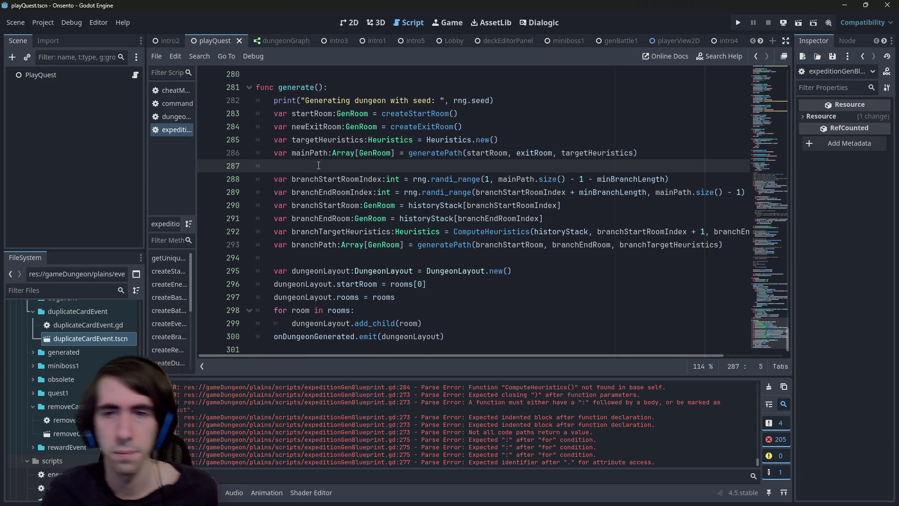
Add 'var minIndex:int = 1' on a new line 288 in generate().
key(Return)
text(var minIndex:int = 0)
key(Return)
key(Return)
key(Up)
key(Up)
key(shift+End)
key(End)
key(BackSpace)
text(1)
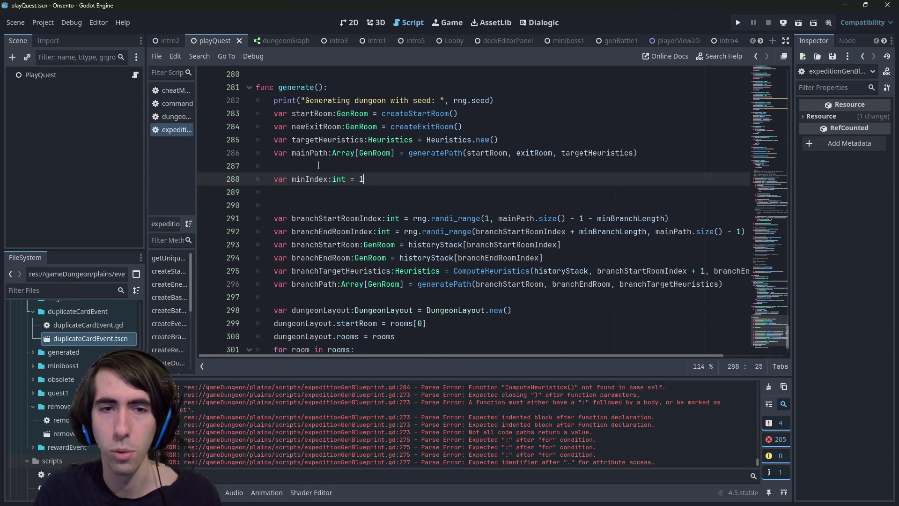
Duplicate it as maxIndex with value mainPath.size() - 1 - minBranchLength.
key(Down)
text(var minIndex:int = 0)
key(ctrl+Left)
key(ctrl+Left)
key(ctrl+Left)
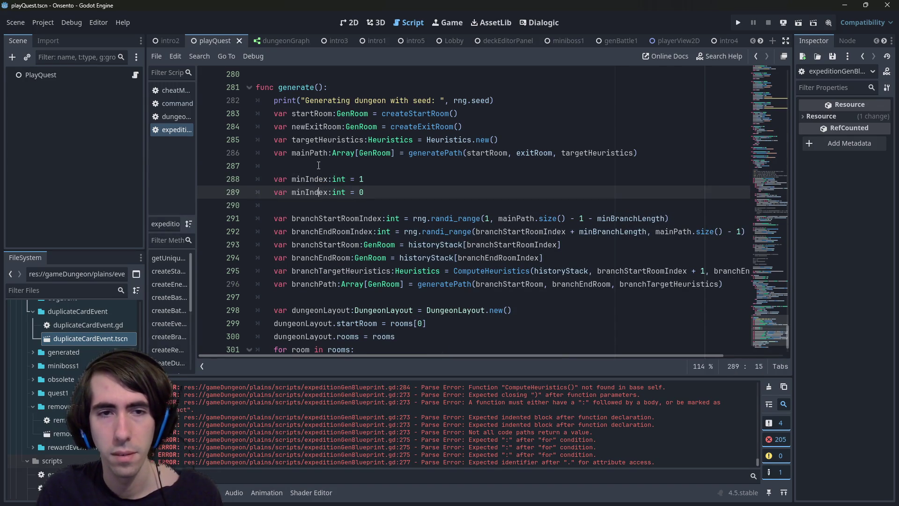
key(Left)
key(BackSpace)
key(BackSpace)
text(ax)
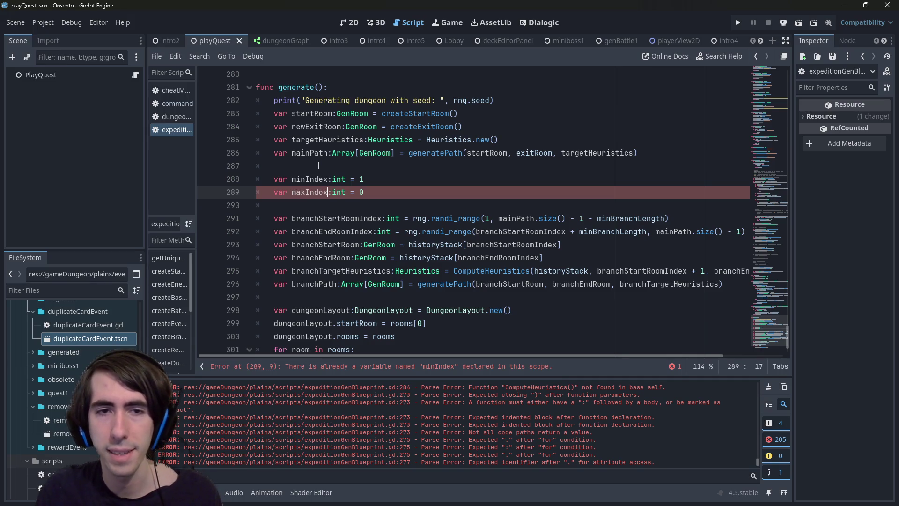
key(End)
drag(499, 218, 666, 218)
key(ctrl+c)
click(437, 195)
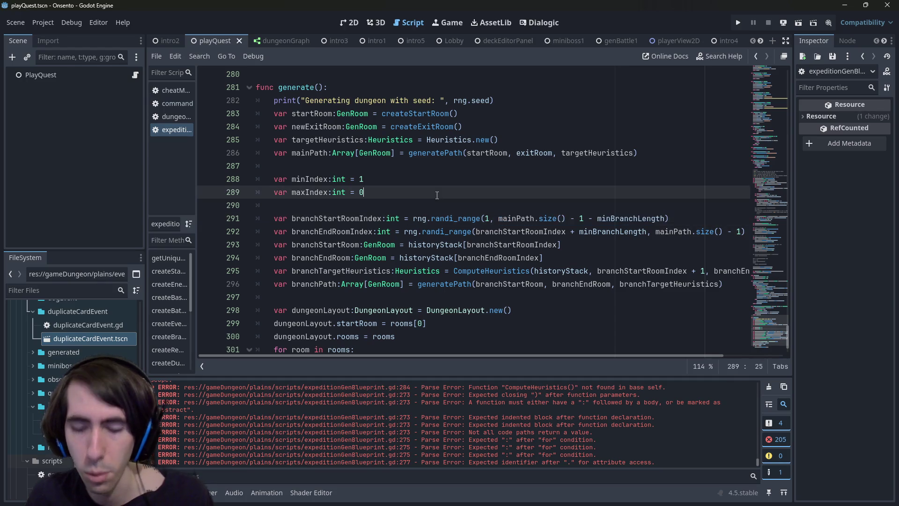
key(BackSpace)
key(ctrl+v)
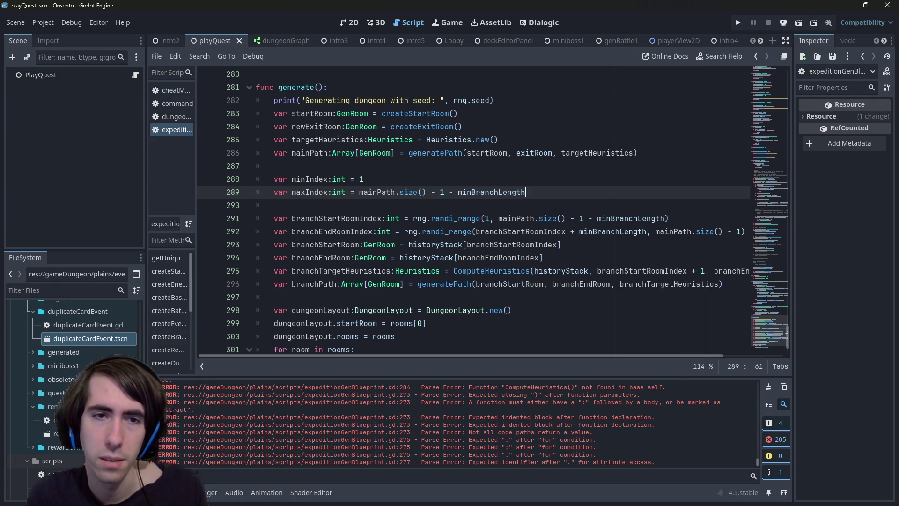
Rename the two variables to minStartRoomIndex and maxStartRoomIndex.
click(307, 181)
text(StartRo)
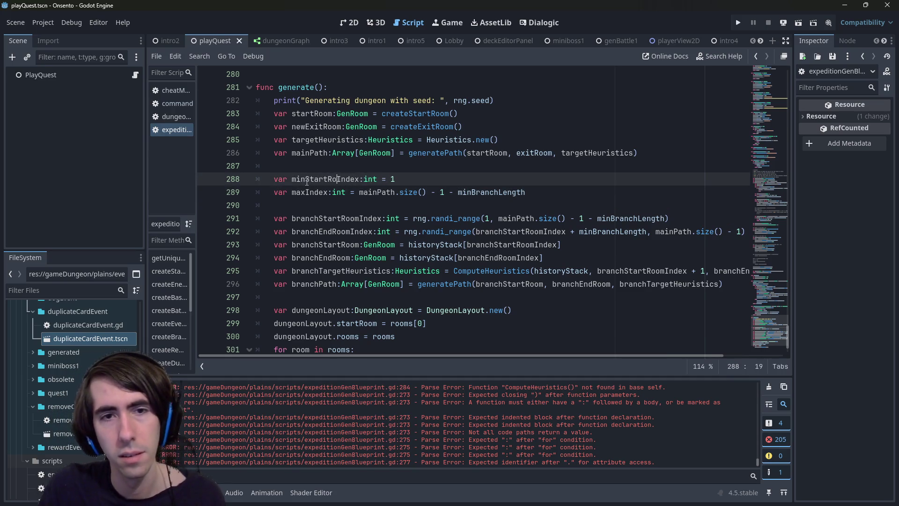
text(om)
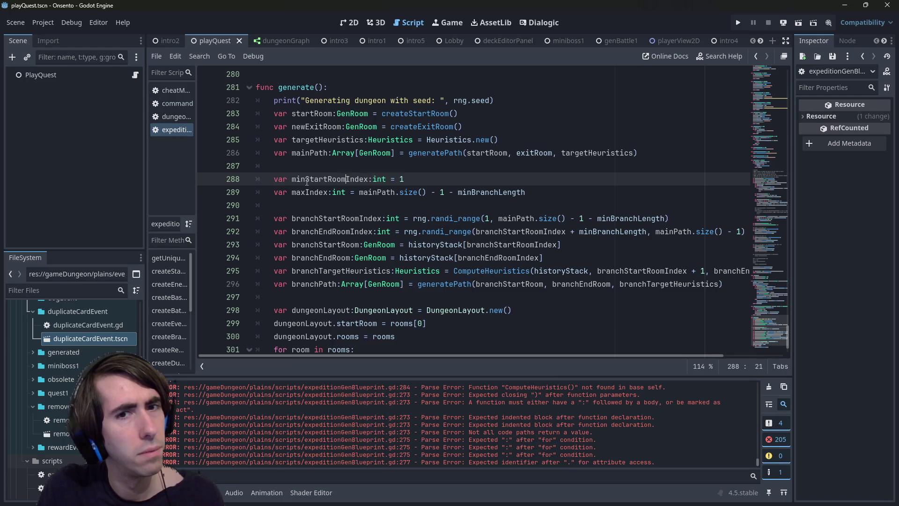
key(Down)
key(Left)
key(Left)
key(Left)
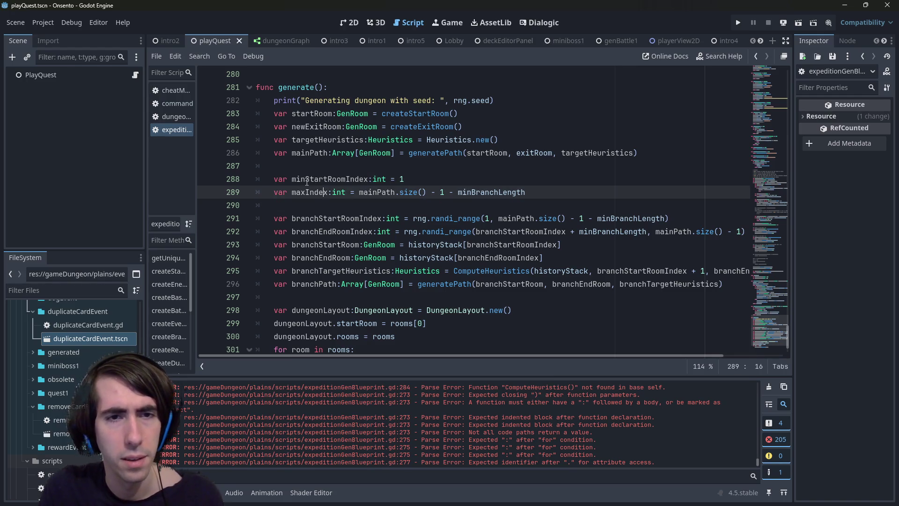
key(Left)
text(StartRoom)
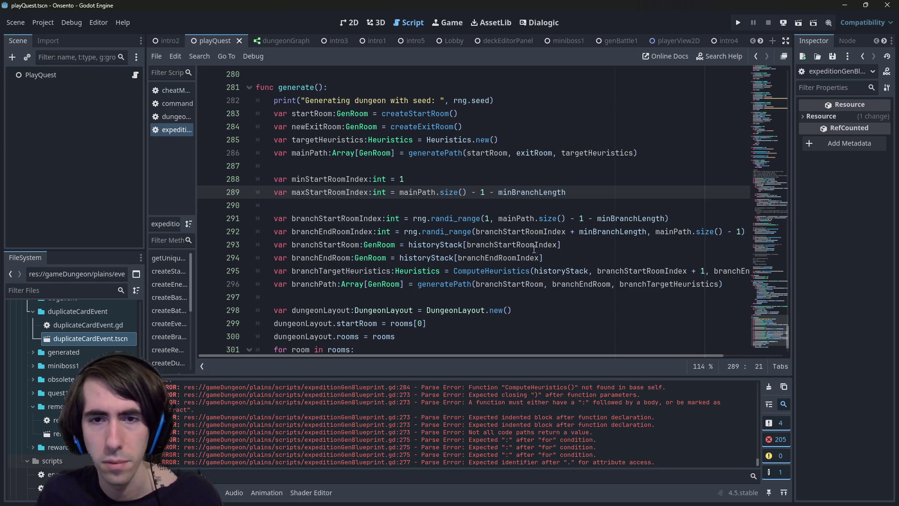
Add maxEndRoomIndex on line 290, copied from maxStartRoomIndex but without the minBranchLength term.
key(Down)
key(Down)
key(Down)
double_click(519, 231)
drag(591, 198, 164, 197)
key(ctrl+c)
key(ctrl+Return)
key(ctrl+v)
drag(305, 205, 329, 205)
text(End)
click(325, 184)
double_click(330, 204)
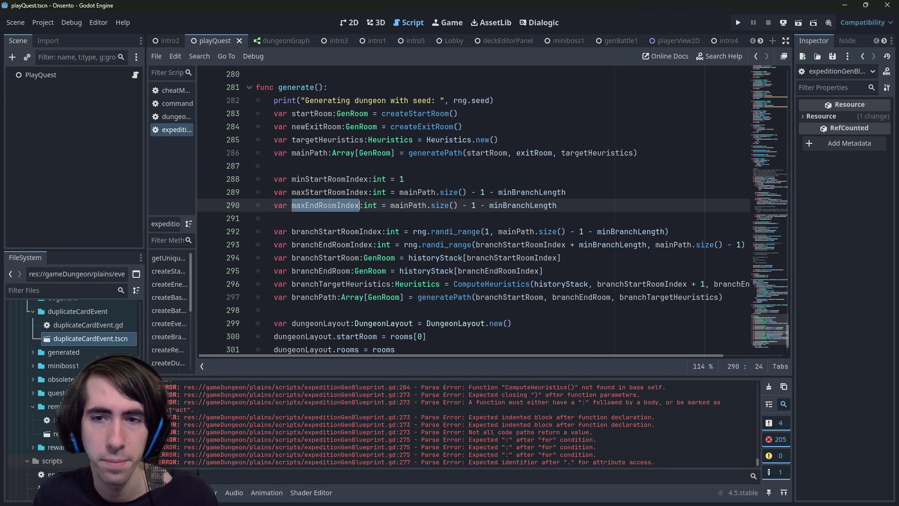
double_click(514, 205)
key(BackSpace)
key(BackSpace)
key(BackSpace)
key(ctrl+s)
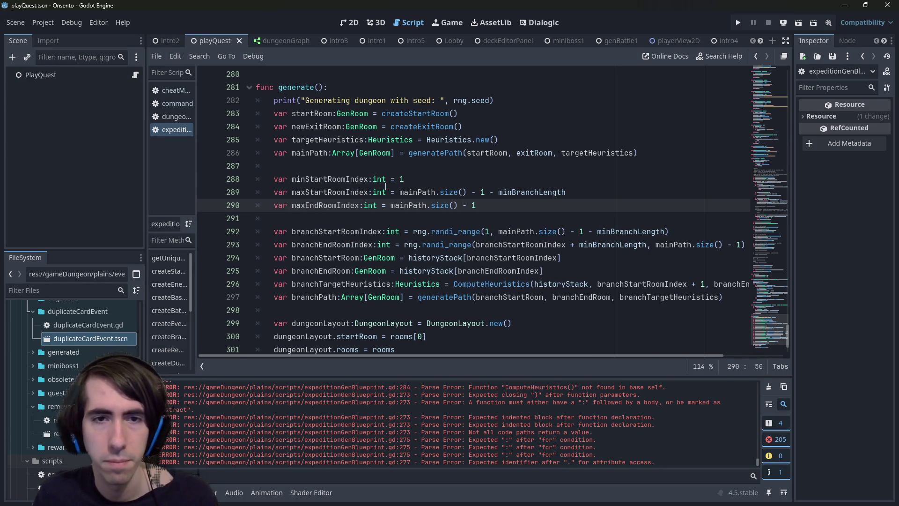
Use minStartRoomIndex as the lower bound of branchStartRoomIndex's randi_range call.
double_click(366, 179)
key(ctrl+c)
double_click(486, 227)
key(ctrl+v)
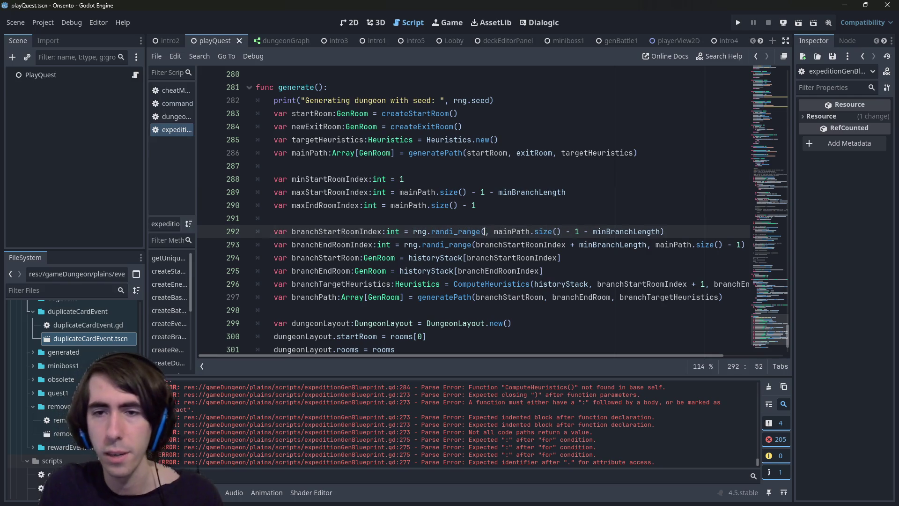
double_click(347, 192)
Set the randi_range upper bounds to maxStartRoomIndex for branch start and maxEndRoomIndex for branch end.
drag(569, 232, 736, 231)
key(ctrl+v)
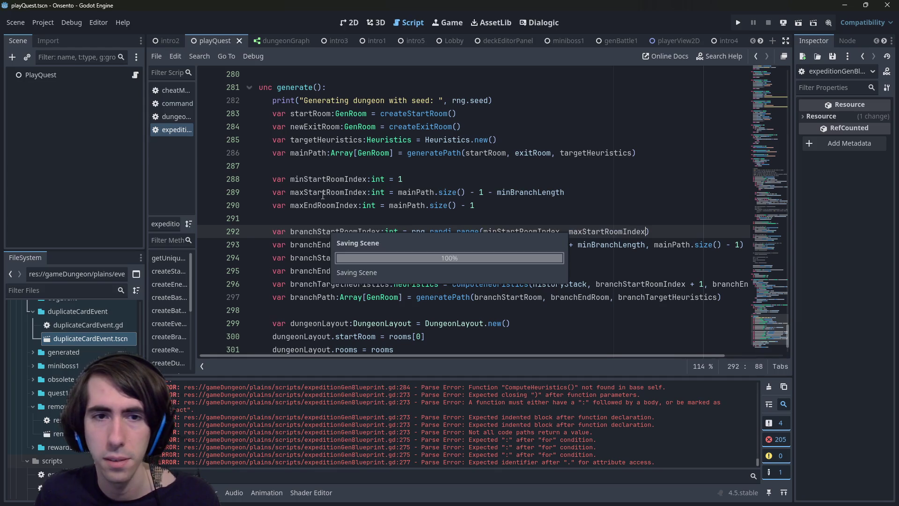
double_click(324, 205)
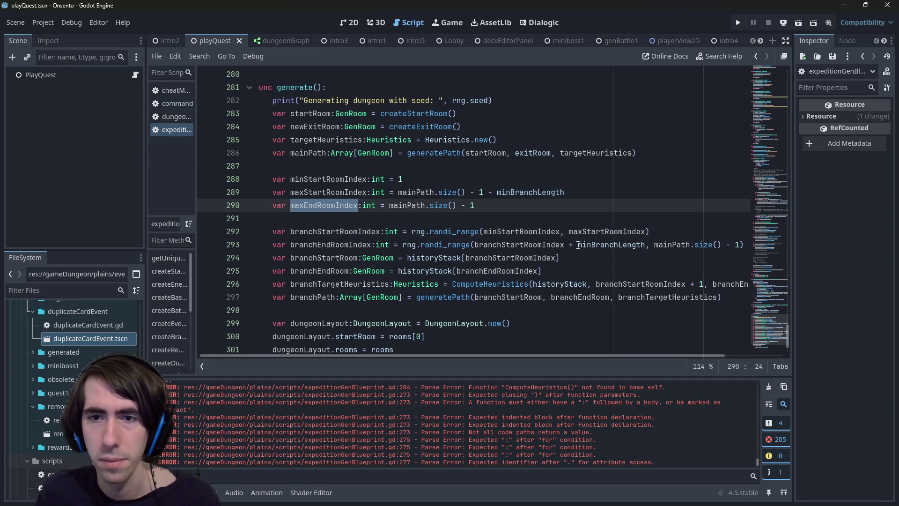
drag(654, 244, 731, 244)
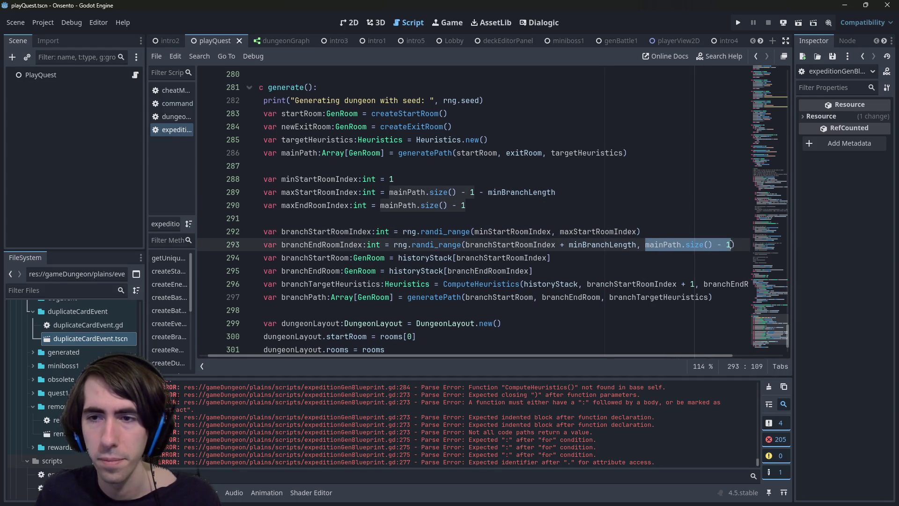
key(ctrl+v)
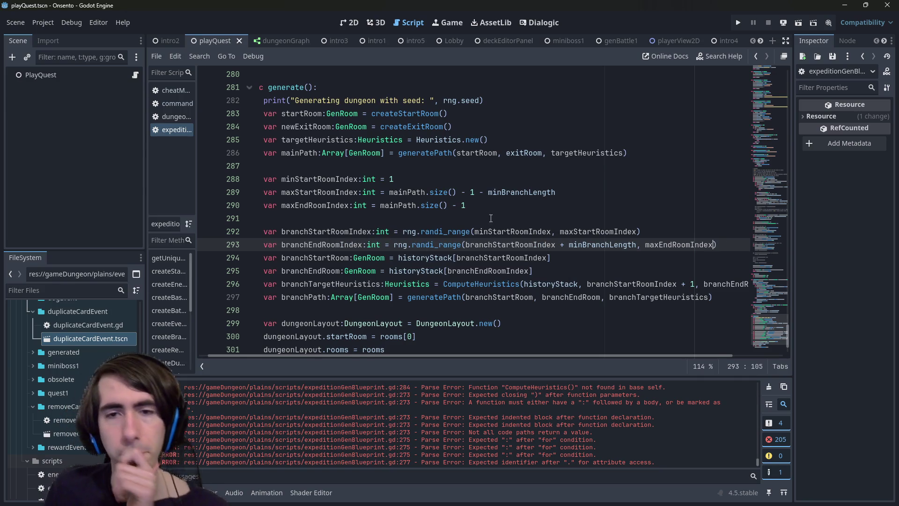
Check where branchEndRoomIndex, maxEndRoomIndex, historyStack and mainPath are used in the script.
double_click(313, 245)
scroll(313, 244, down, 1)
mouse_move(490, 205)
mouse_down()
mouse_move(217, 213)
mouse_move(220, 205)
mouse_up()
click(535, 205)
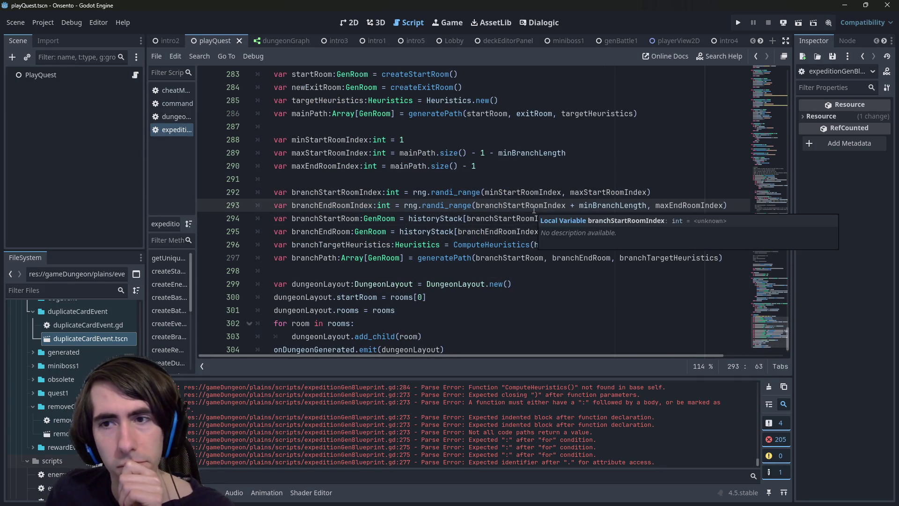
double_click(334, 171)
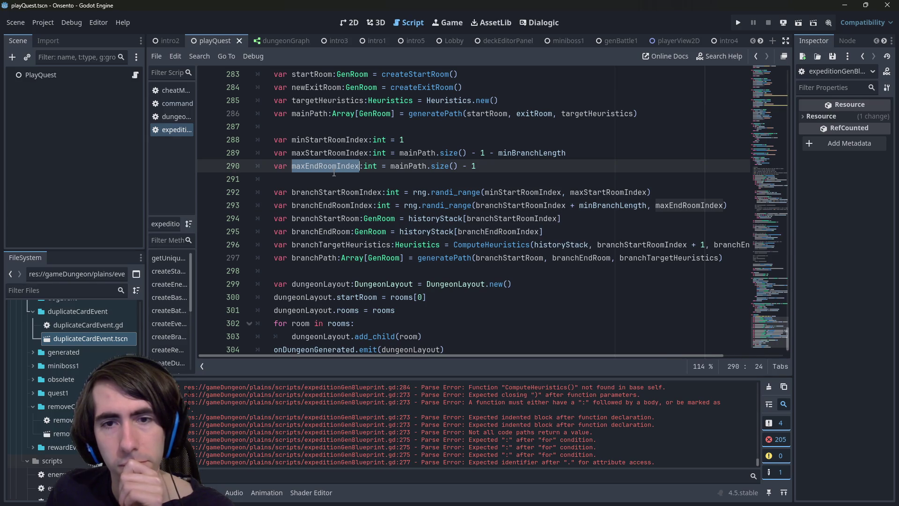
double_click(345, 206)
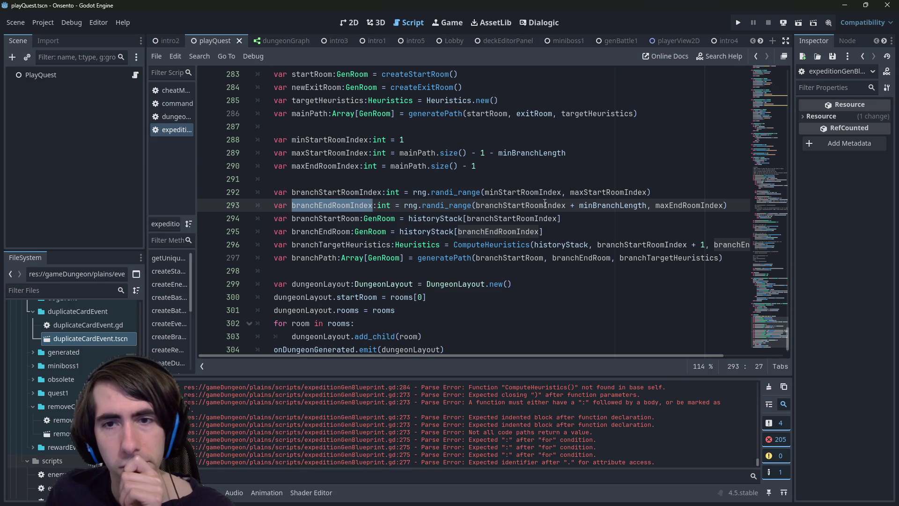
mouse_move(472, 217)
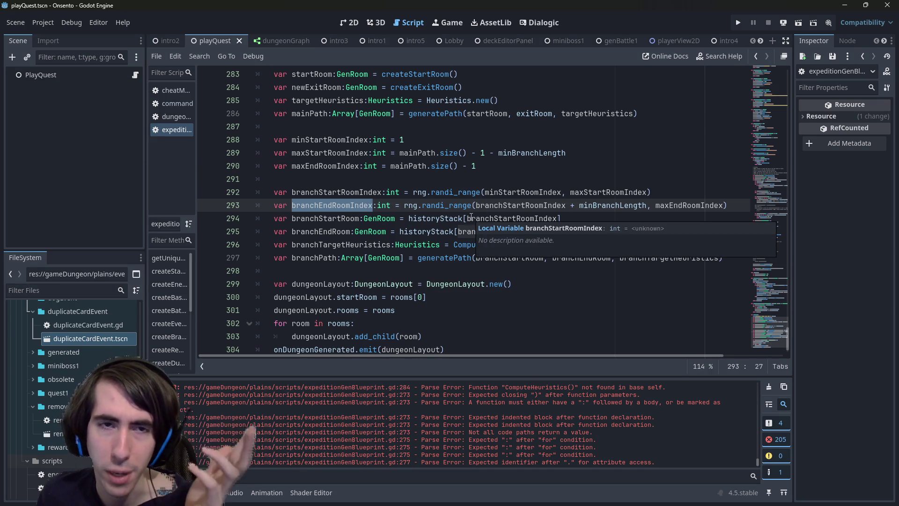
double_click(439, 219)
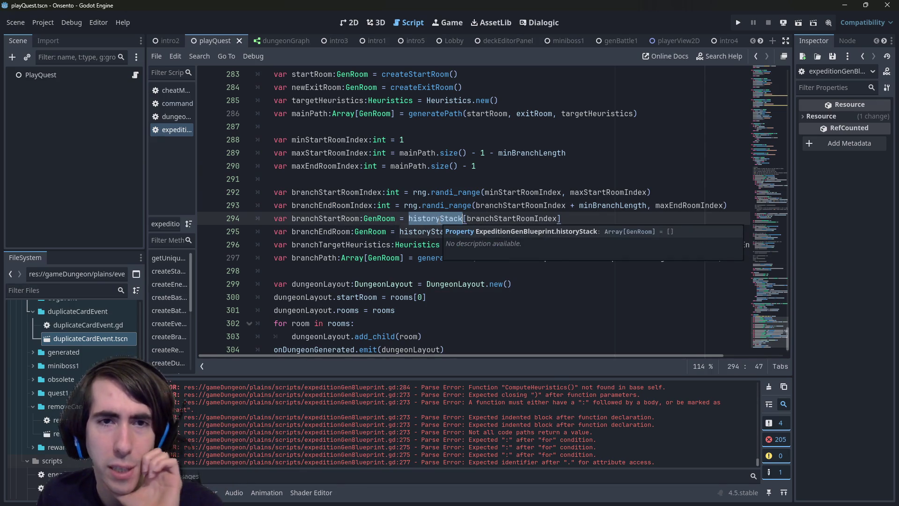
scroll(401, 224, up, 2)
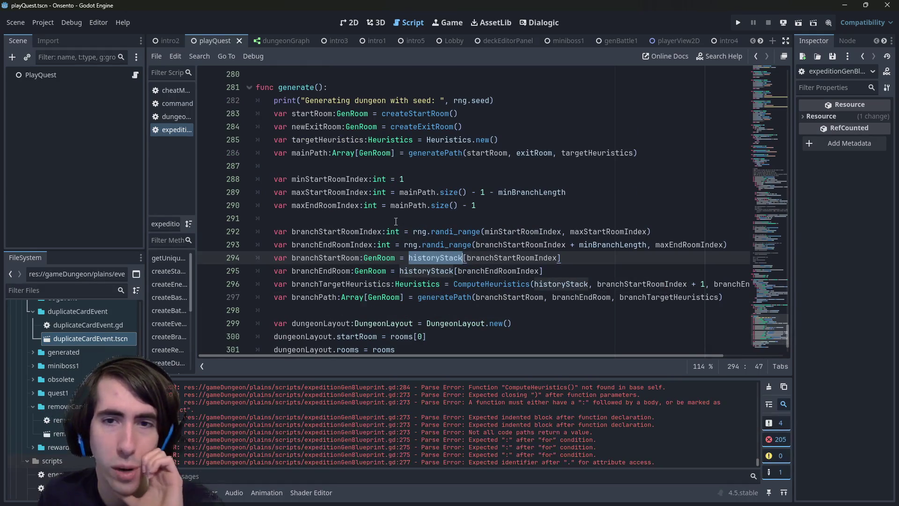
double_click(306, 153)
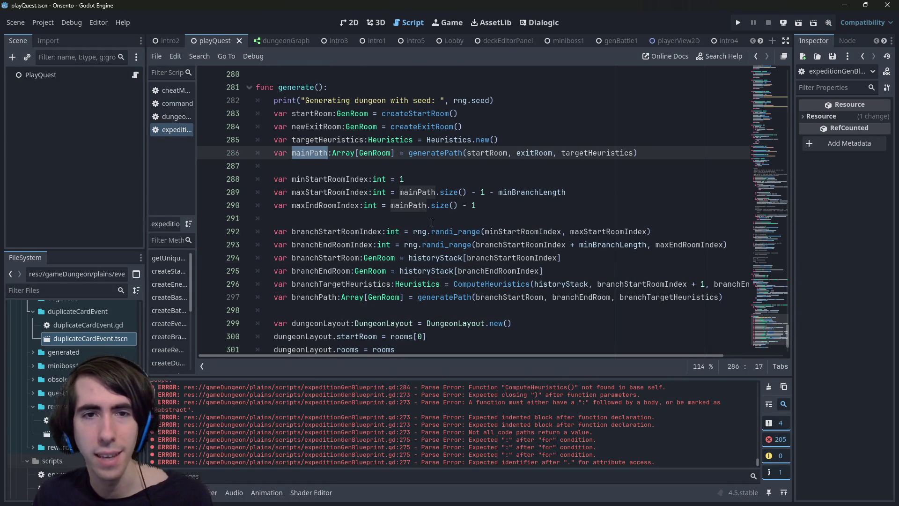
scroll(439, 255, down, 3)
Replace every historyStack on lines 294–296 with mainPath via multi-select and autocomplete.
double_click(435, 192)
scroll(438, 234, up, 2)
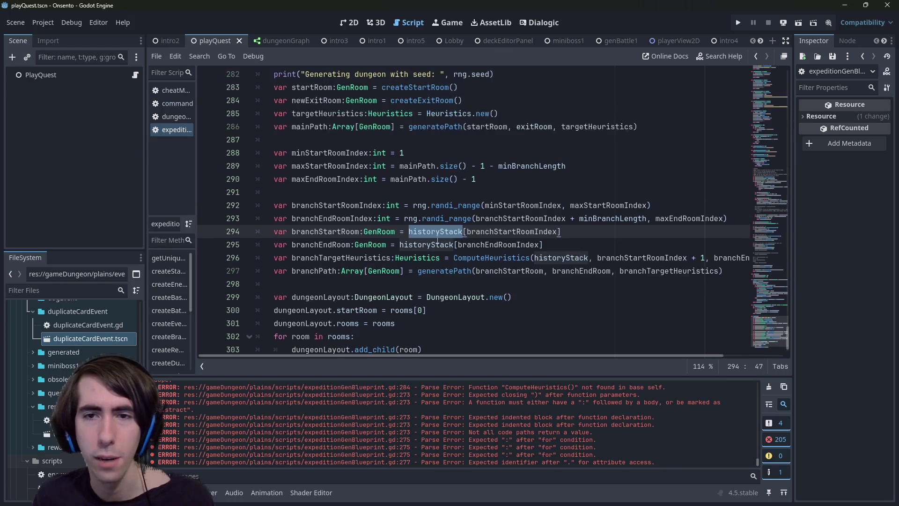
key(ctrl+d)
key(ctrl+d)
text(mainP)
key(Return)
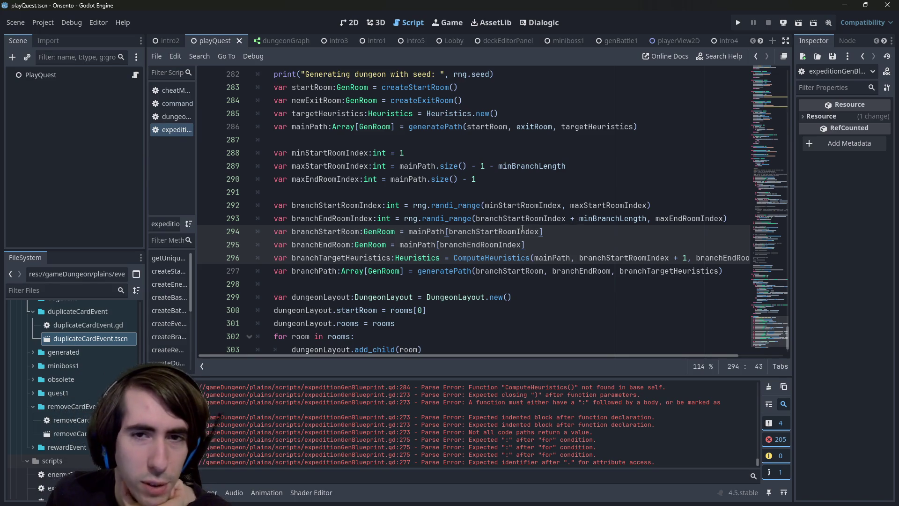
mouse_move(522, 229)
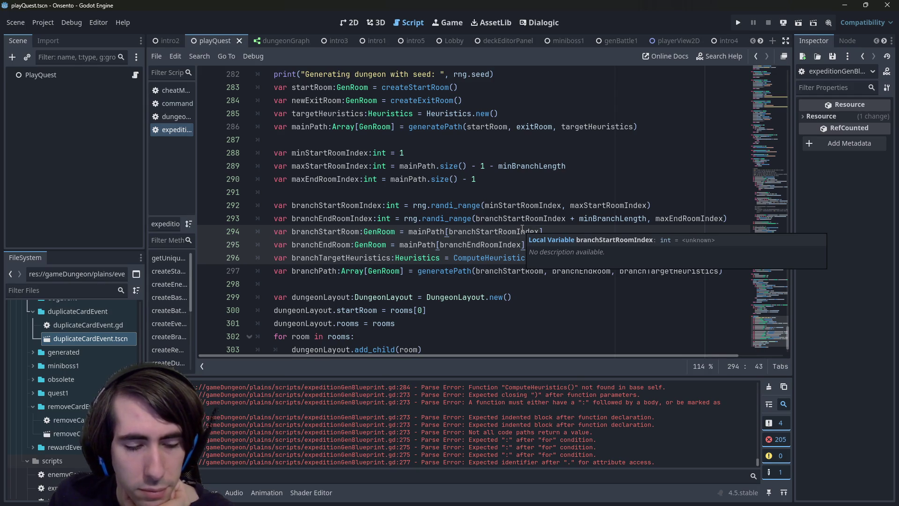
scroll(522, 228, up, 1)
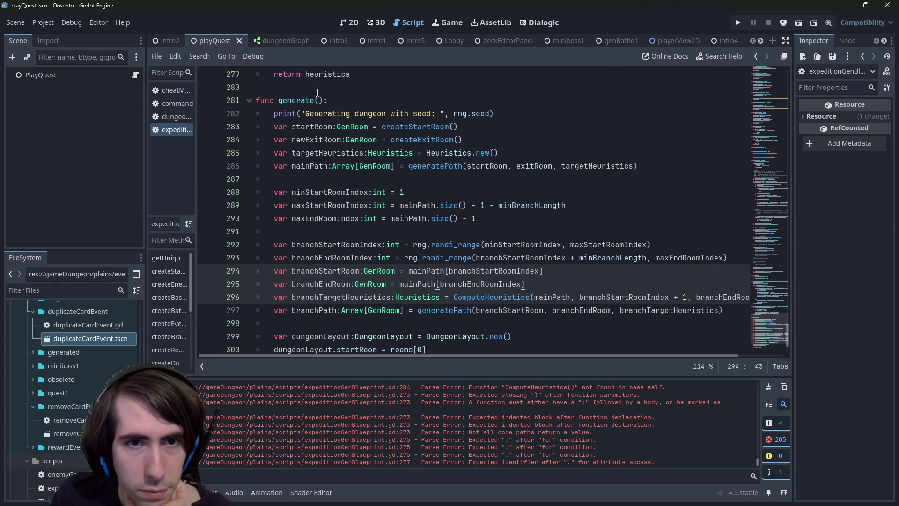
Insert a 'class Branch:' declaration on new lines just above func generate().
double_click(312, 165)
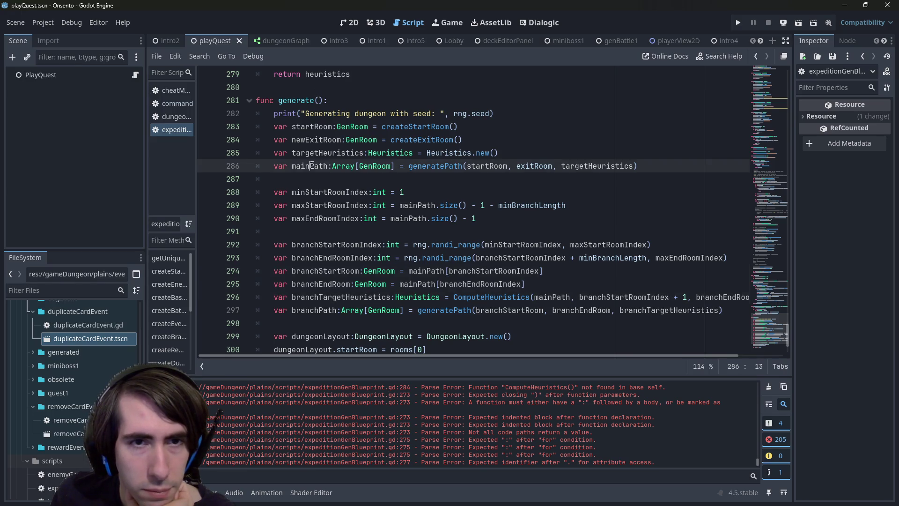
click(307, 85)
key(Return)
key(Return)
key(Up)
text(class Branch:)
key(Return)
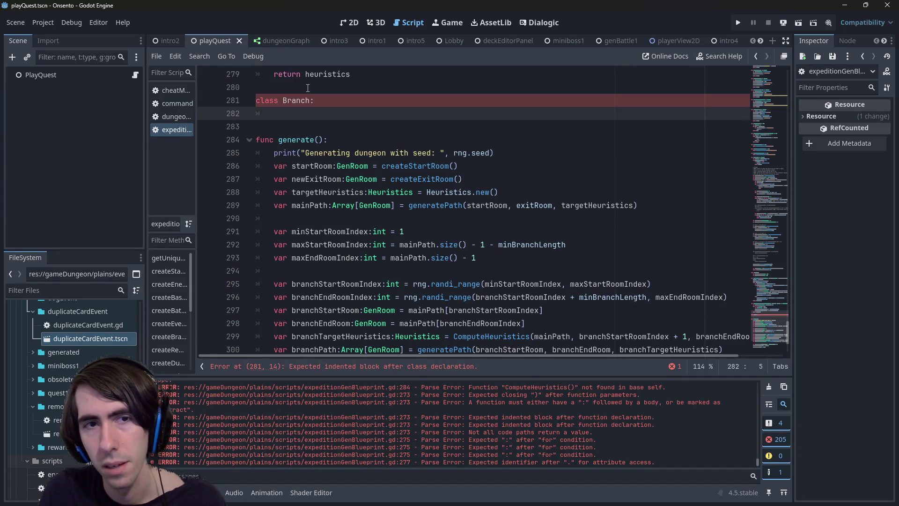
Give class Branch a field 'var offset:int = 0'.
text(var start)
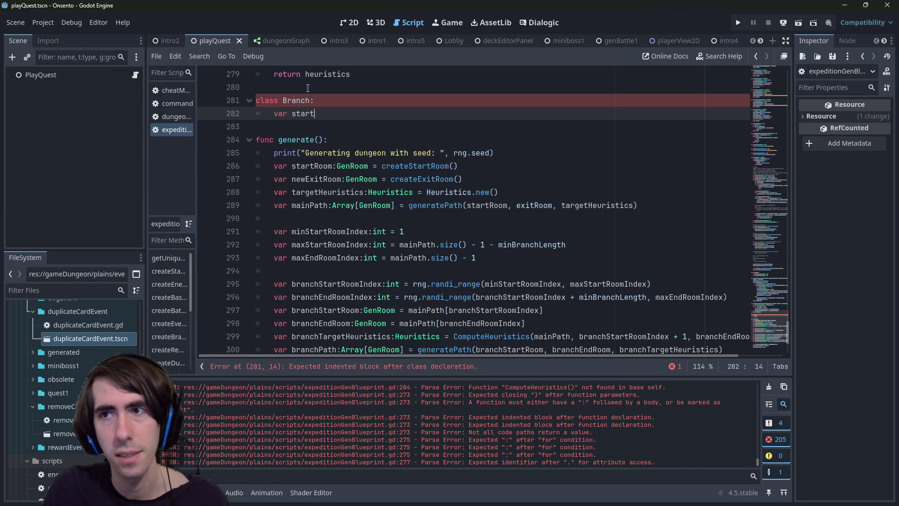
key(BackSpace)
key(BackSpace)
key(BackSpace)
text(offset:int = 0)
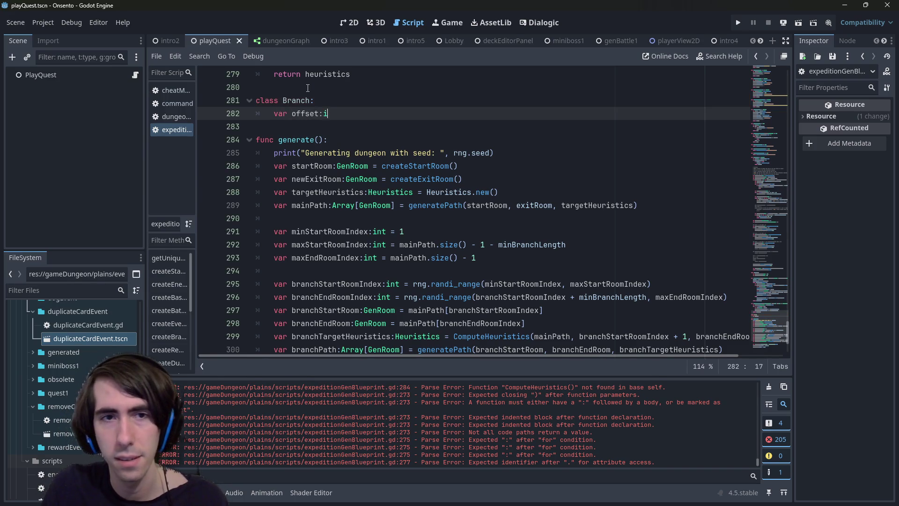
key(Return)
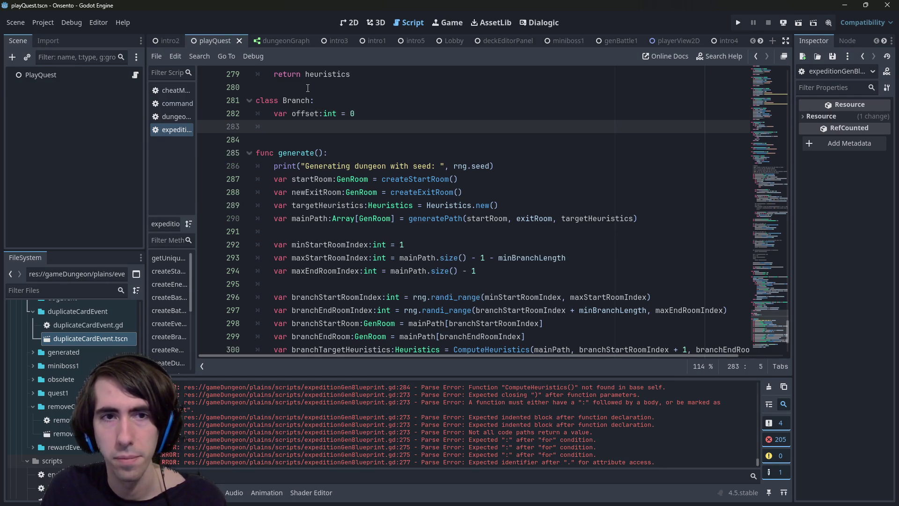
text(var)
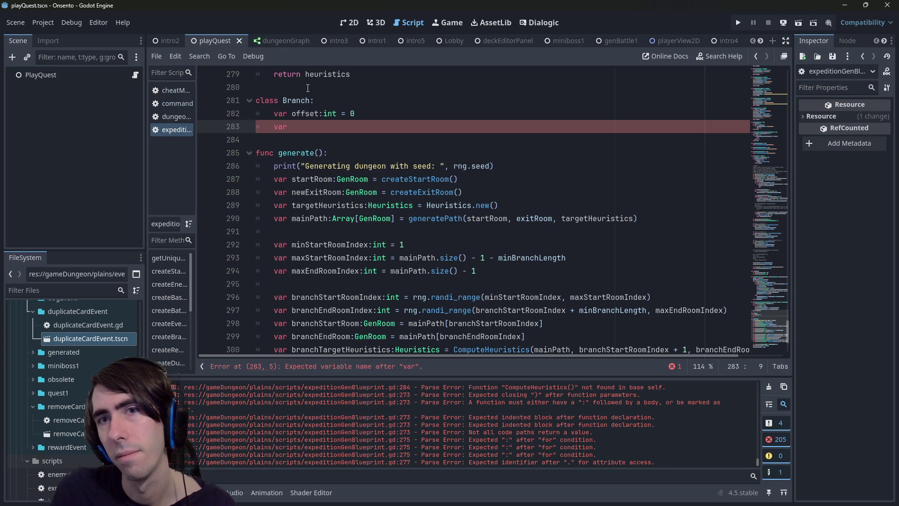
key(ctrl+s)
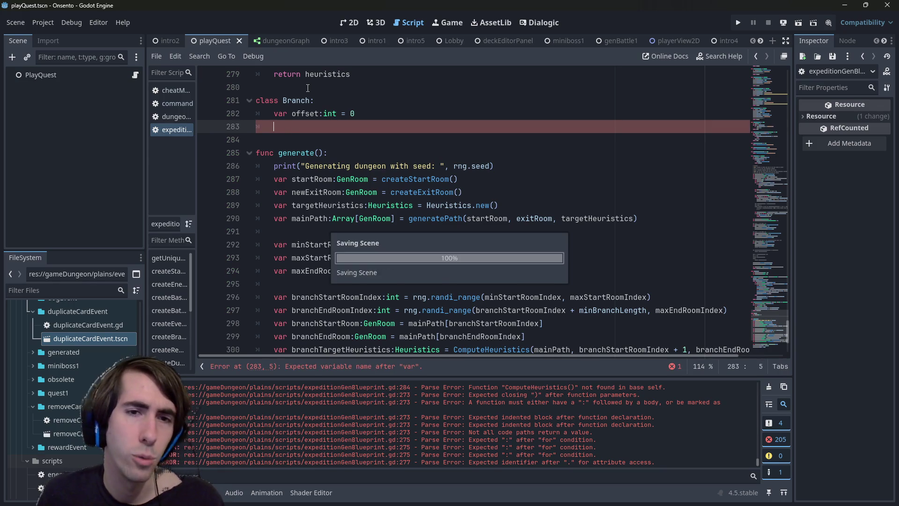
key(BackSpace)
key(BackSpace)
key(BackSpace)
Paste the mainPath declaration into Branch as 'var path:Array[GenRoom]' and start a func getLas… method.
drag(275, 219, 395, 218)
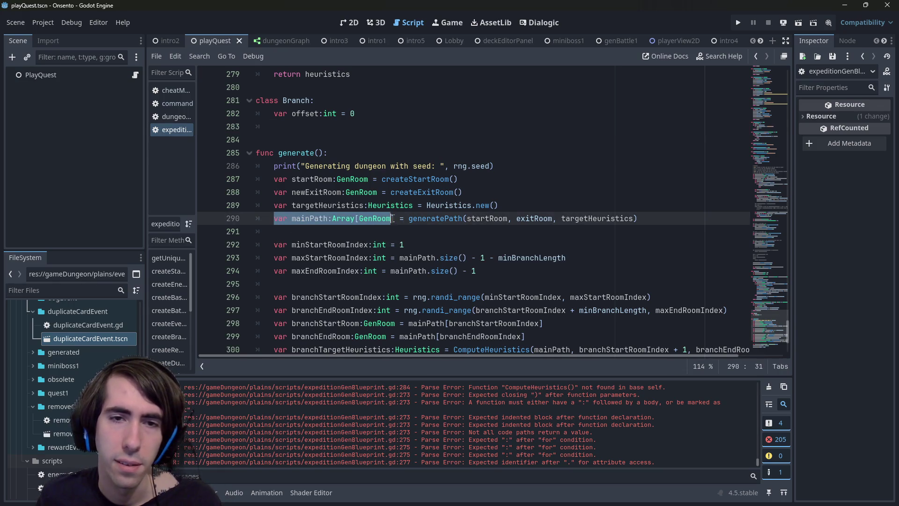
key(ctrl+c)
click(355, 129)
key(ctrl+v)
double_click(318, 126)
text(path)
key(ctrl+s)
key(End)
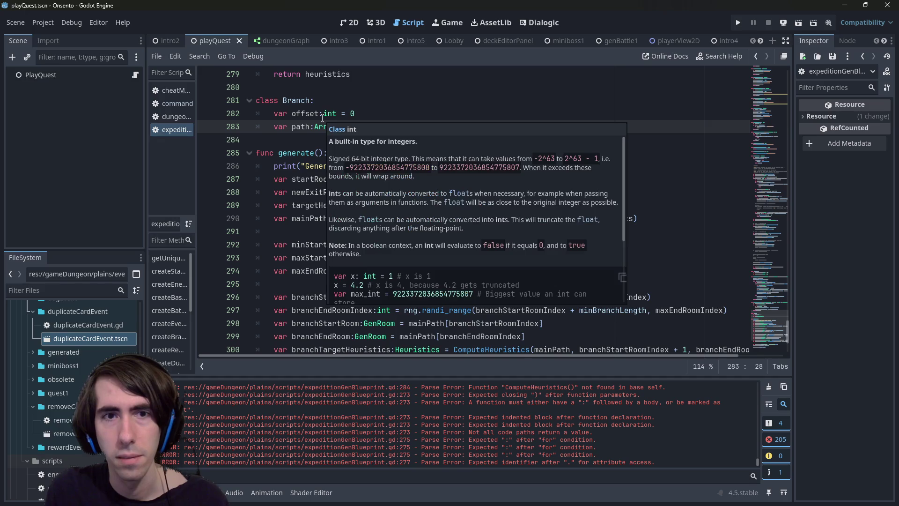
key(Return)
key(Return)
text(func g)
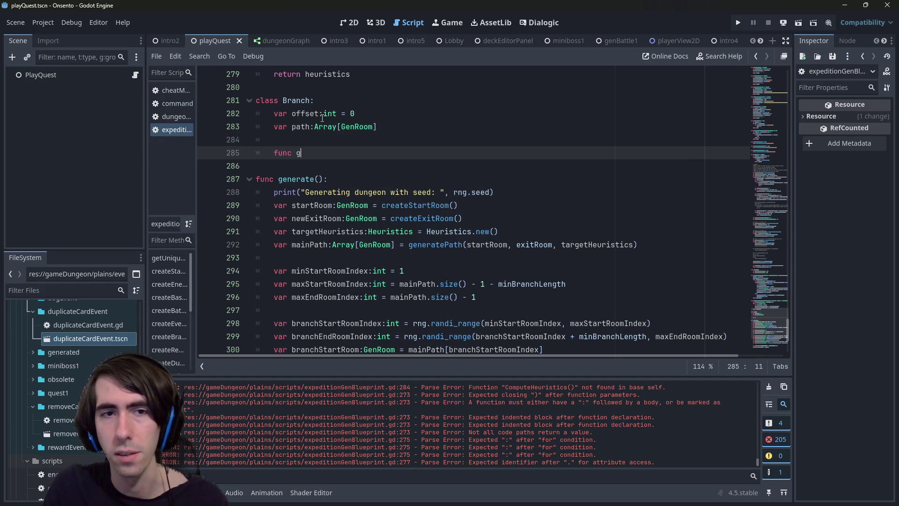
text(etLas)
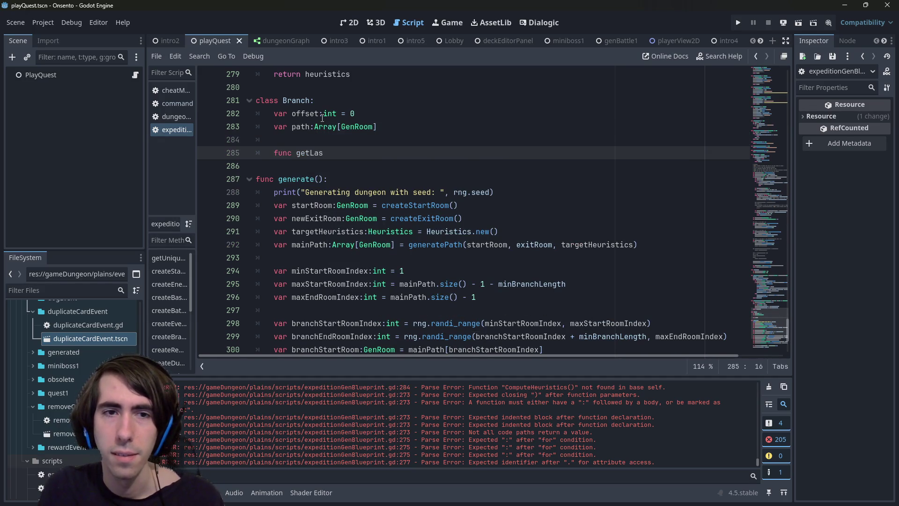
Write a getStartIndex() -> int method in Branch that returns offset, and save.
key(BackSpace)
key(BackSpace)
key(BackSpace)
text(Start)
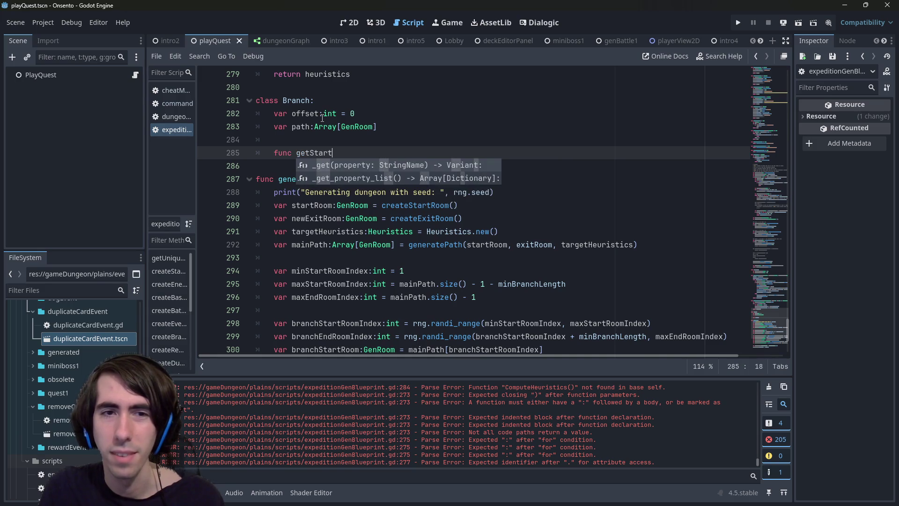
text(Index)
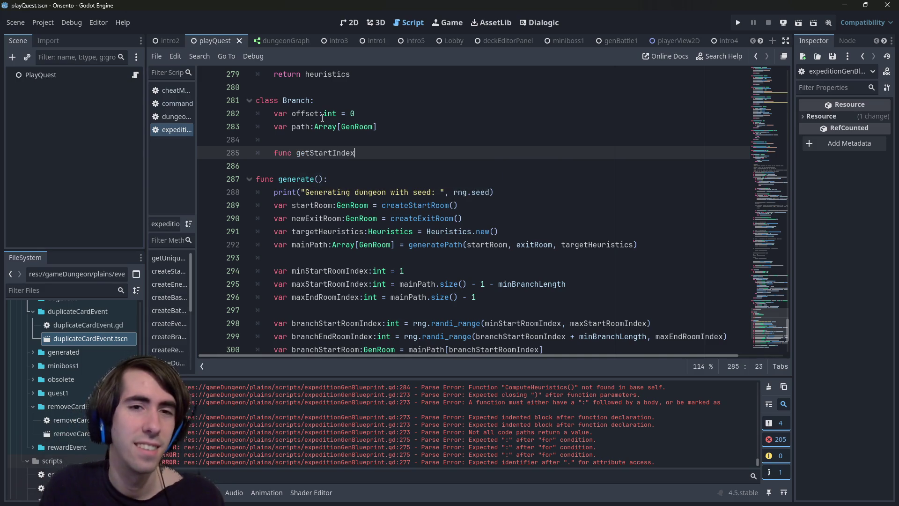
text(():)
key(Return)
text(re)
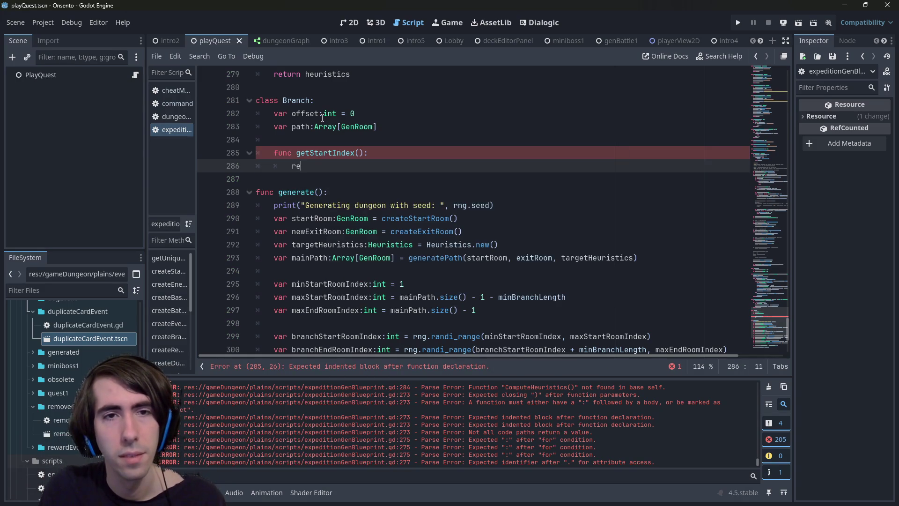
text(turn offset)
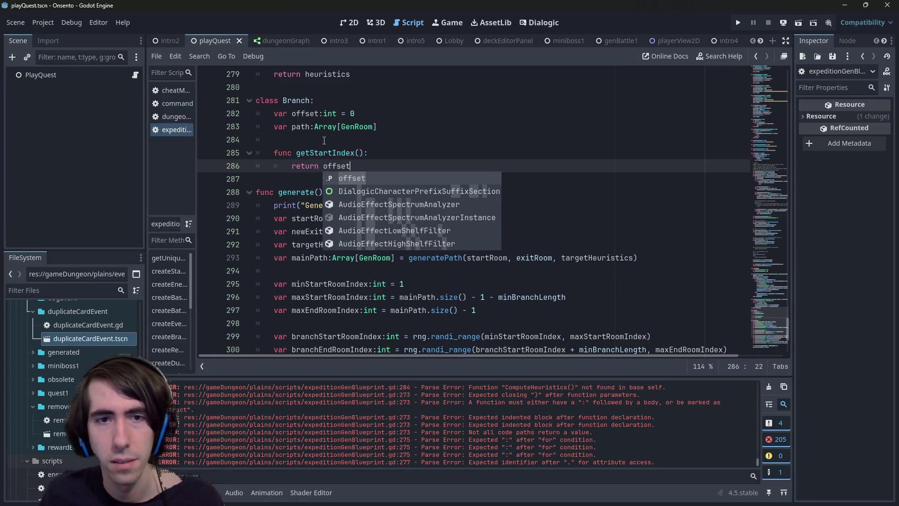
key(Escape)
key(shift+Up)
key(shift+Home)
key(shift+Home)
click(365, 152)
text(-> int)
key(ctrl+s)
Add a blank line before generate() and rename getStartIndex to getStartDepth.
key(Escape)
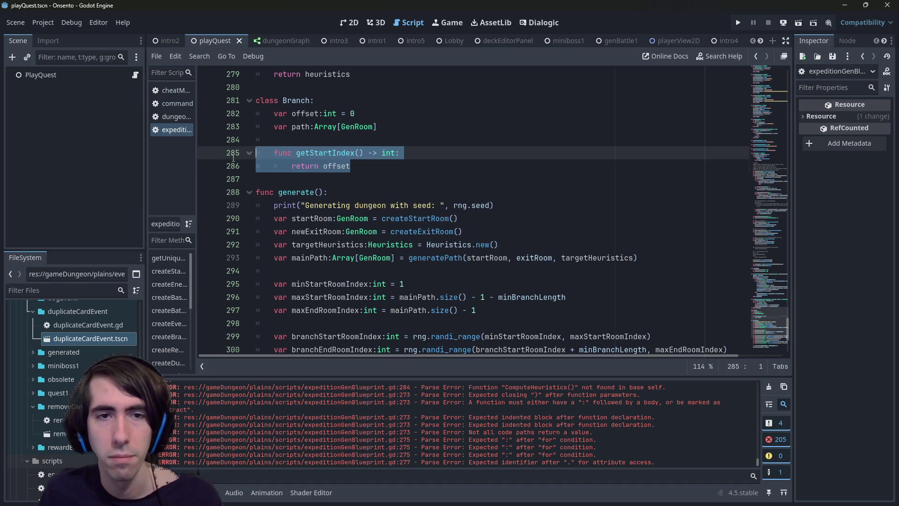
key(Down)
key(Down)
key(Return)
key(Return)
key(Up)
key(Up)
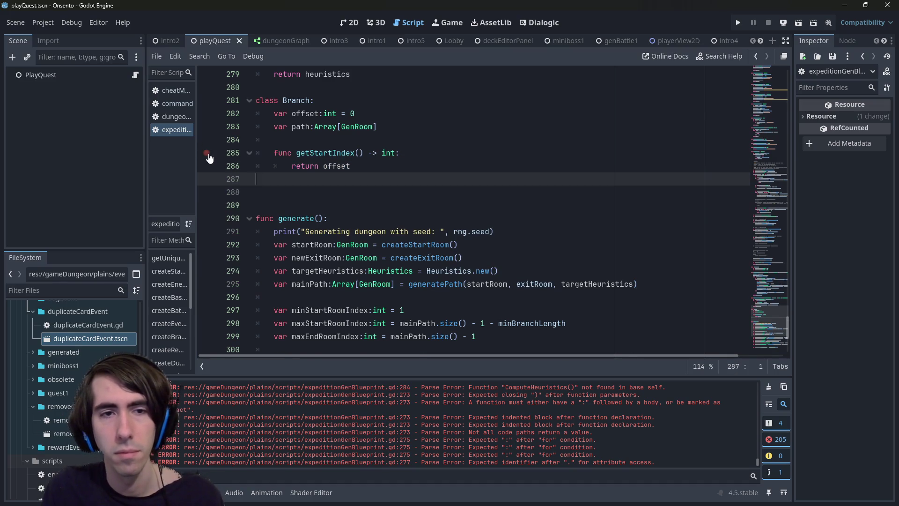
key(Tab)
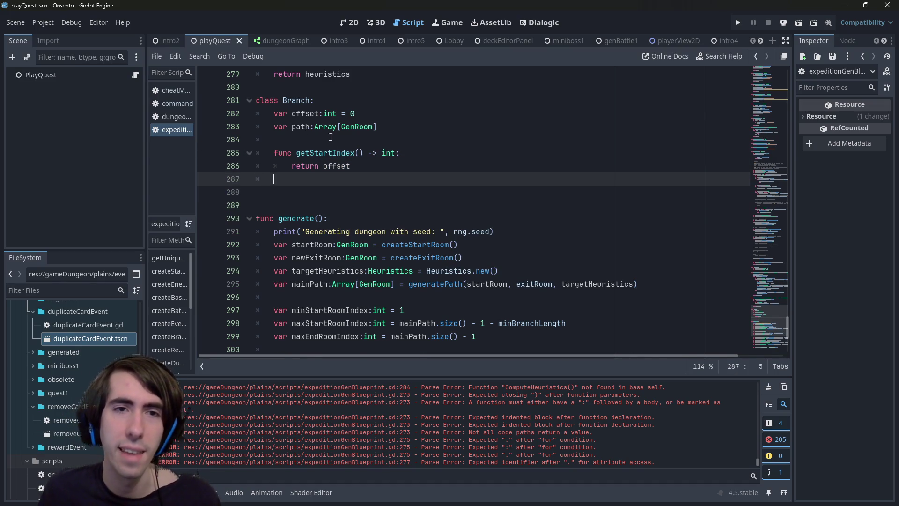
click(336, 153)
drag(335, 153, 356, 153)
text(Depth)
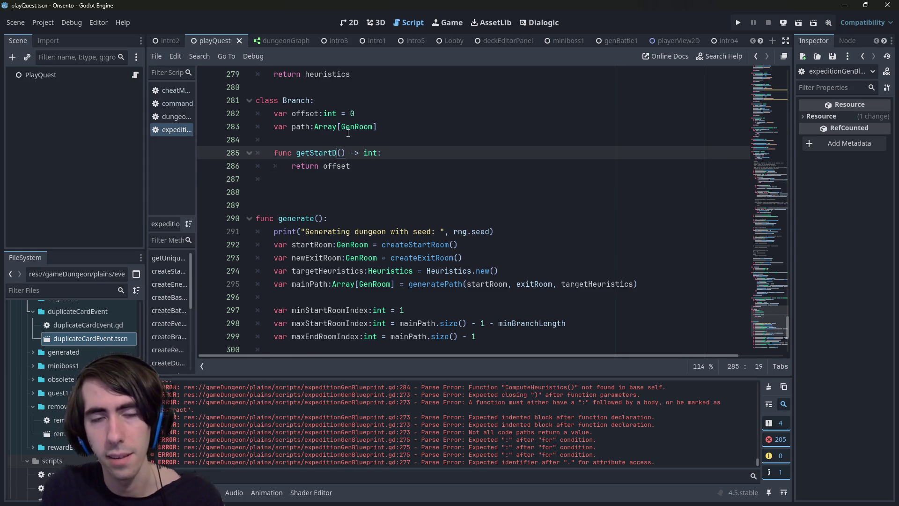
key(ctrl+s)
Duplicate getStartDepth below itself as getEndDepth and save.
drag(350, 166, 219, 158)
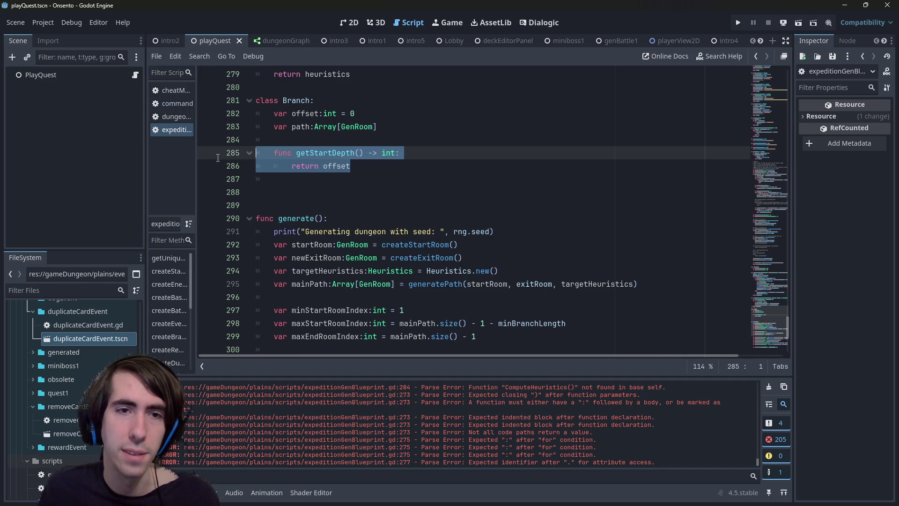
key(ctrl+c)
click(294, 187)
key(ctrl+v)
click(337, 192)
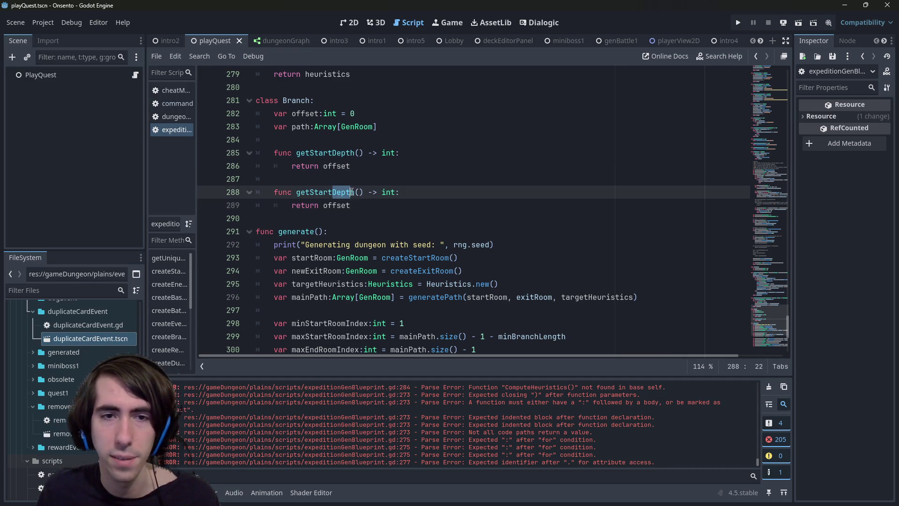
drag(333, 192, 312, 192)
text(End)
key(ctrl+s)
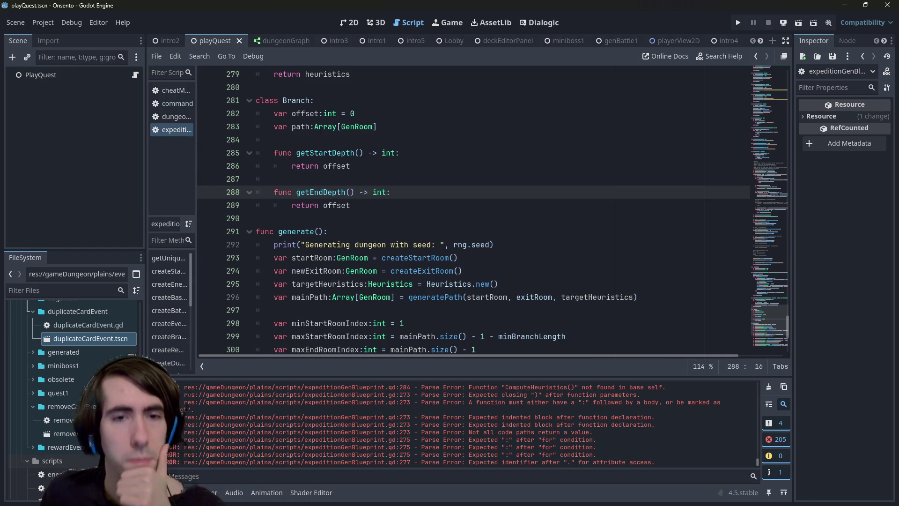
Make getEndDepth return offset + path.size() and save.
double_click(337, 205)
click(306, 126)
double_click(302, 126)
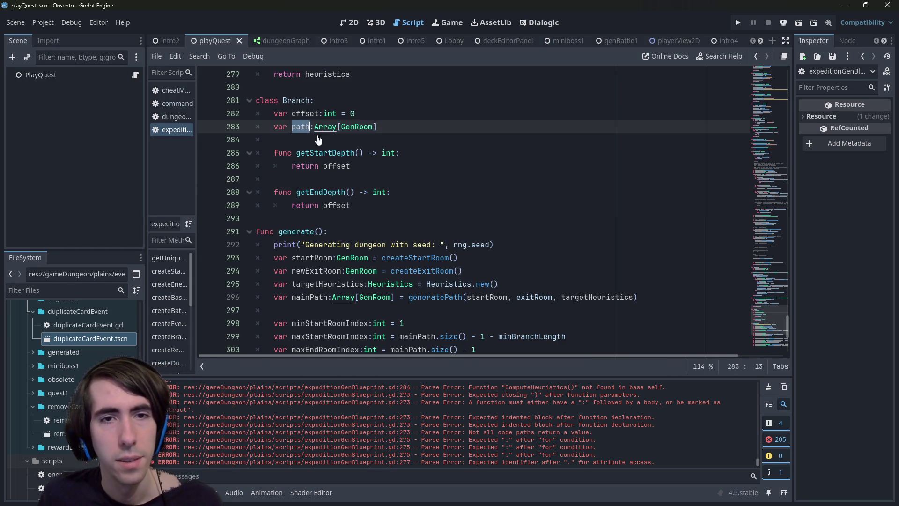
click(346, 207)
double_click(345, 207)
text(path.size())
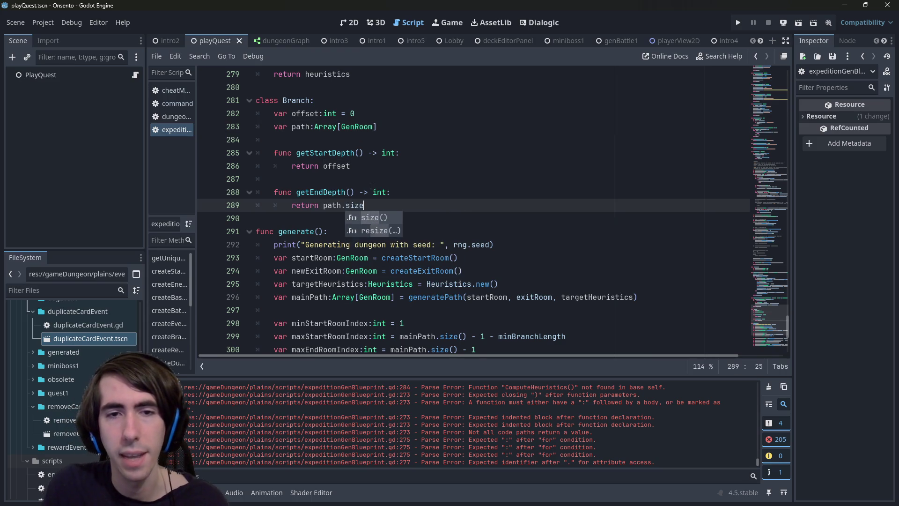
double_click(305, 113)
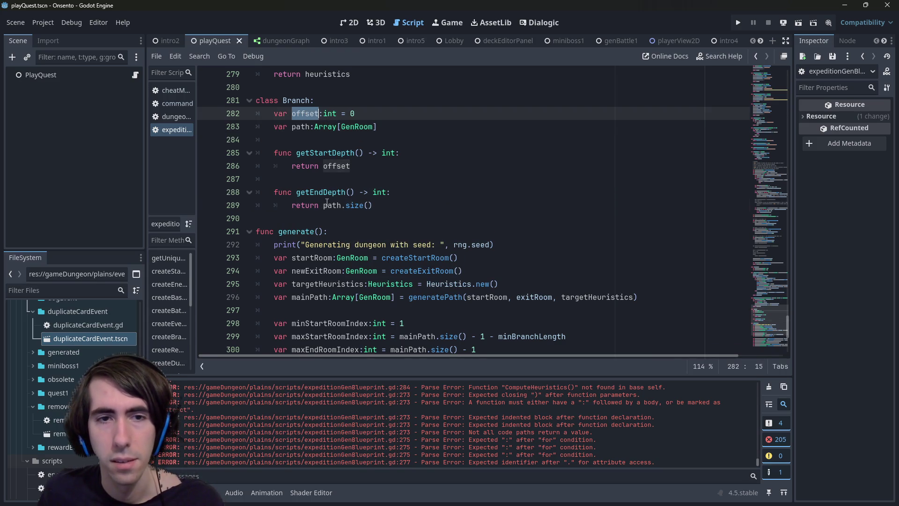
click(324, 205)
key(ctrl+v)
text(+)
key(ctrl+s)
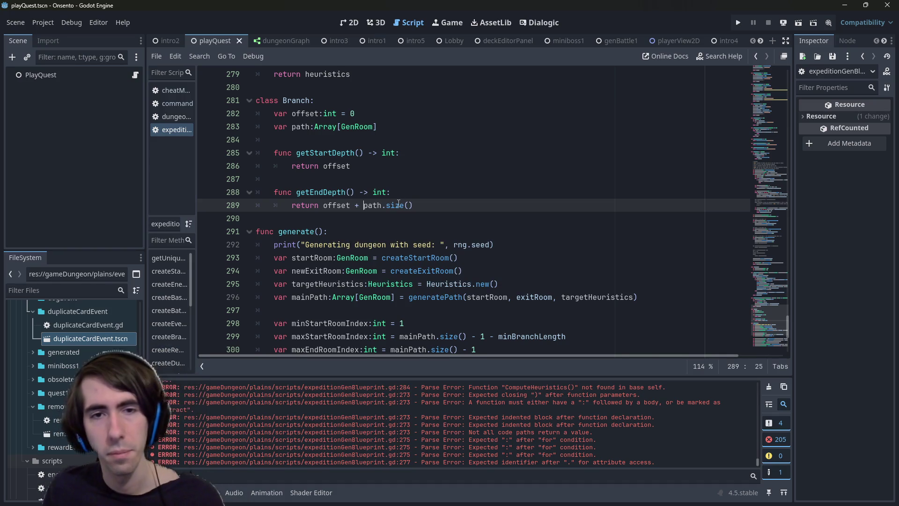
Default path to = [] and begin a 'var parentBranch Branch = null' field below it.
click(383, 126)
text(= [])
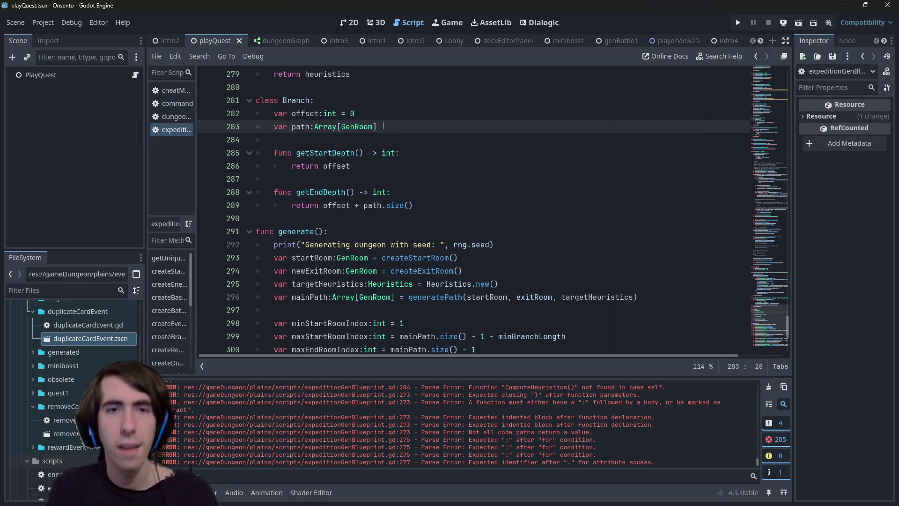
key(ctrl+s)
key(Up)
key(Up)
key(Down)
key(Down)
key(Return)
text(var parentBr)
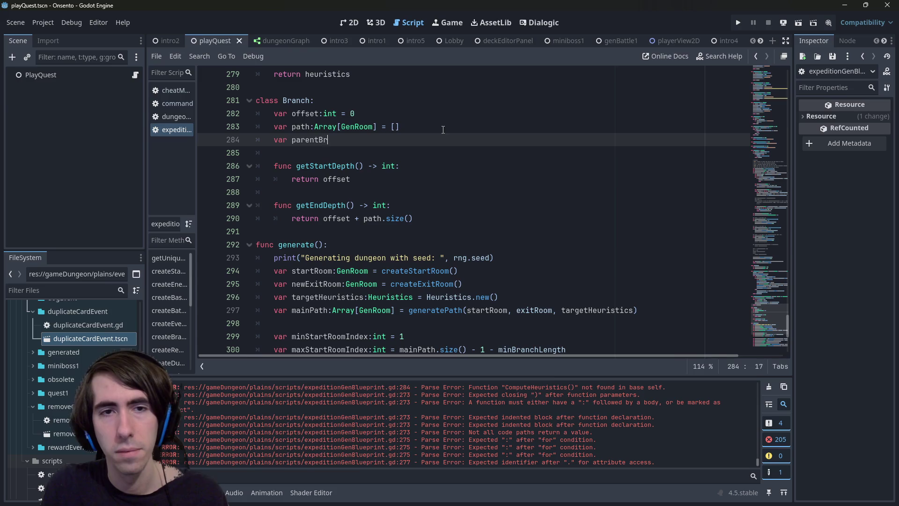
text(anch:Branch)
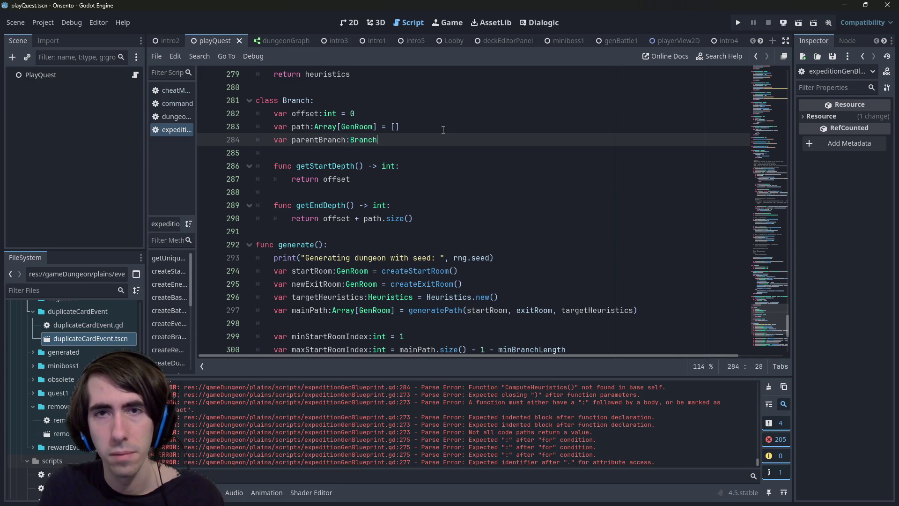
text( Branch = null)
Save the parentBranch field, then begin 'var mainBranch' below the mainPath line in generate().
key(ctrl+s)
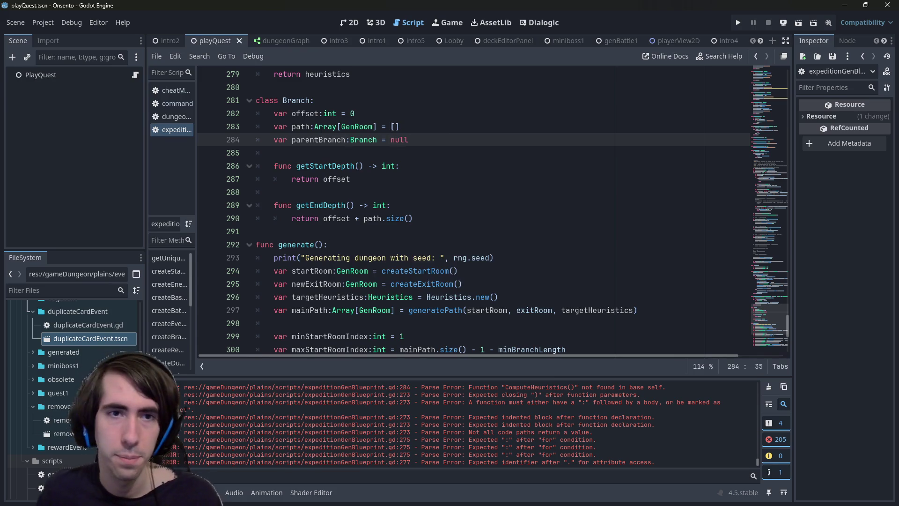
double_click(289, 100)
scroll(377, 188, down, 1)
click(501, 231)
click(513, 217)
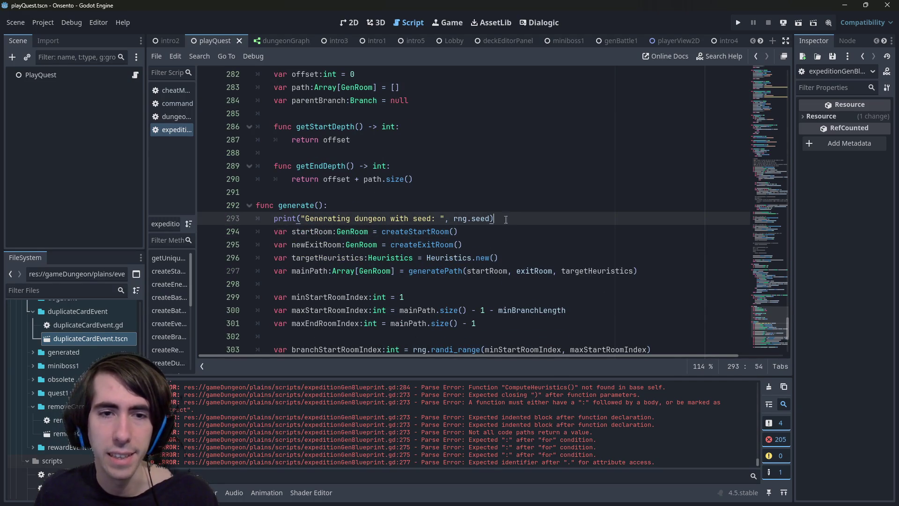
click(379, 280)
key(Return)
key(Up)
text(var )
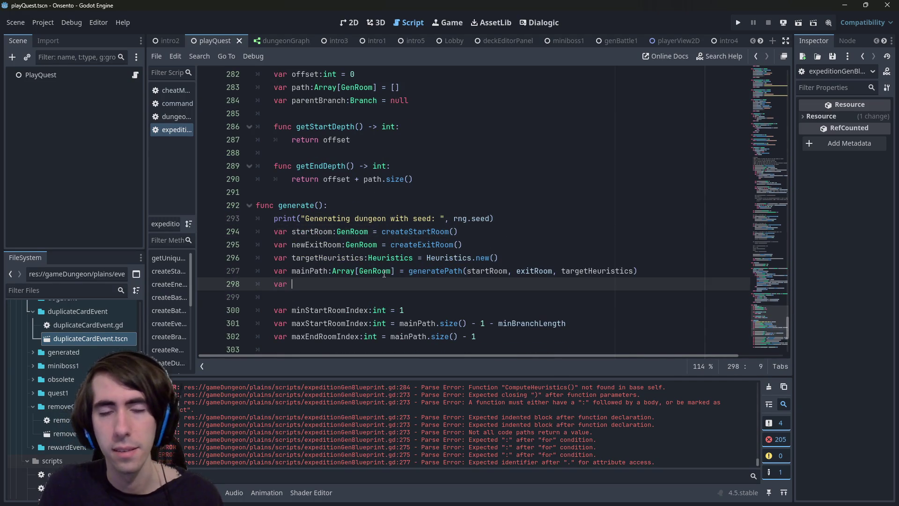
text(mainBranch =)
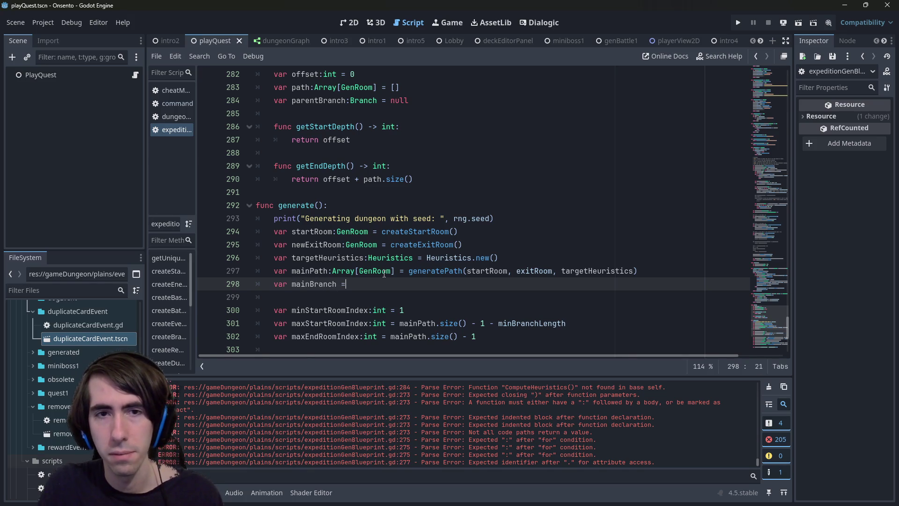
scroll(297, 265, up, 1)
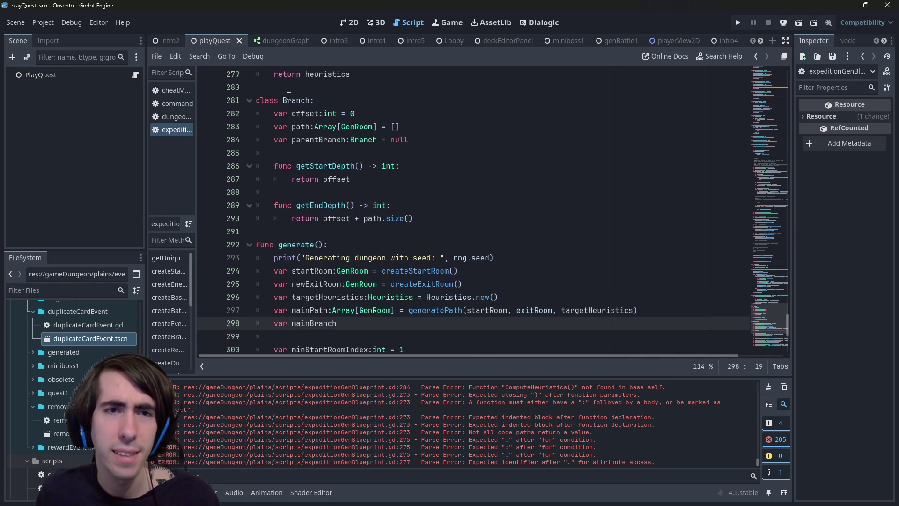
double_click(296, 102)
Rename class Branch to Path, and make the parent field parentPath of type Path.
text(Path)
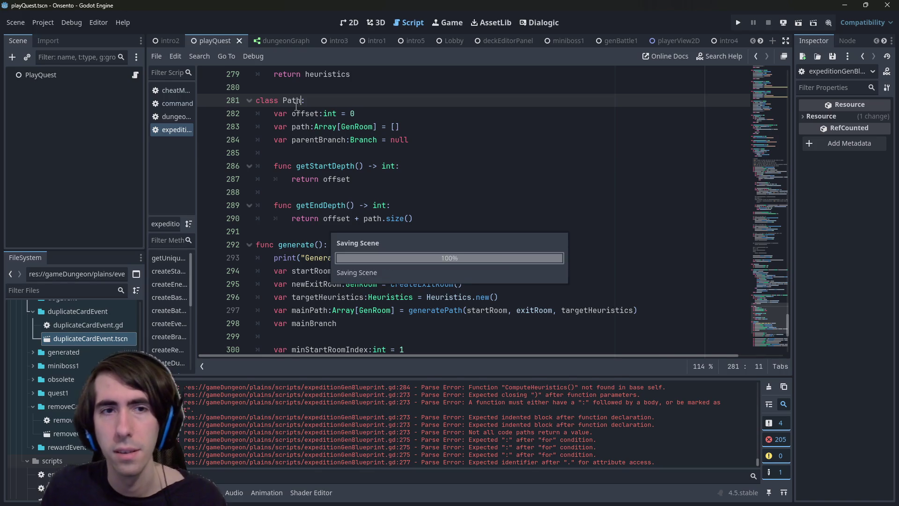
double_click(363, 139)
text(Path)
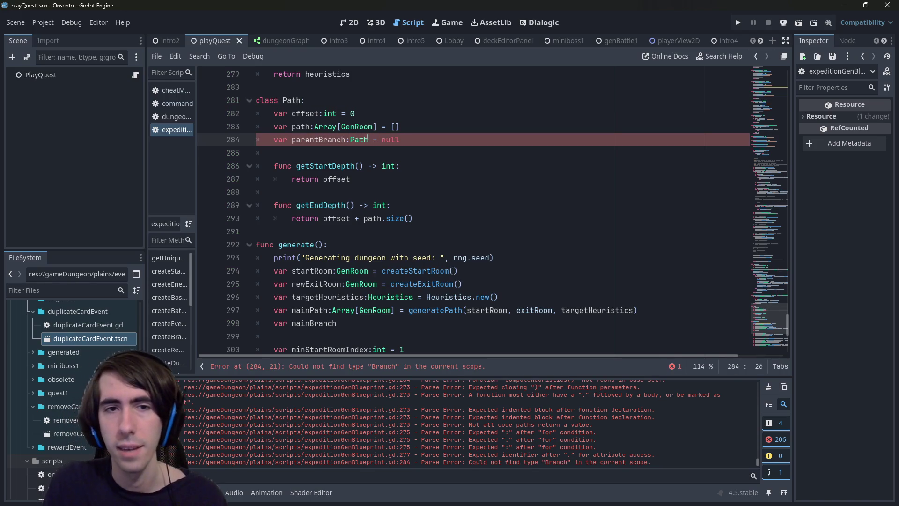
double_click(326, 140)
text(parent)
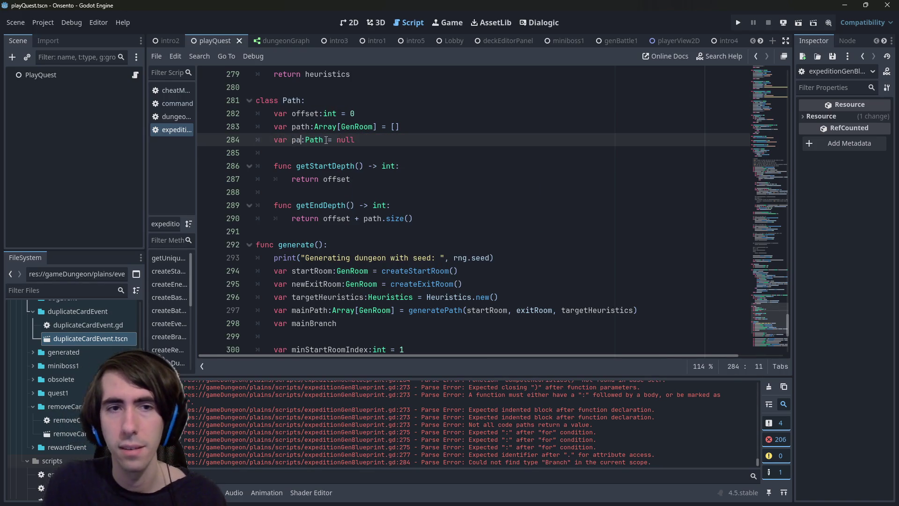
text(Path)
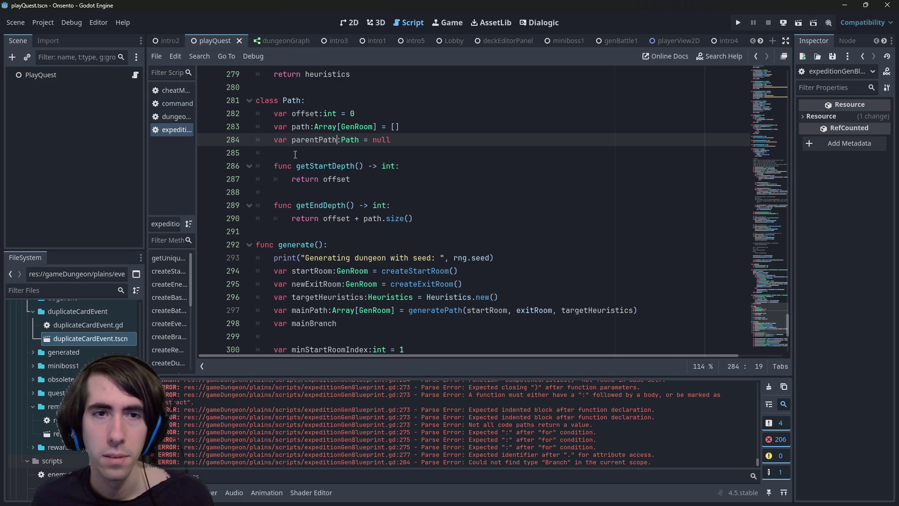
double_click(307, 139)
double_click(287, 101)
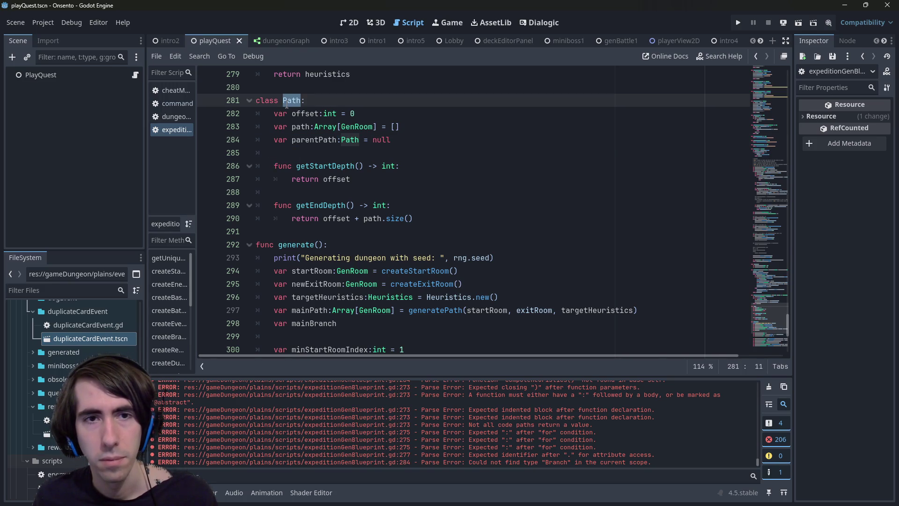
Insert the comment '# null if not a branch' above the parentPath field.
click(424, 287)
click(427, 127)
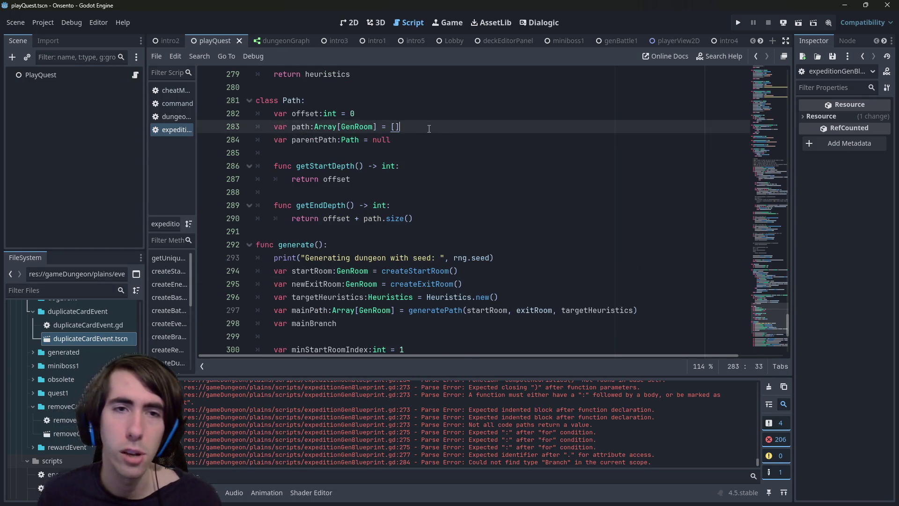
key(Return)
key(Return)
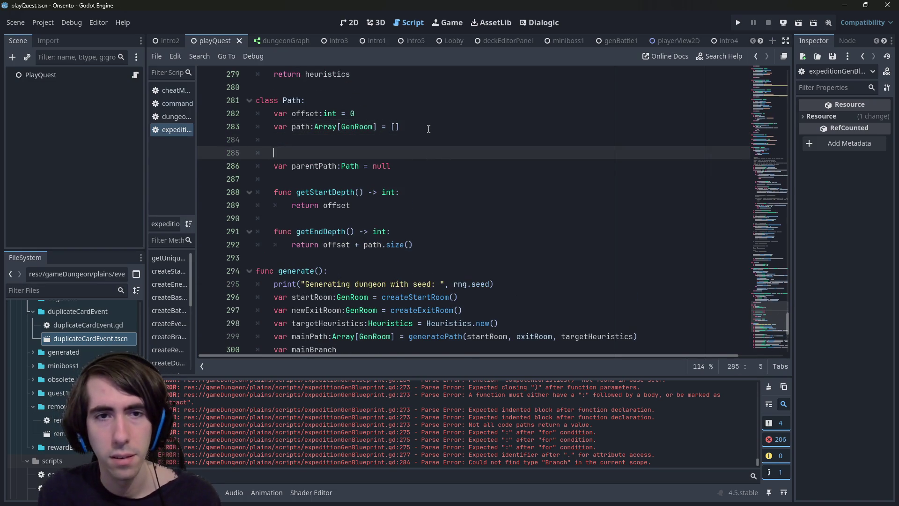
text(# null if not a branch)
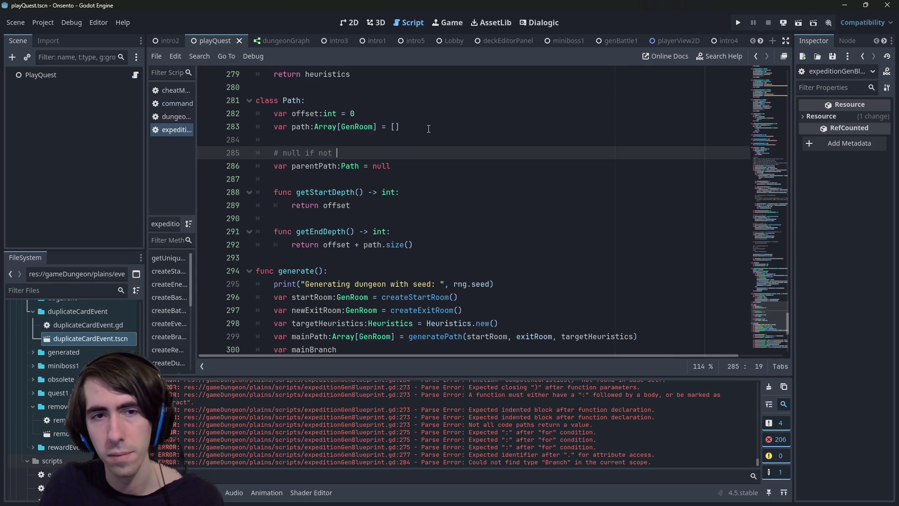
Replace the mainBranch line with 'var mainPath:Path = Path.new()' on line 300.
click(302, 100)
scroll(360, 237, down, 1)
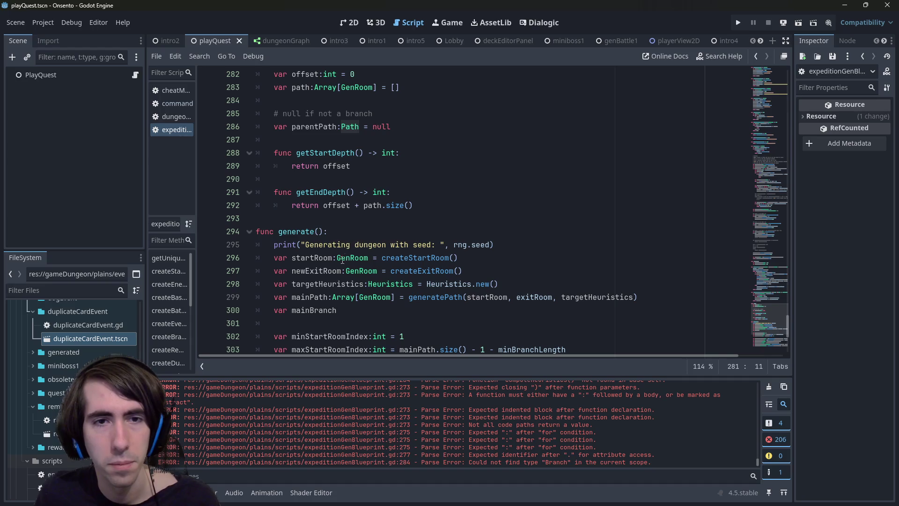
click(345, 310)
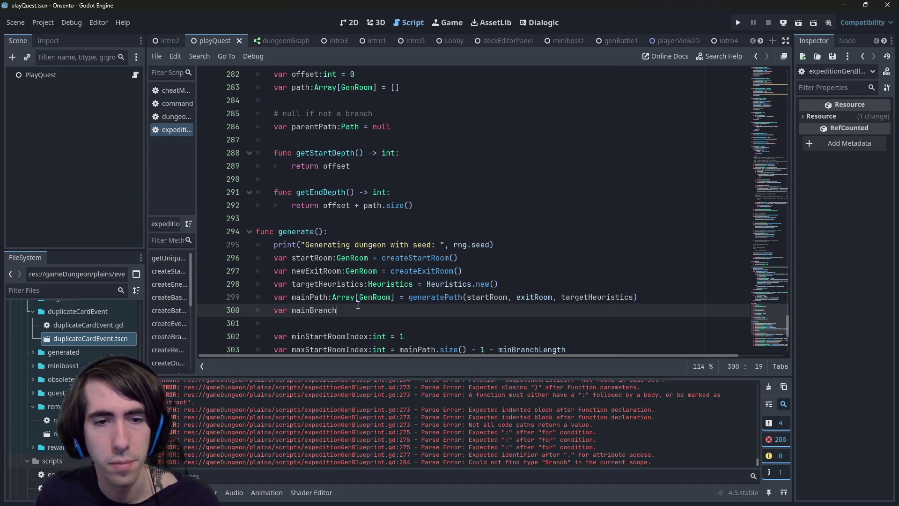
double_click(323, 310)
key(BackSpace)
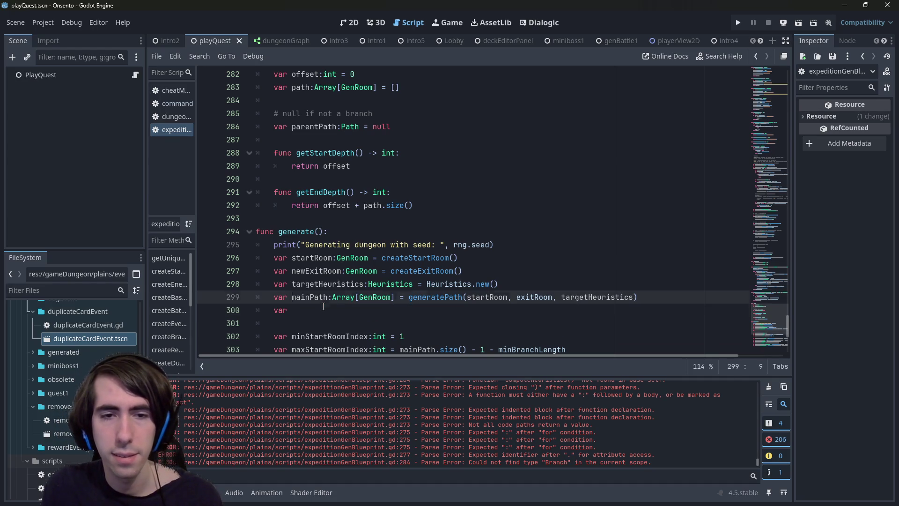
text( mainPath)
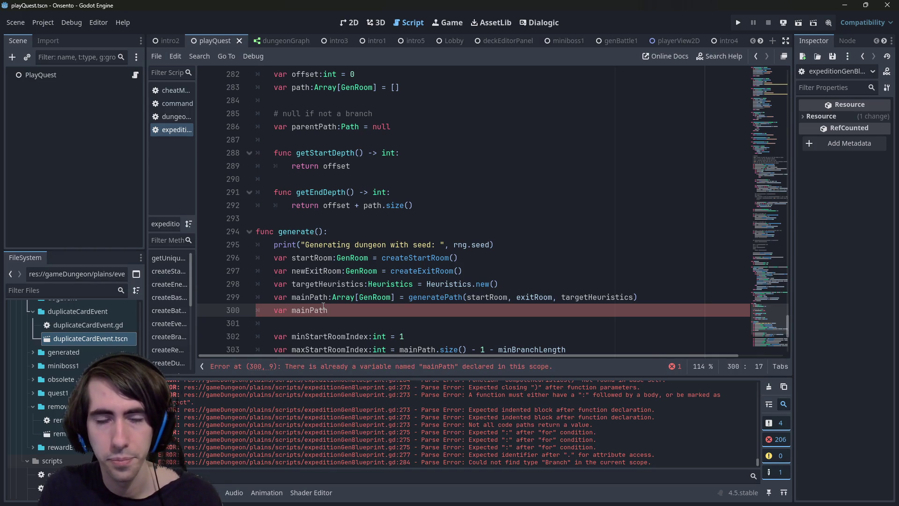
text(:)
scroll(328, 281, up, 1)
double_click(291, 100)
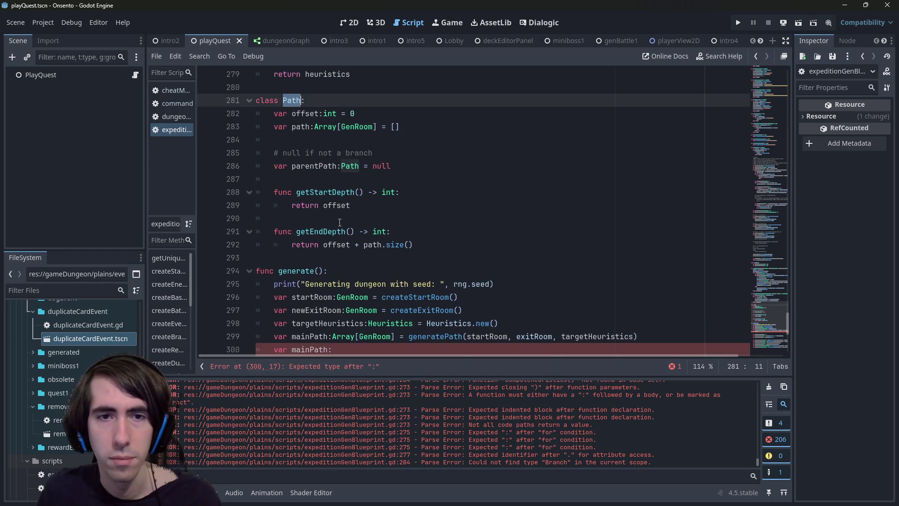
scroll(370, 309, down, 1)
click(370, 310)
text(Path = )
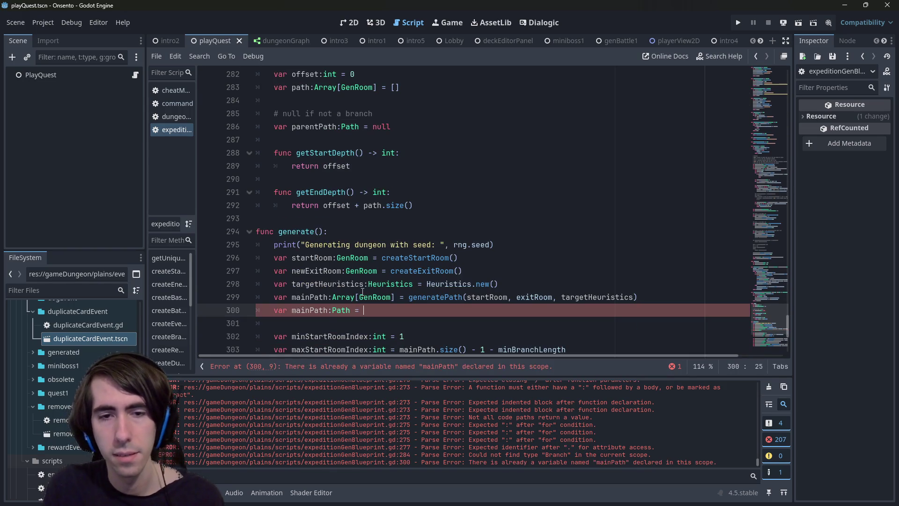
text(Path.new())
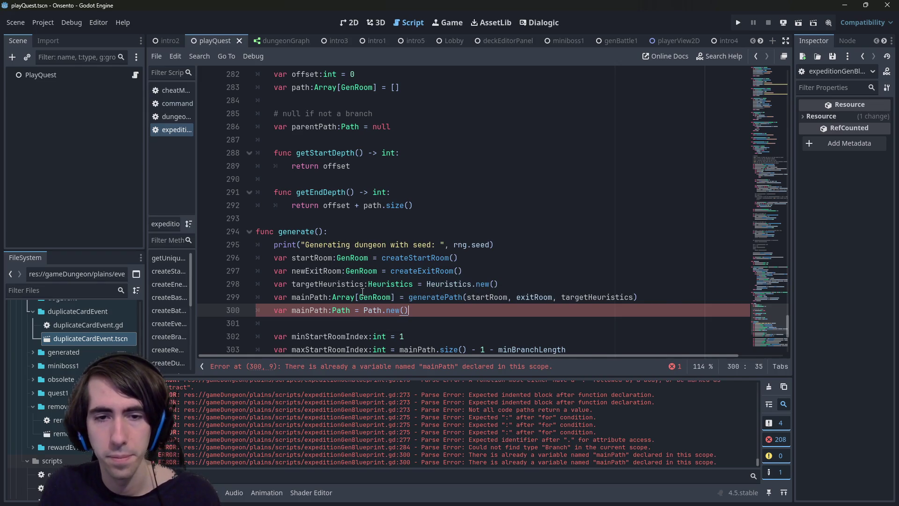
Rename the Path class to GenPath.
scroll(398, 158, up, 1)
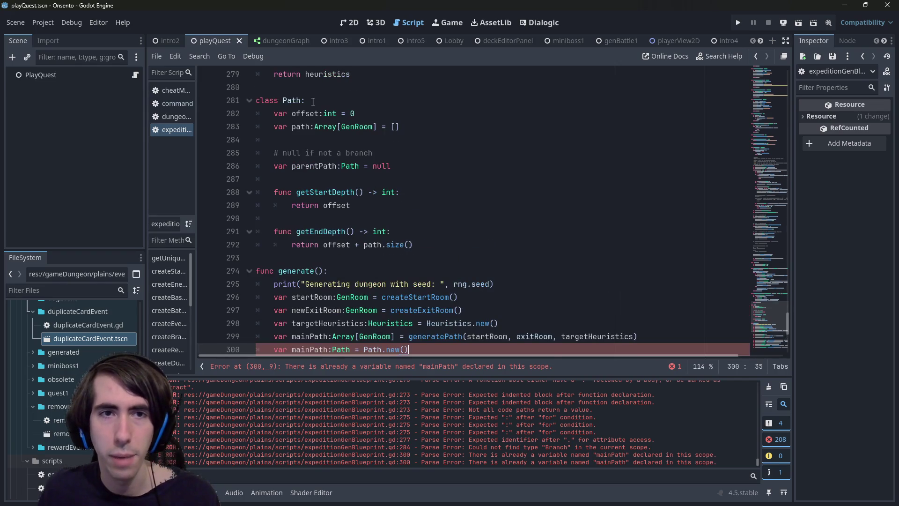
double_click(291, 100)
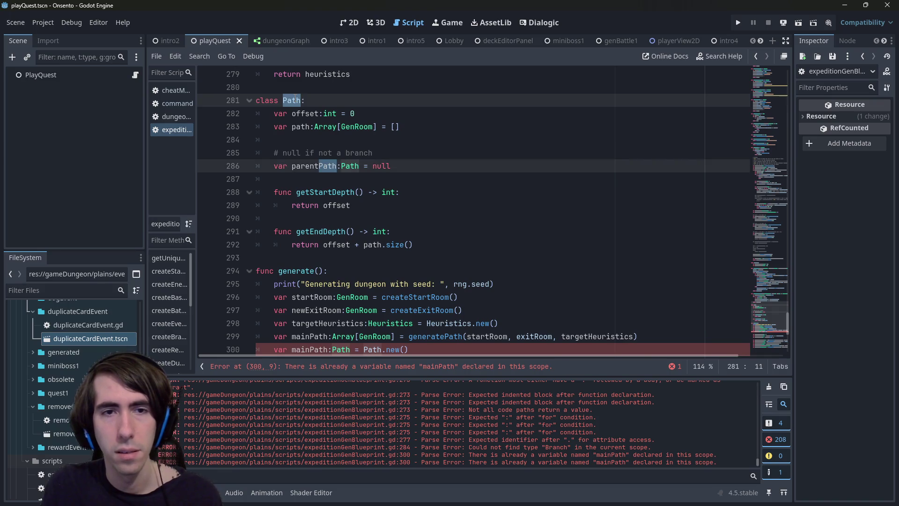
text(GenPath)
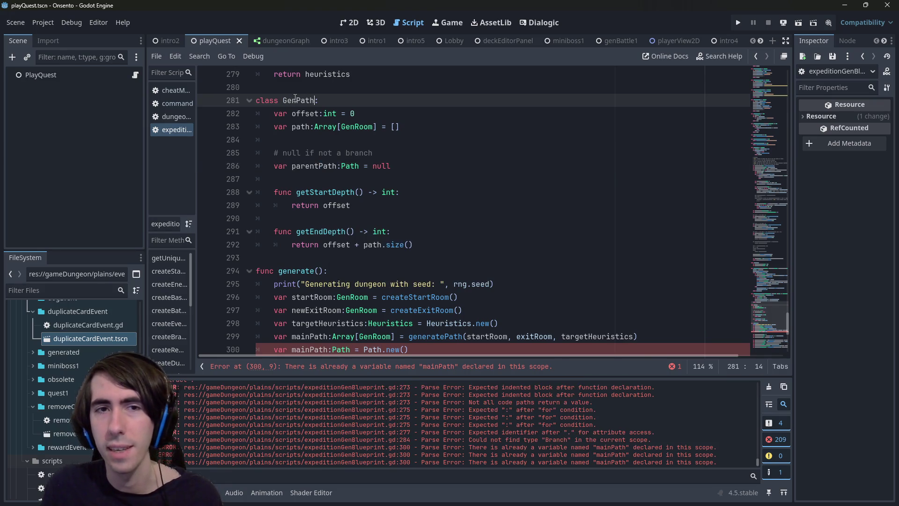
Change the parentPath type, mainPath type and Path.new() call to GenPath, saving each.
double_click(350, 165)
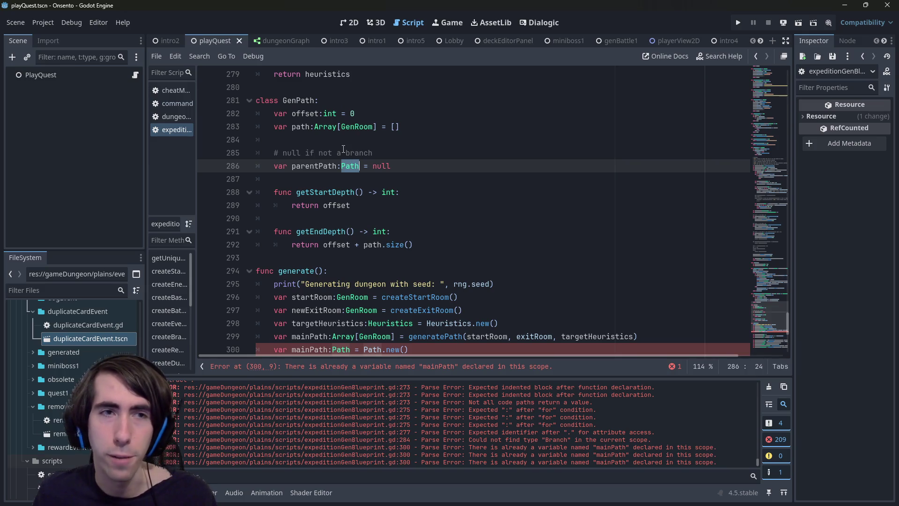
text(GenPath)
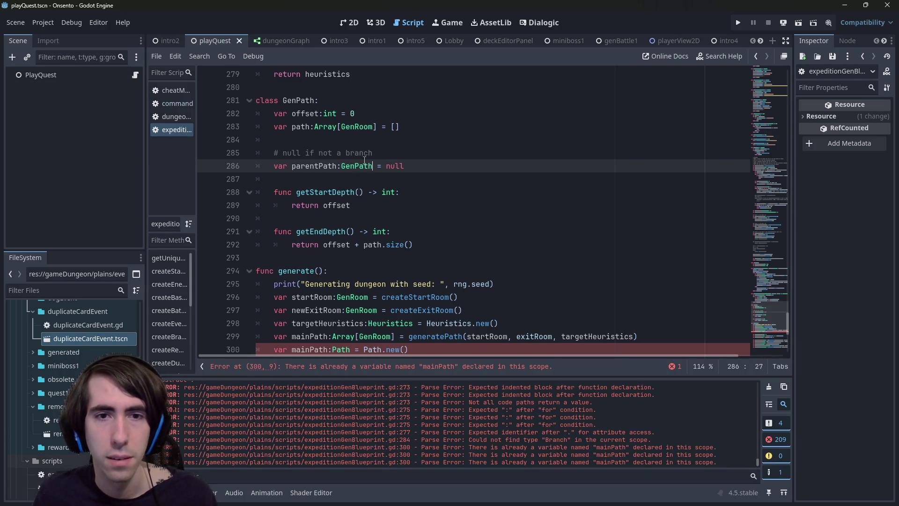
key(ctrl+s)
scroll(356, 225, down, 1)
double_click(349, 310)
text(GenPath)
key(ctrl+s)
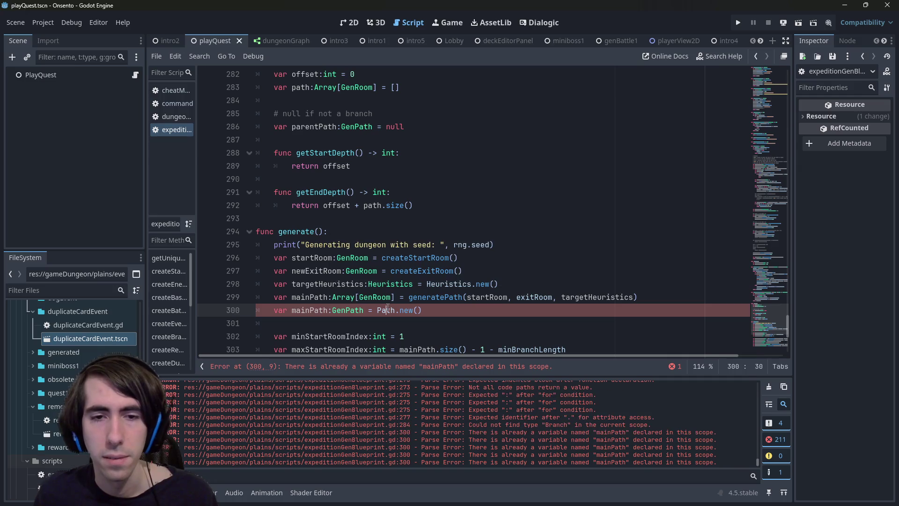
double_click(385, 310)
text(GenPath)
key(ctrl+s)
Move the 'mainPath:GenPath = GenPath.new()' line above the array declaration.
click(469, 311)
key(alt+Up)
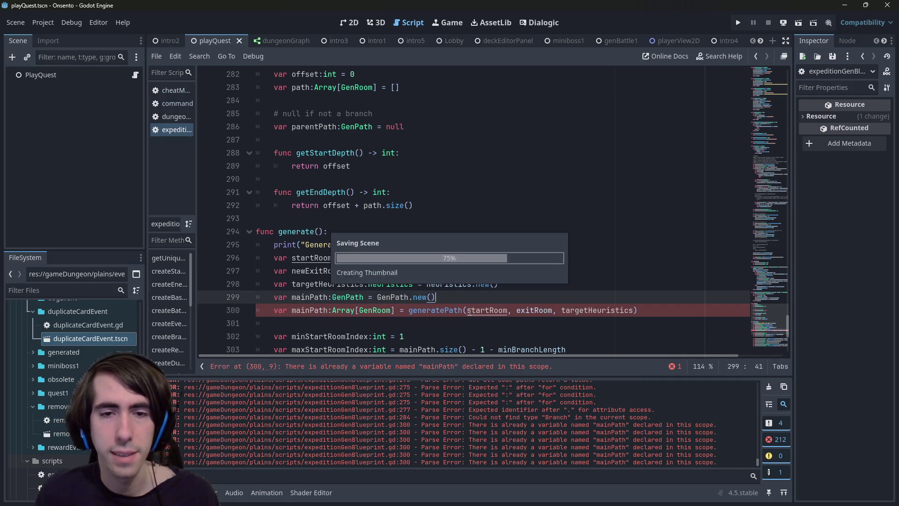
scroll(374, 281, down, 1)
Rewrite the array line as 'mainPath.path = generatePath(...)', dropping var and Array[GenRoom].
double_click(320, 258)
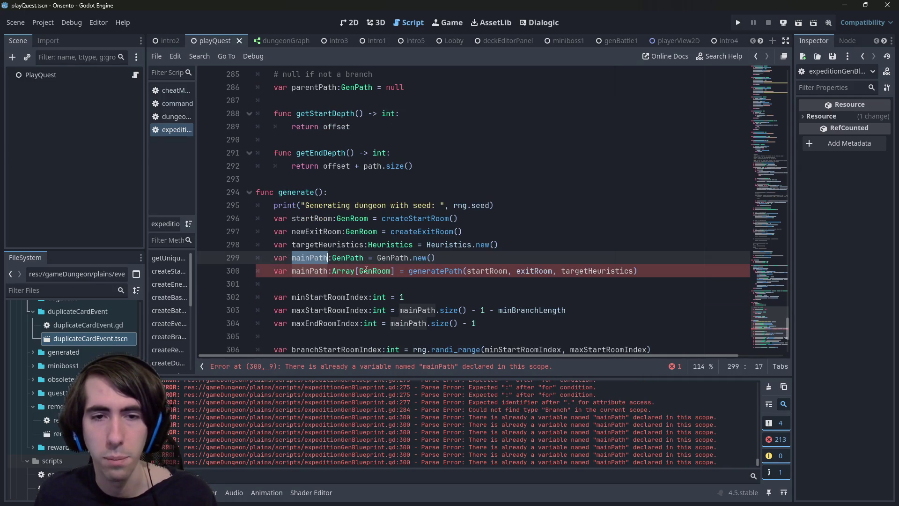
drag(395, 270, 333, 271)
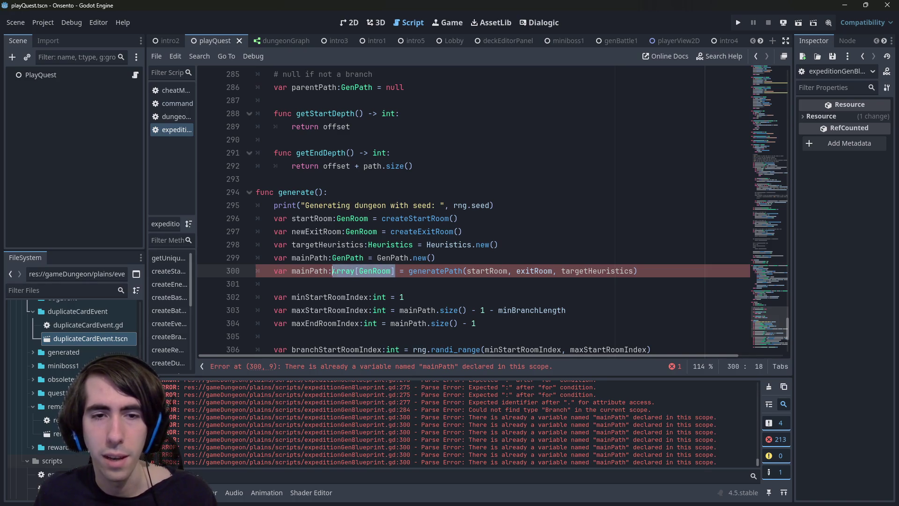
key(BackSpace)
key(BackSpace)
text(.)
scroll(347, 249, up, 2)
scroll(346, 249, down, 1)
key(Home)
key(Delete)
key(Delete)
key(Delete)
key(ctrl+Right)
key(Right)
text(path)
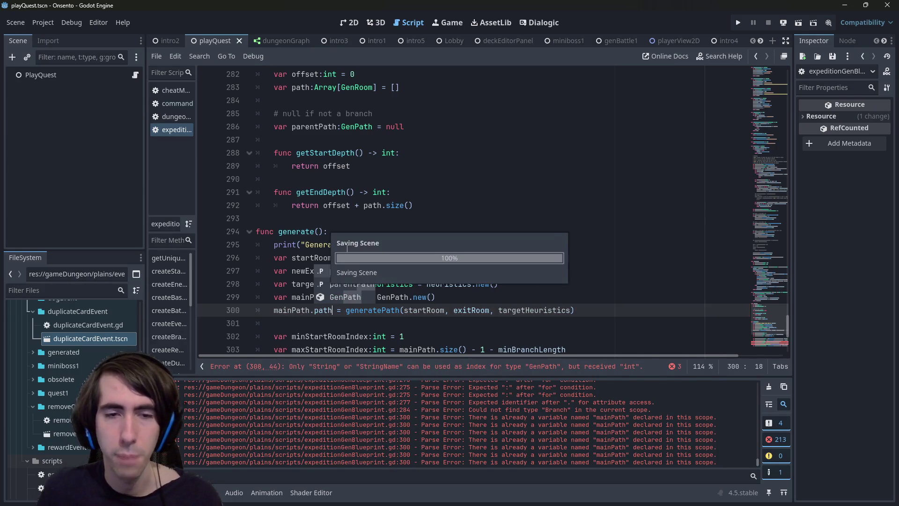
scroll(398, 264, up, 1)
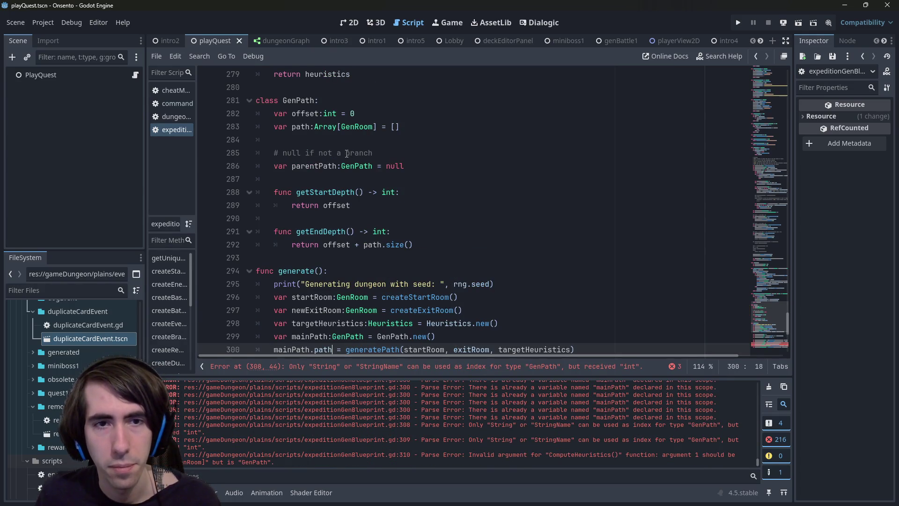
Paste a copy of the mainPath declaration below the mainPath.path line and rename it branchPath.
scroll(346, 153, down, 2)
scroll(345, 157, up, 2)
scroll(345, 163, down, 3)
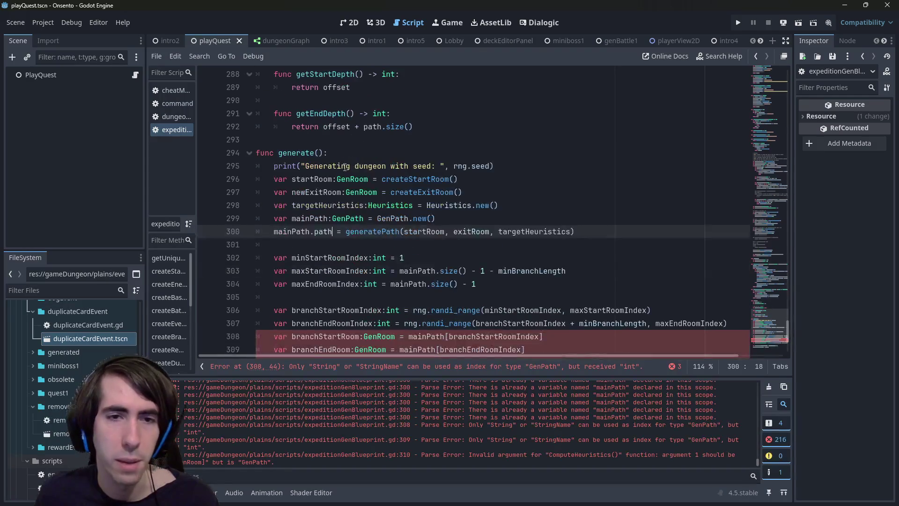
double_click(306, 218)
scroll(345, 226, down, 2)
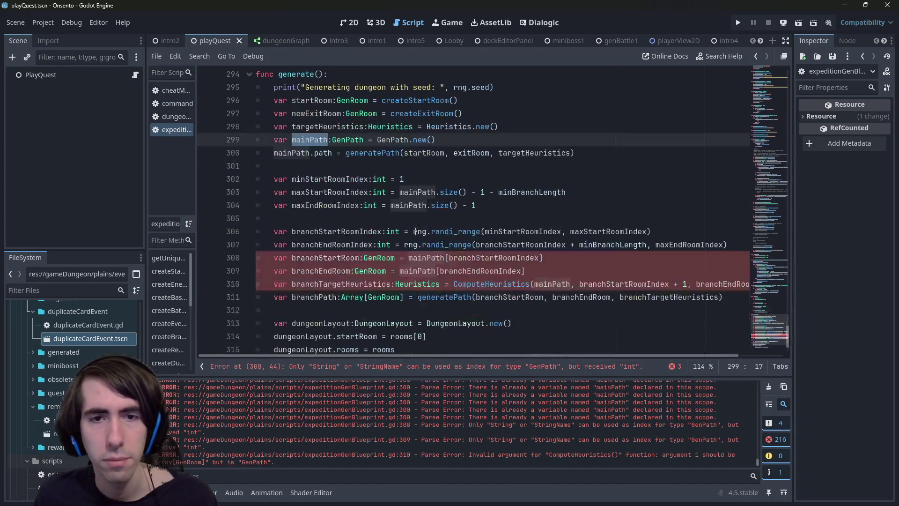
scroll(414, 232, up, 1)
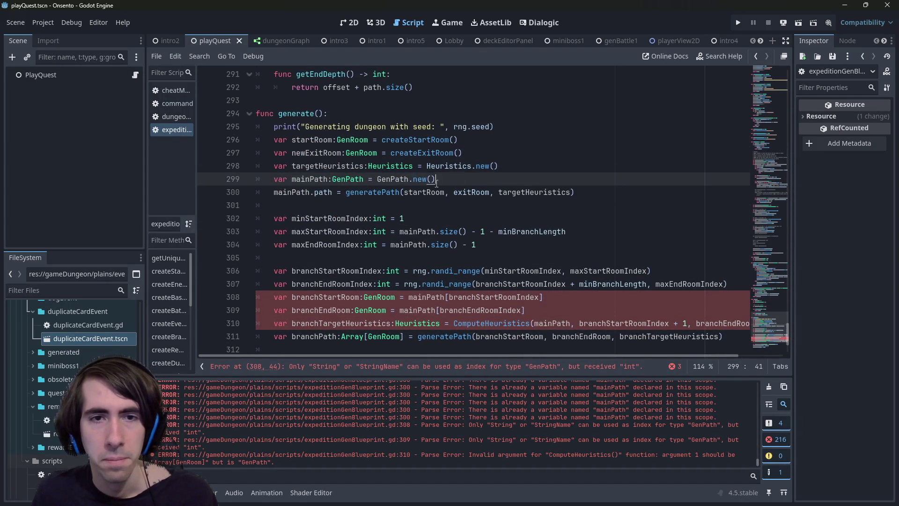
click(385, 205)
key(Return)
text(var mainPath:GenPath = GenPath.new())
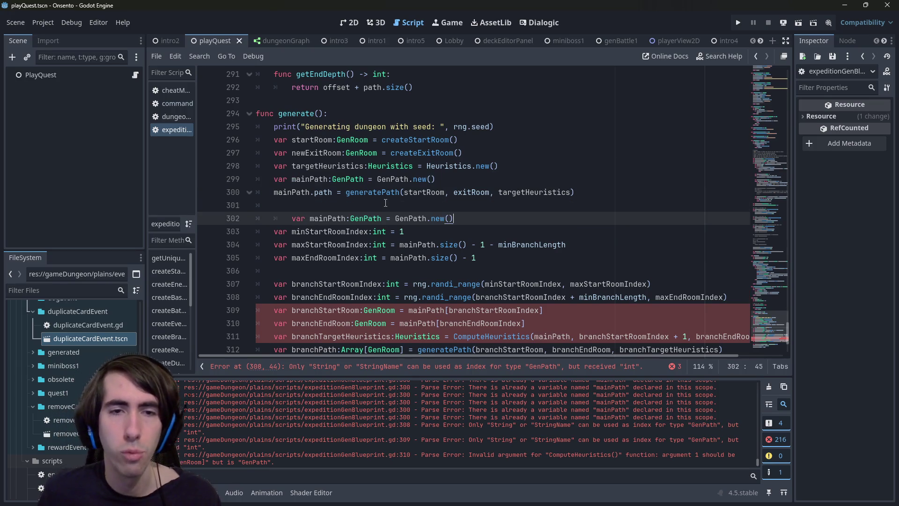
double_click(309, 218)
text(branchPath)
key(ctrl+Right)
key(ctrl+Right)
key(ctrl+Right)
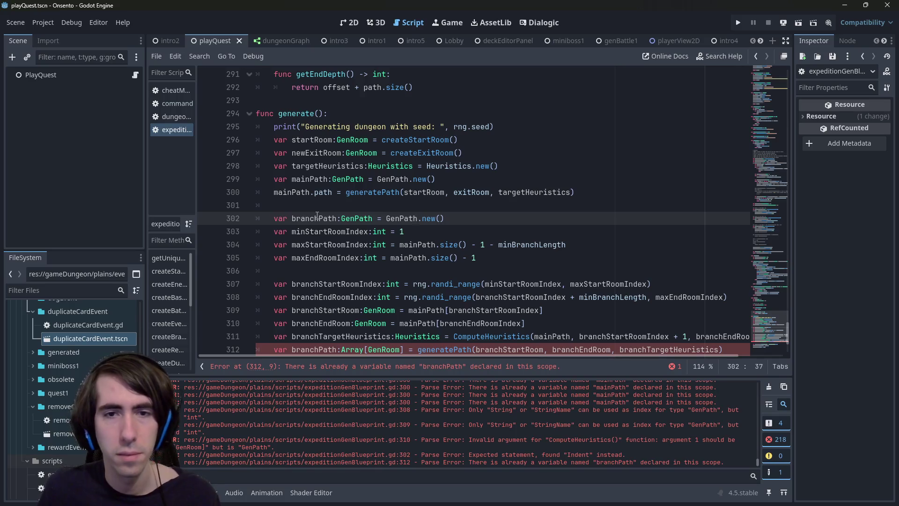
Move the branchPath declaration down below maxEndRoomIndex with Alt+Down and remove extra blank lines.
double_click(311, 217)
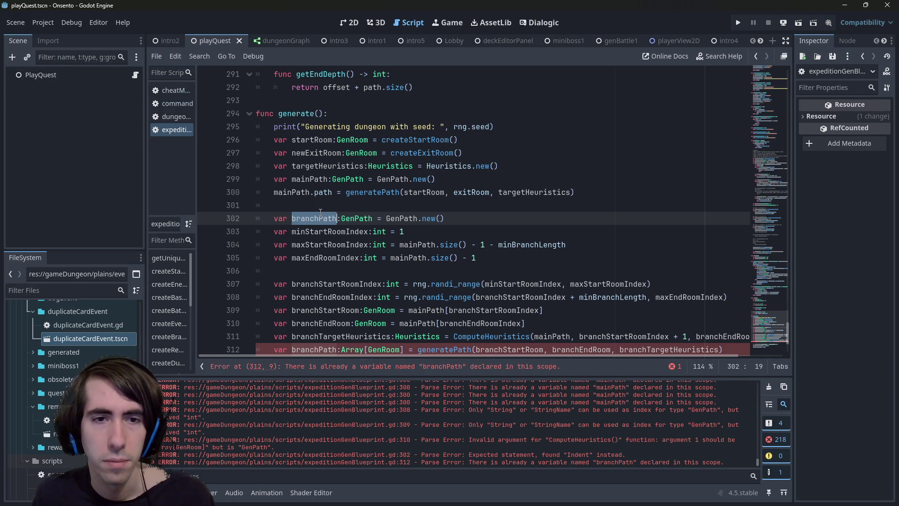
click(482, 219)
key(Return)
key(Return)
key(Up)
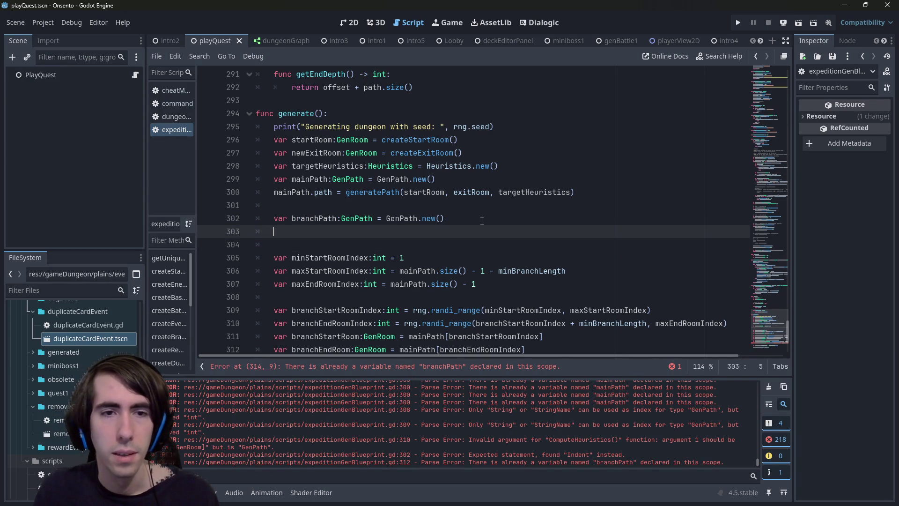
scroll(482, 220, up, 5)
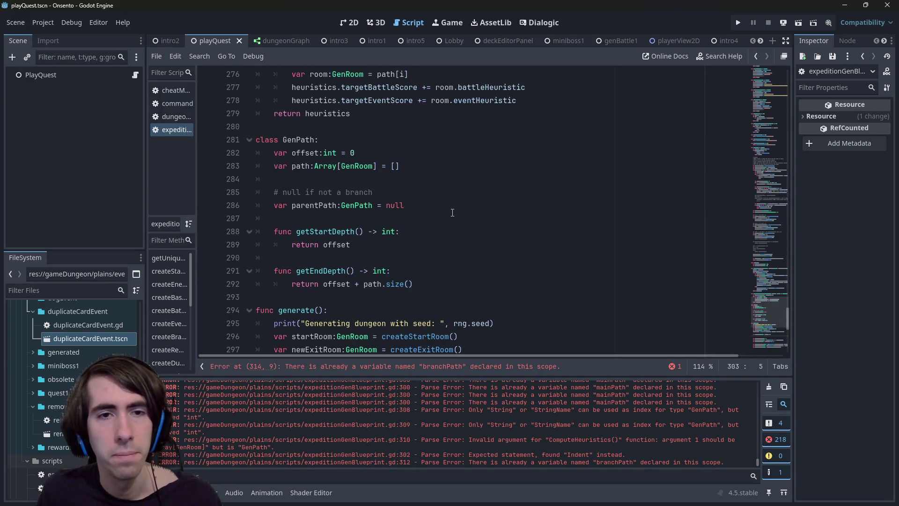
scroll(310, 273, down, 3)
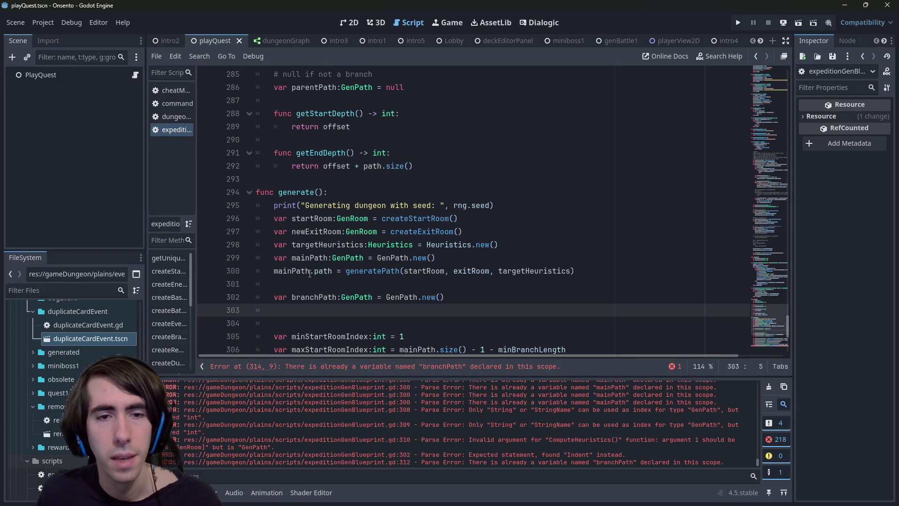
double_click(319, 296)
scroll(318, 297, down, 2)
click(489, 214)
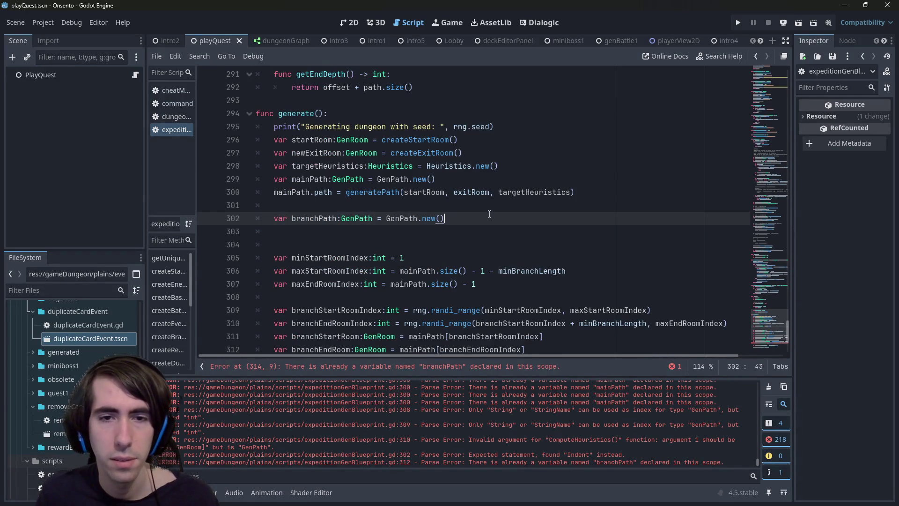
key(alt+Down)
key(alt+Down)
key(alt+Down)
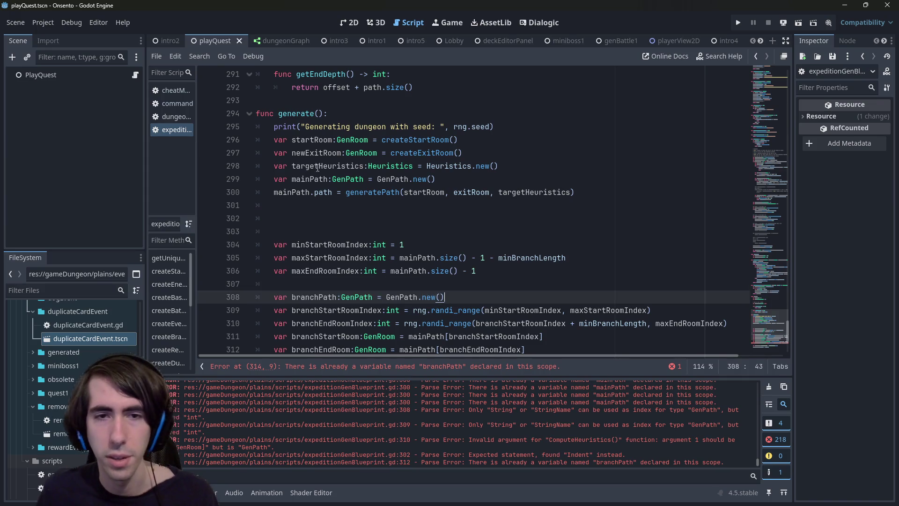
click(347, 227)
key(BackSpace)
key(BackSpace)
key(BackSpace)
Add a blank line after the branchPath declaration, check its uses, then delete that declaration line.
drag(504, 250, 257, 218)
scroll(485, 182, down, 3)
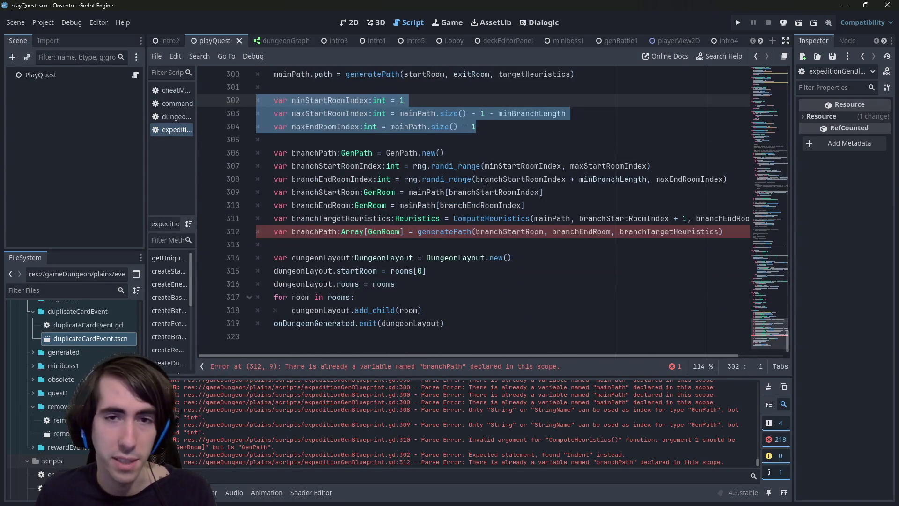
click(450, 153)
key(Return)
scroll(442, 202, up, 2)
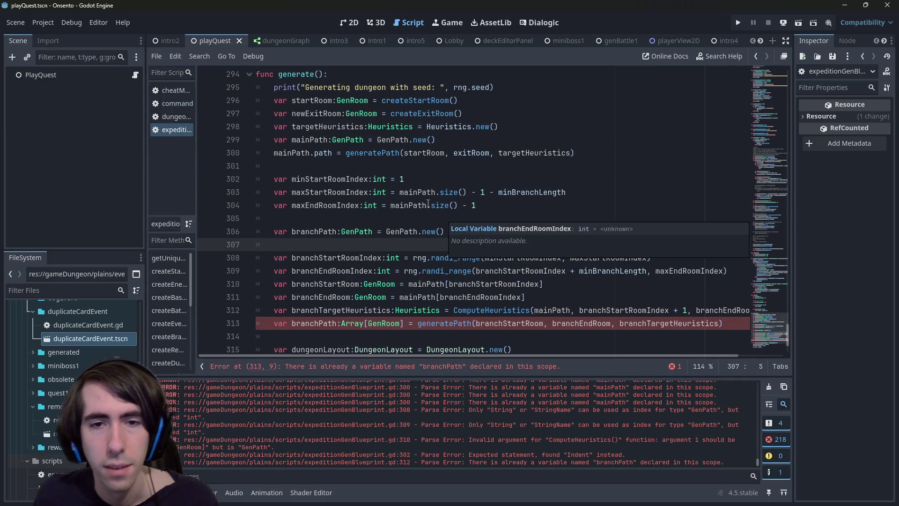
double_click(313, 231)
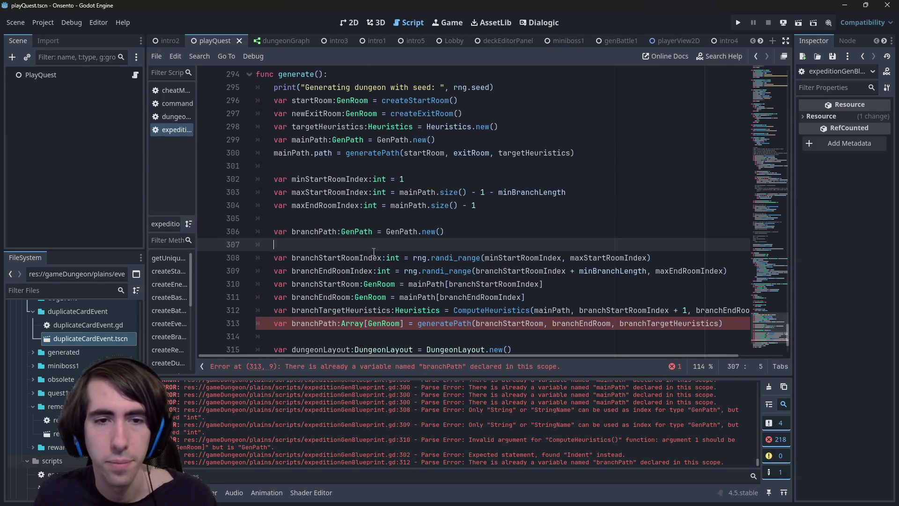
click(348, 258)
scroll(350, 260, up, 2)
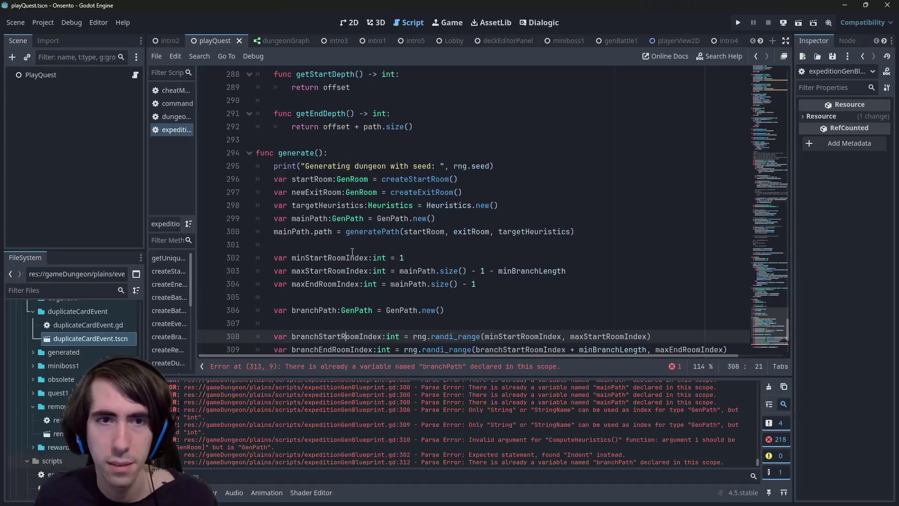
scroll(330, 233, down, 2)
drag(446, 231, 185, 234)
key(BackSpace)
key(BackSpace)
key(BackSpace)
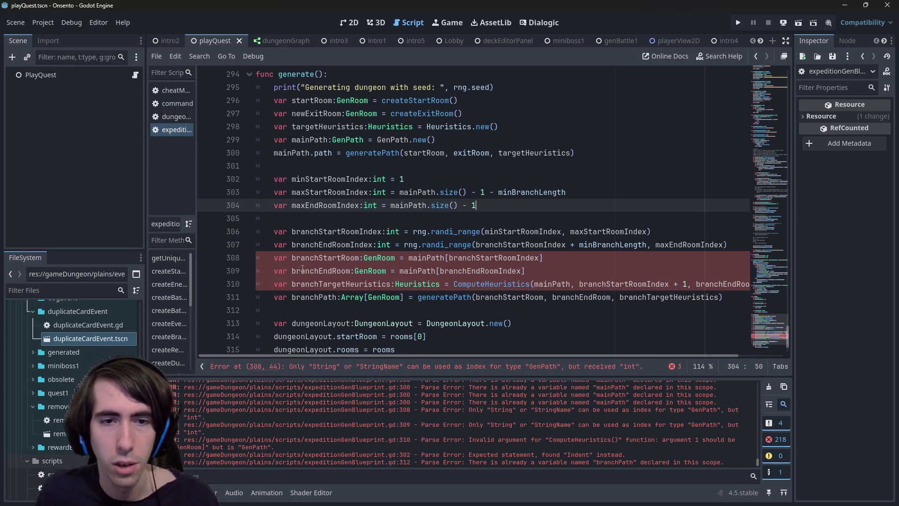
Insert 'var branchPath:GenPath = GenPath.new()' above the old branchPath line and save.
double_click(325, 258)
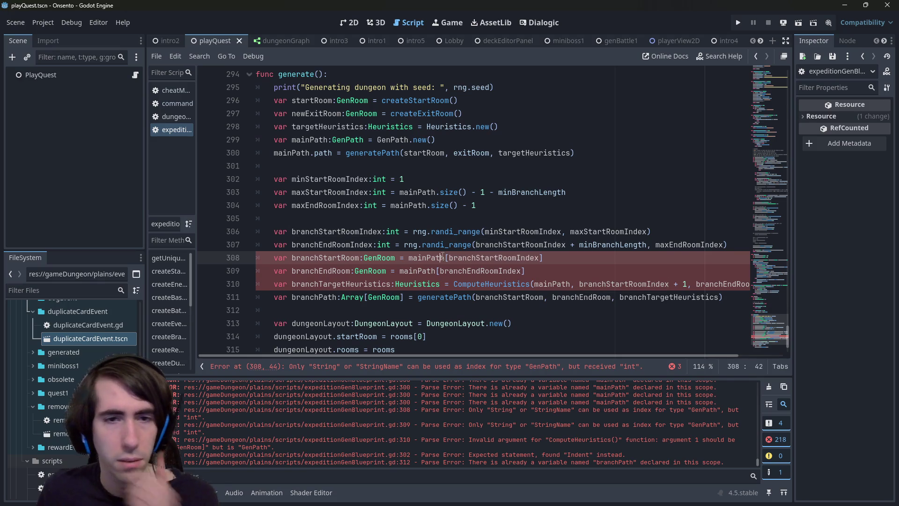
double_click(444, 257)
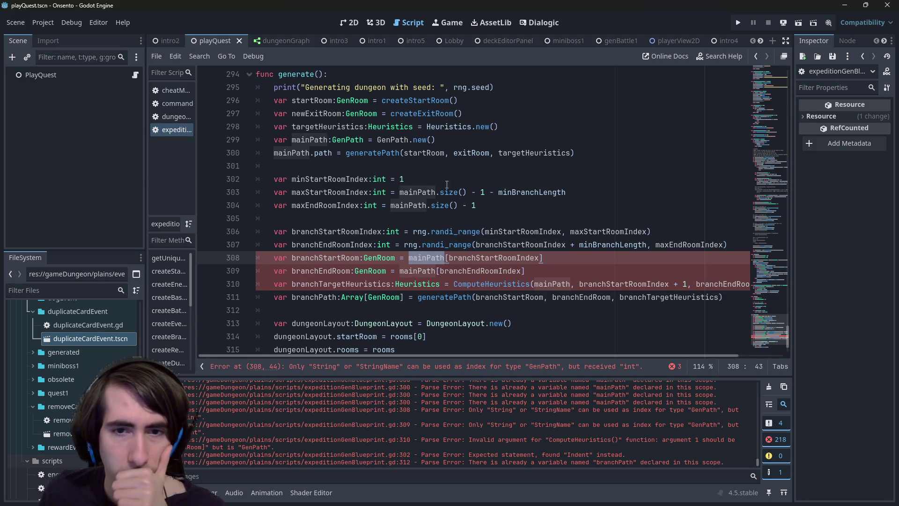
click(571, 284)
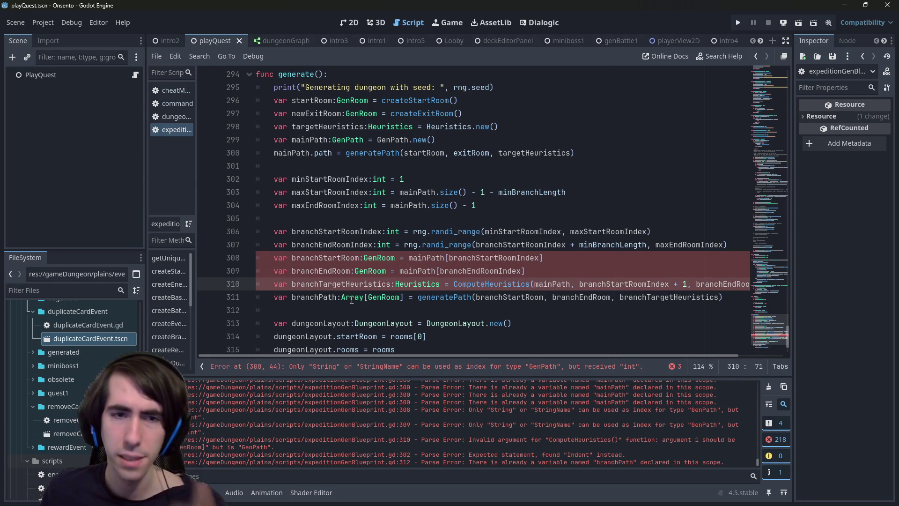
click(272, 293)
key(Return)
key(Return)
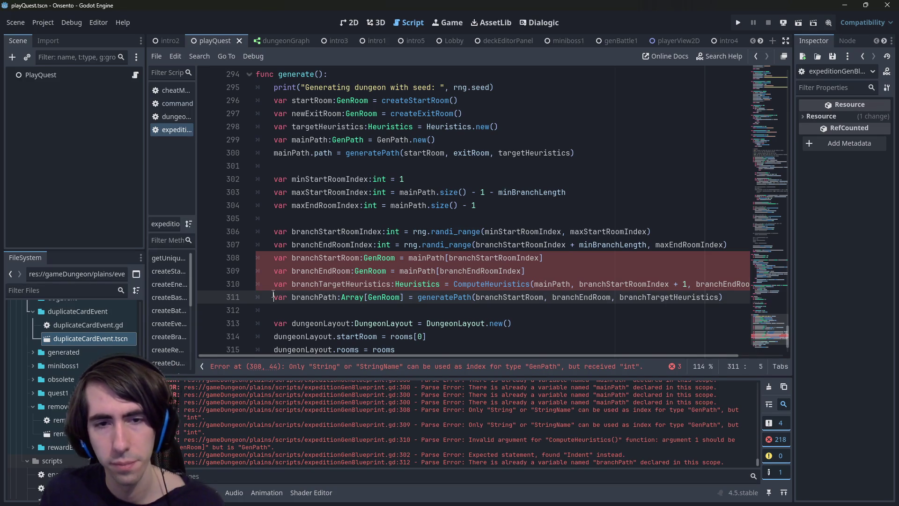
key(Up)
text(var branchPath:GenPath = GenPath.new())
key(ctrl+s)
Add the line 'branchPath.offset = branchStartRoomIndex' below the new declaration.
scroll(461, 271, down, 1)
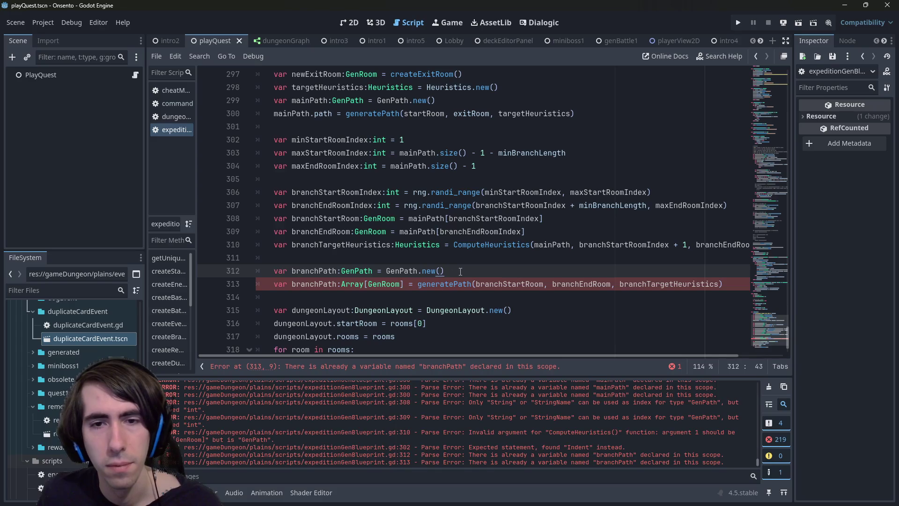
double_click(316, 273)
key(ctrl+c)
click(474, 273)
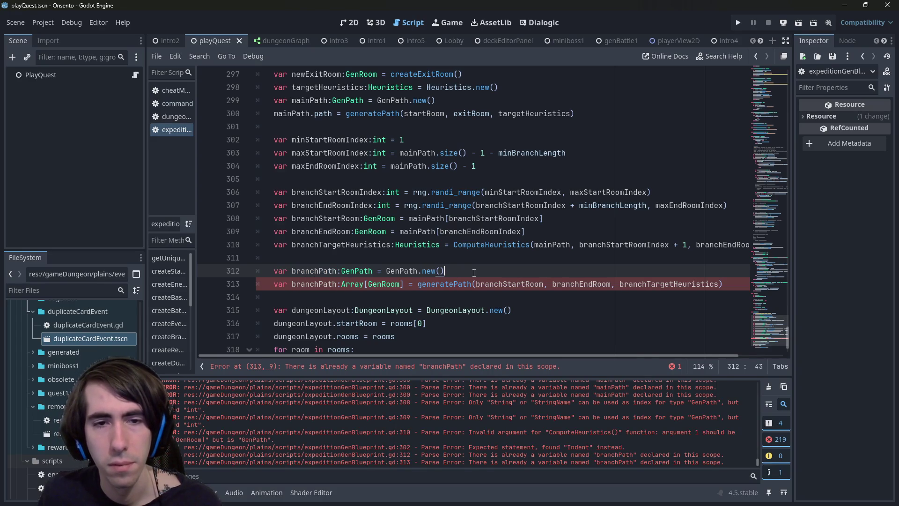
key(Return)
key(ctrl+v)
text(.)
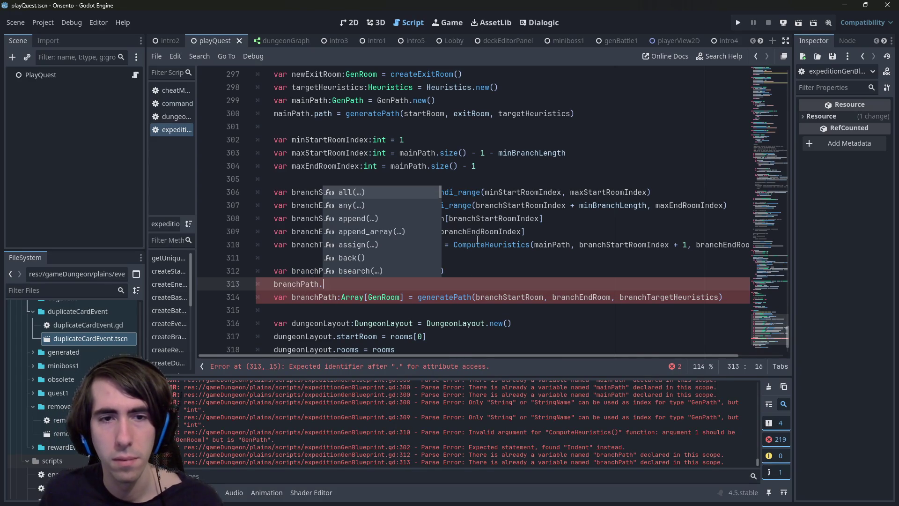
key(Escape)
scroll(472, 241, up, 3)
scroll(463, 245, down, 3)
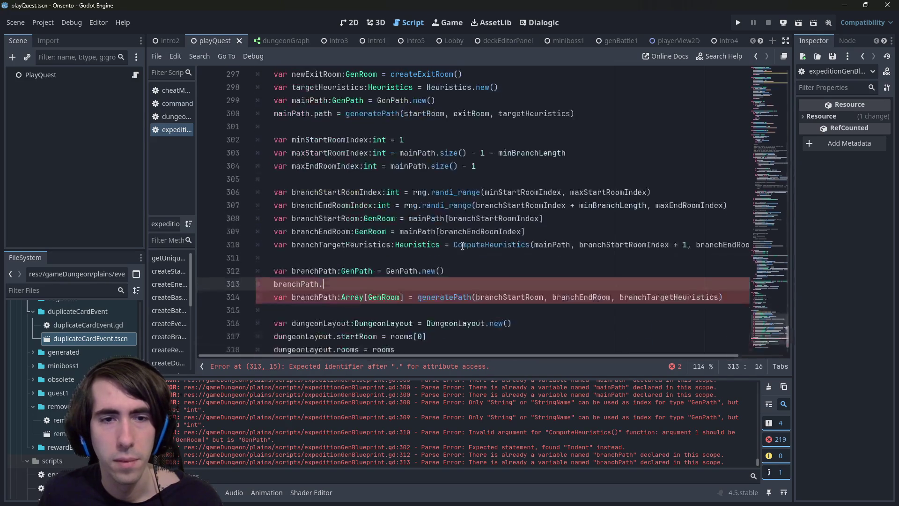
text(off)
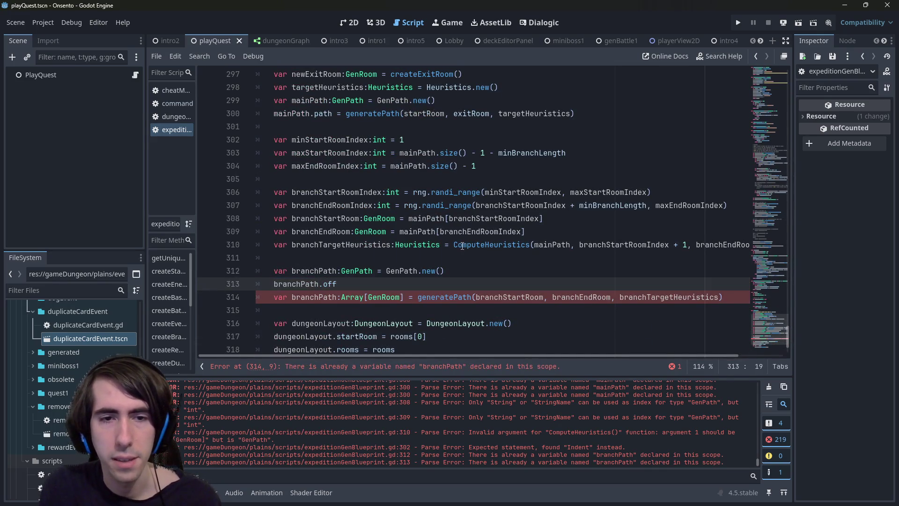
text(set =)
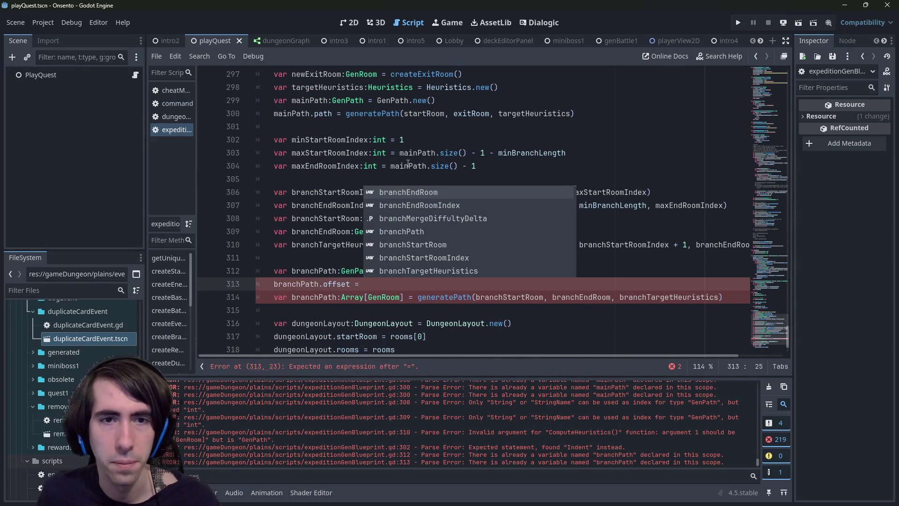
key(Escape)
double_click(352, 192)
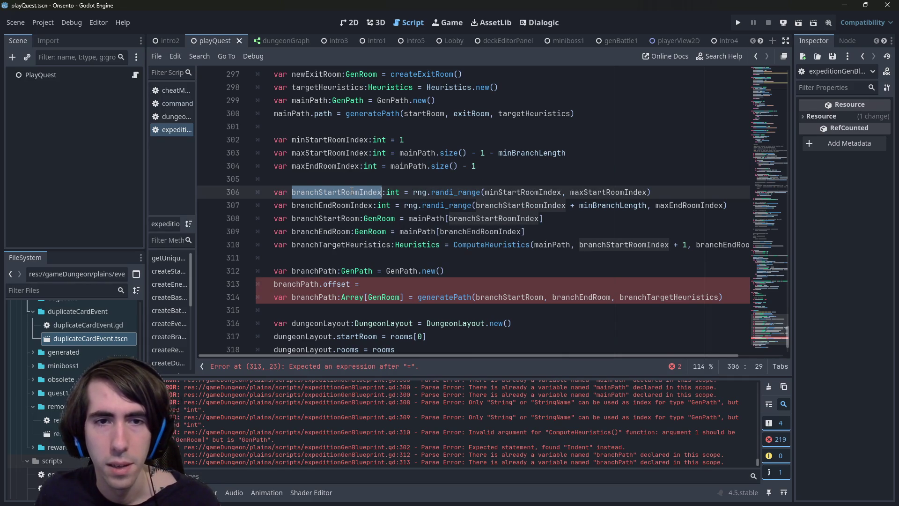
click(386, 287)
key(ctrl+v)
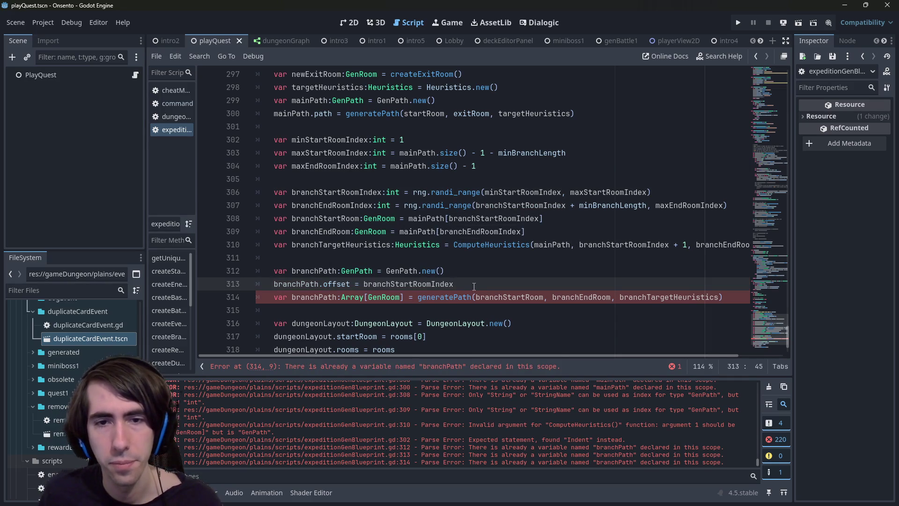
Duplicate the offset assignment line directly below itself.
drag(453, 284, 221, 284)
key(ctrl+c)
key(End)
key(Return)
key(ctrl+v)
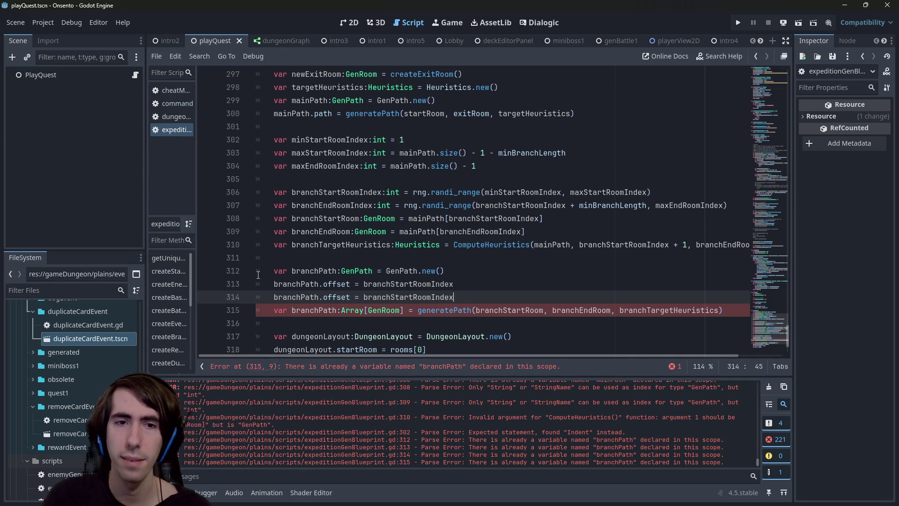
scroll(258, 275, up, 7)
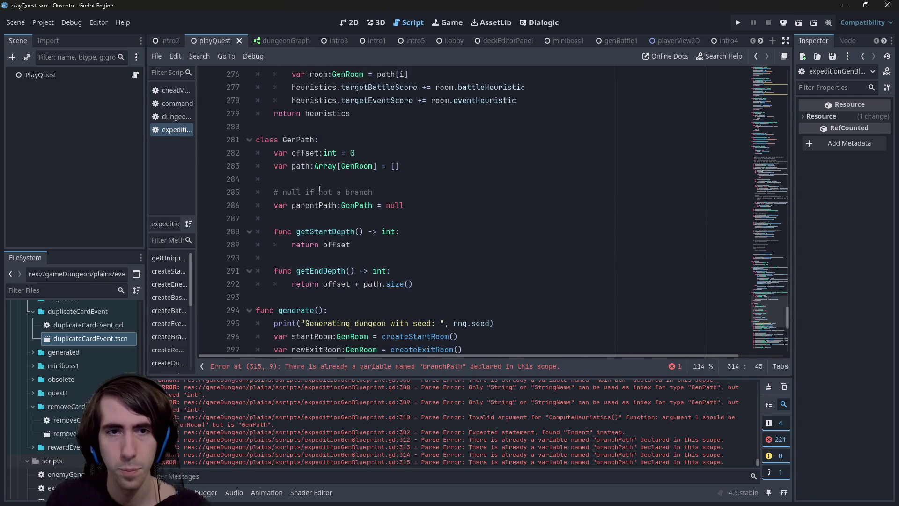
Rename GenPath's offset field to parentPathStartIndex.
click(291, 152)
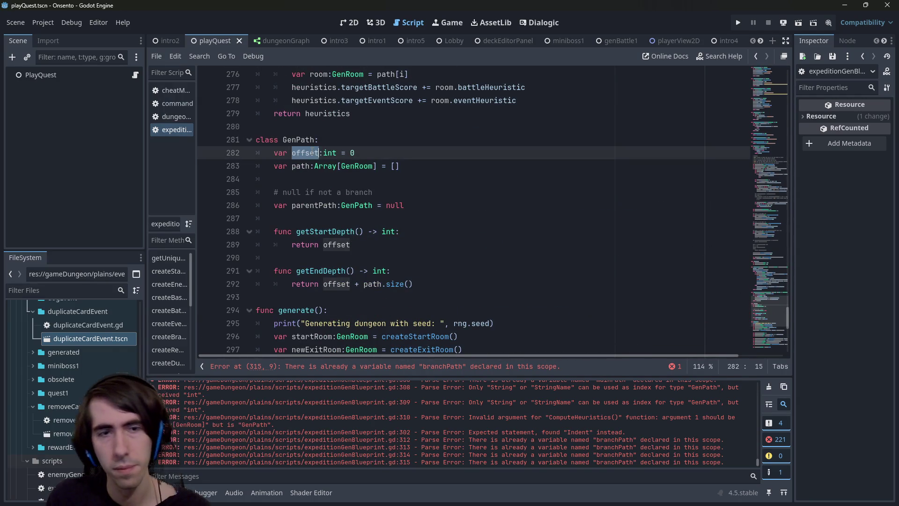
text(parentPathO)
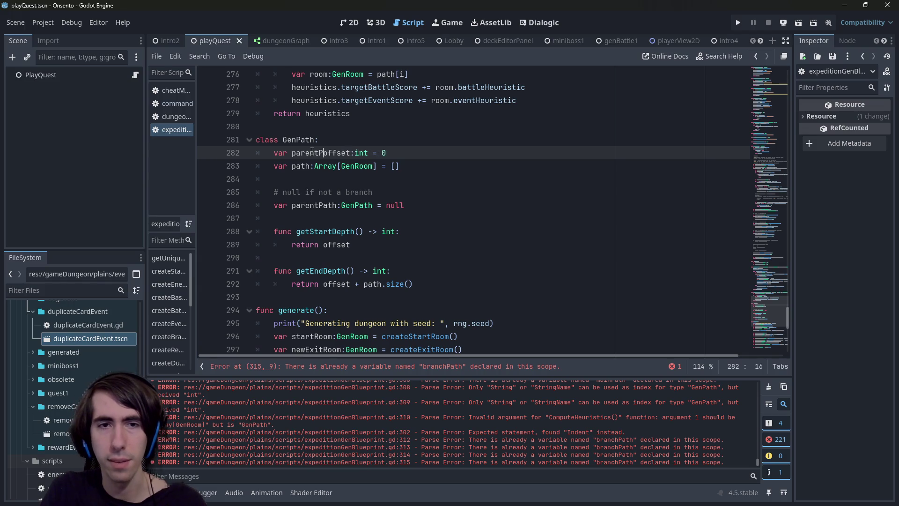
key(Delete)
key(ctrl+s)
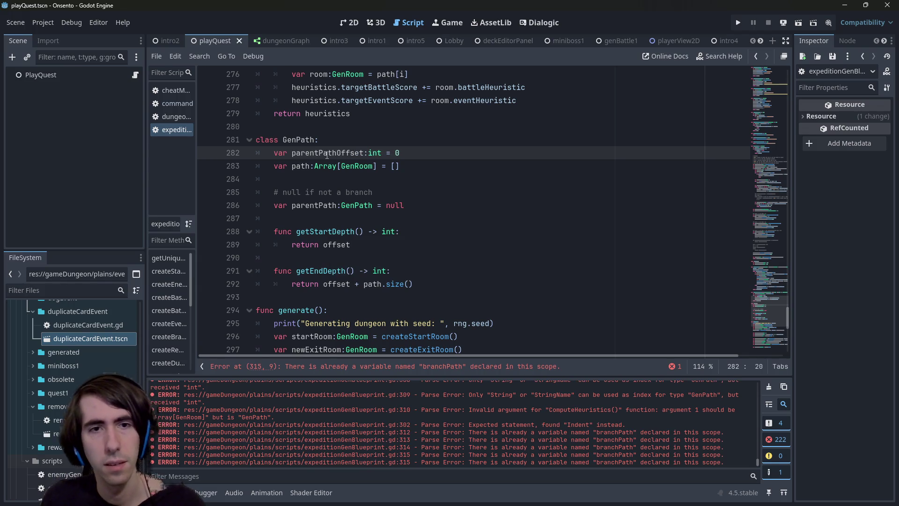
double_click(326, 152)
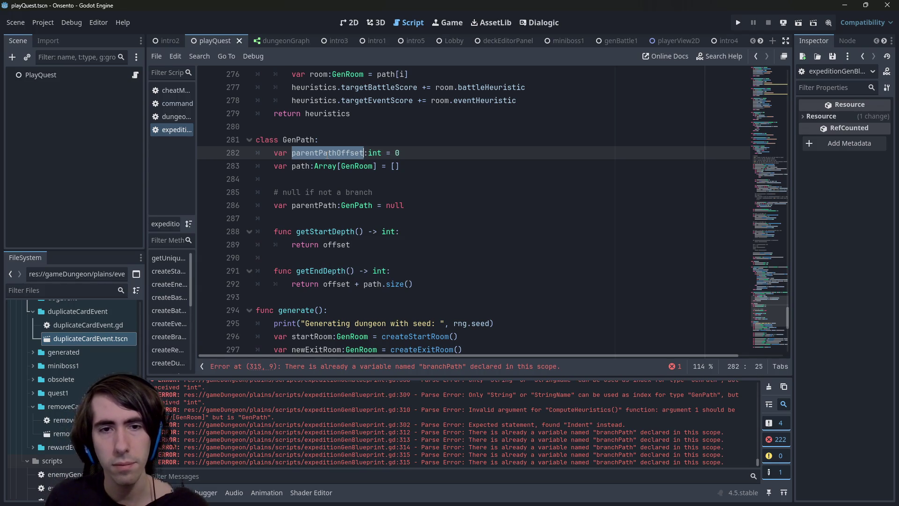
click(326, 154)
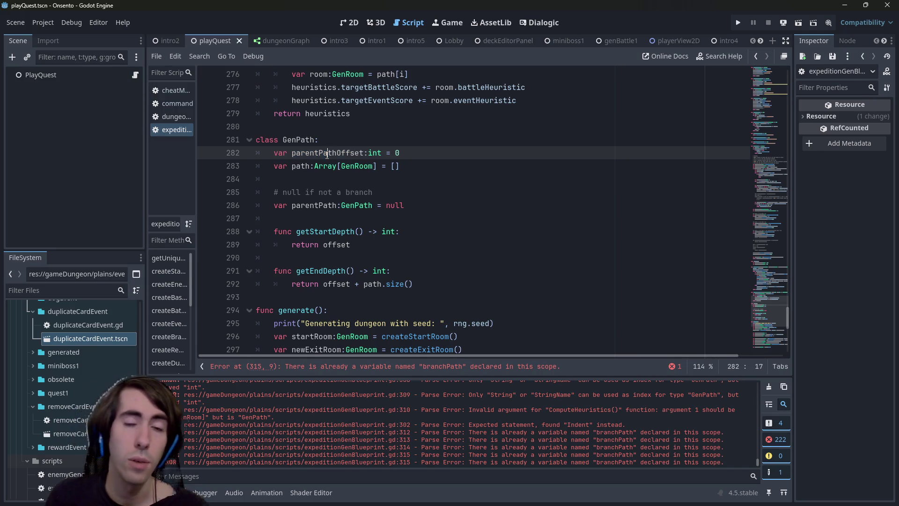
drag(400, 152, 206, 160)
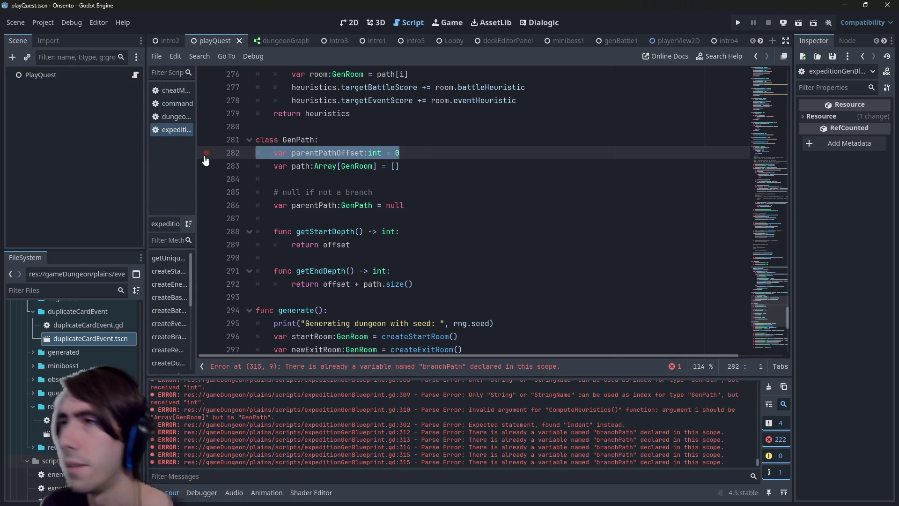
click(337, 153)
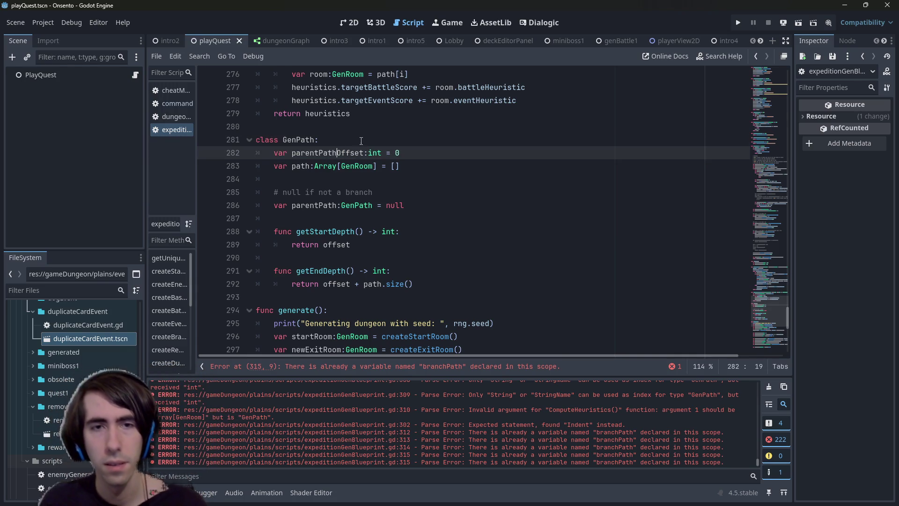
key(ctrl+Delete)
text(StartIndex)
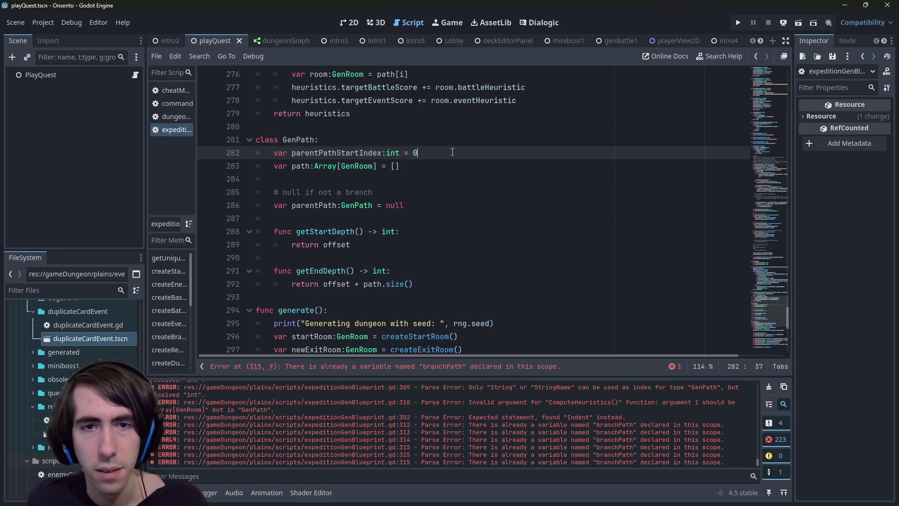
Duplicate the field declaration and rename the copy parentPathEndIndex.
drag(418, 153, 139, 157)
key(ctrl+c)
key(End)
key(Return)
key(ctrl+v)
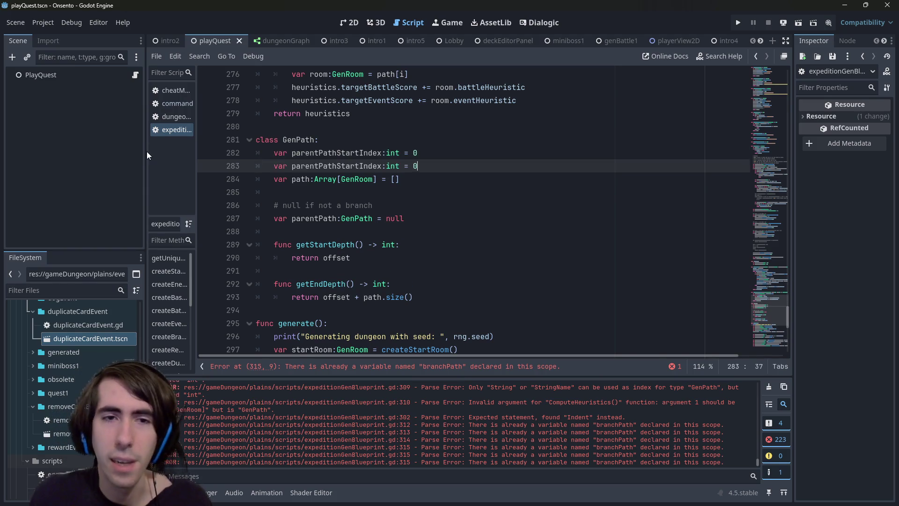
mouse_move(360, 165)
mouse_down()
mouse_move(368, 166)
mouse_move(336, 165)
mouse_up()
text(End)
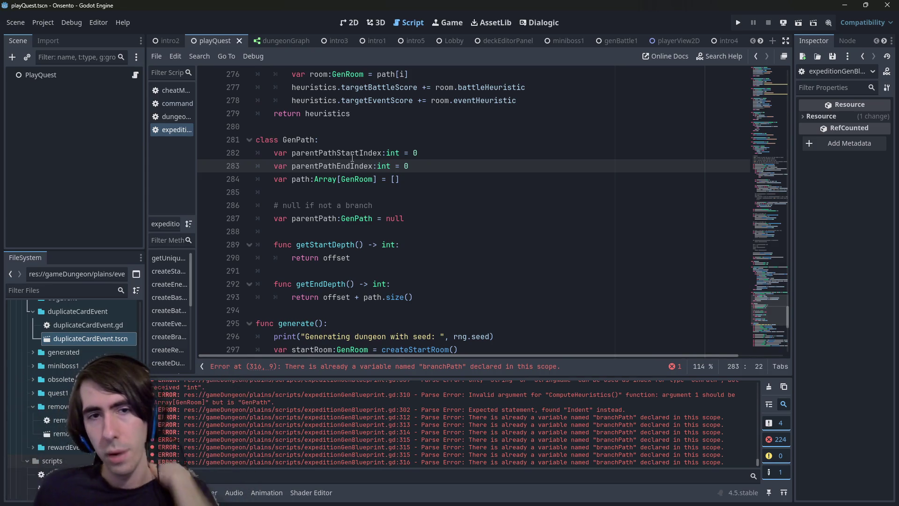
Delete the getStartDepth and getEndDepth functions from GenPath.
click(422, 220)
mouse_move(422, 220)
mouse_down()
mouse_move(195, 208)
mouse_move(188, 217)
mouse_up()
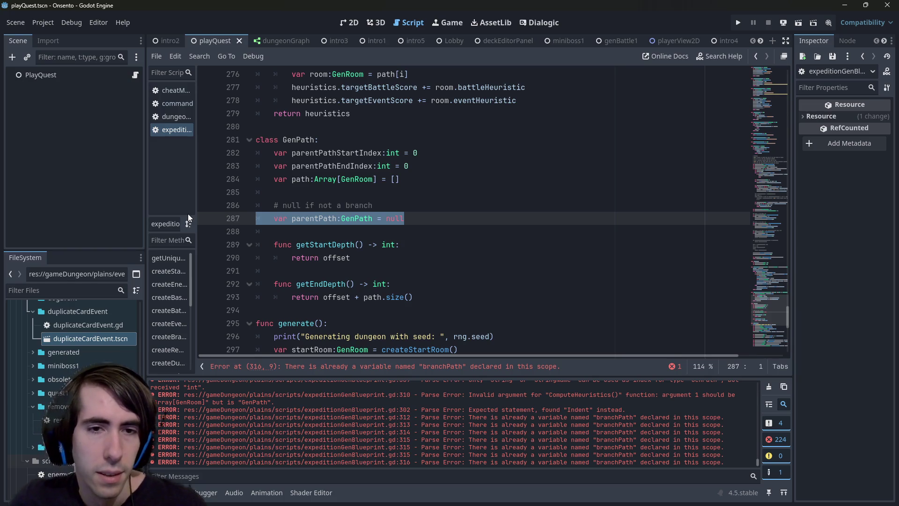
click(340, 160)
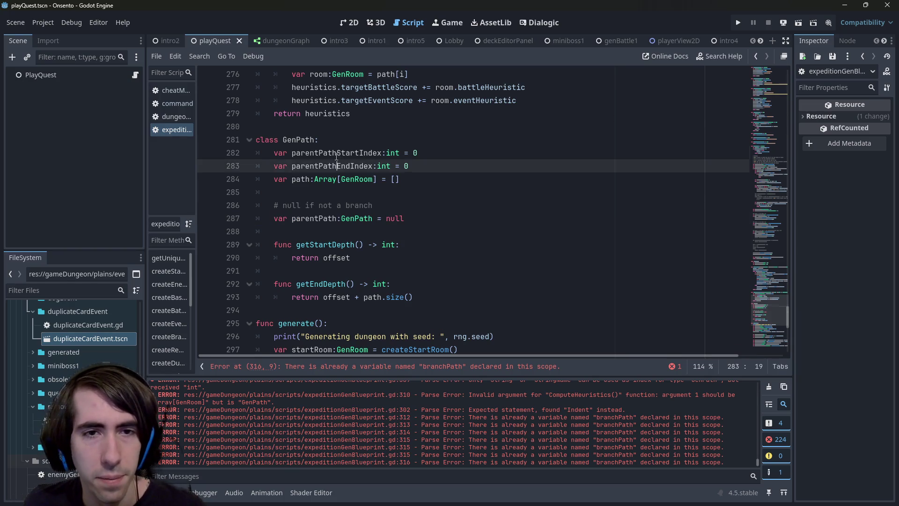
double_click(337, 158)
click(330, 244)
mouse_move(412, 296)
mouse_down()
mouse_move(299, 284)
mouse_move(215, 243)
mouse_move(217, 234)
mouse_up()
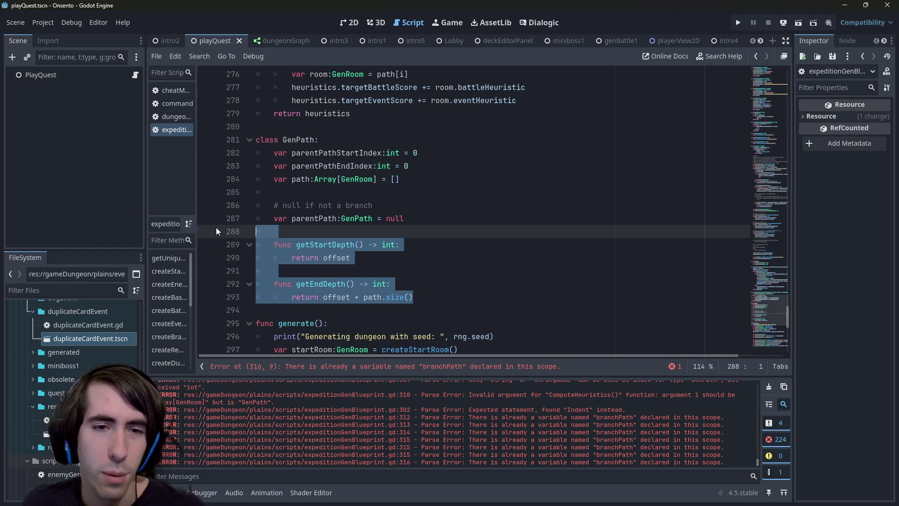
key(BackSpace)
key(BackSpace)
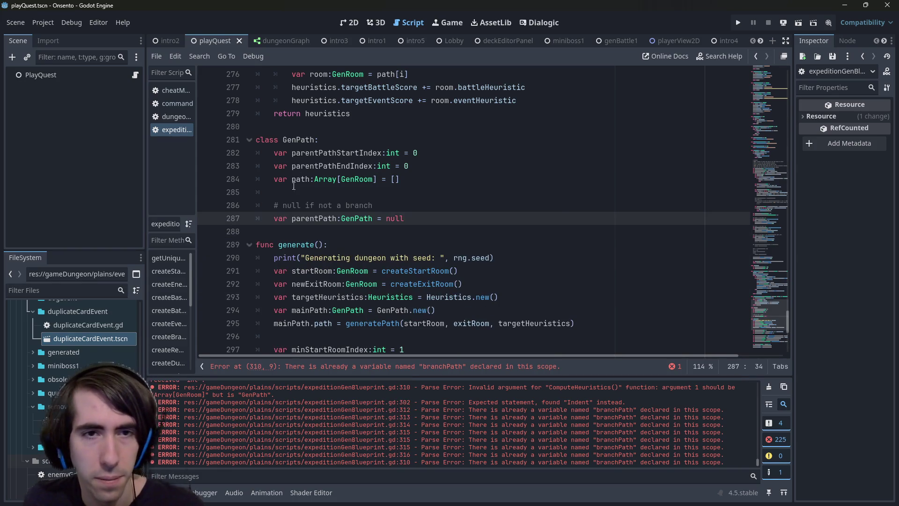
Replace offset with parentPathStartIndex and parentPathEndIndex on the two branchPath assignment lines.
double_click(291, 152)
scroll(334, 194, down, 4)
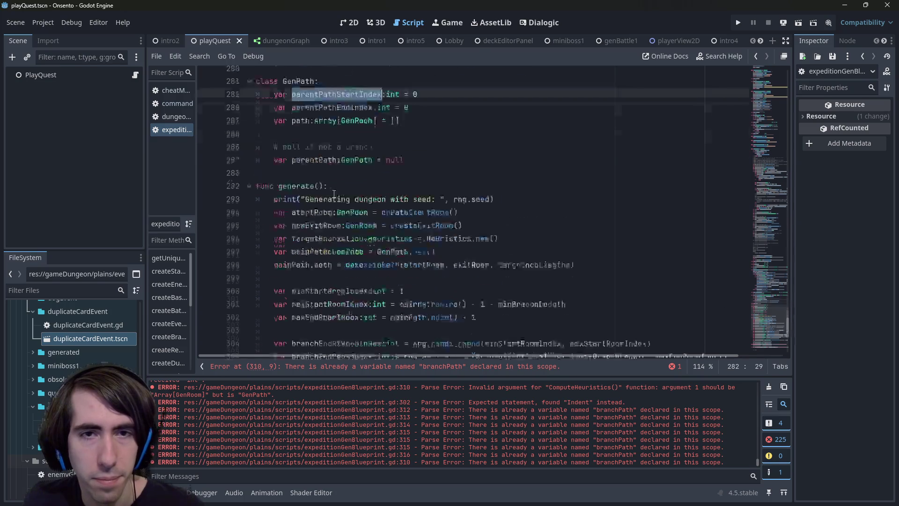
double_click(336, 296)
key(ctrl+v)
scroll(341, 149, up, 5)
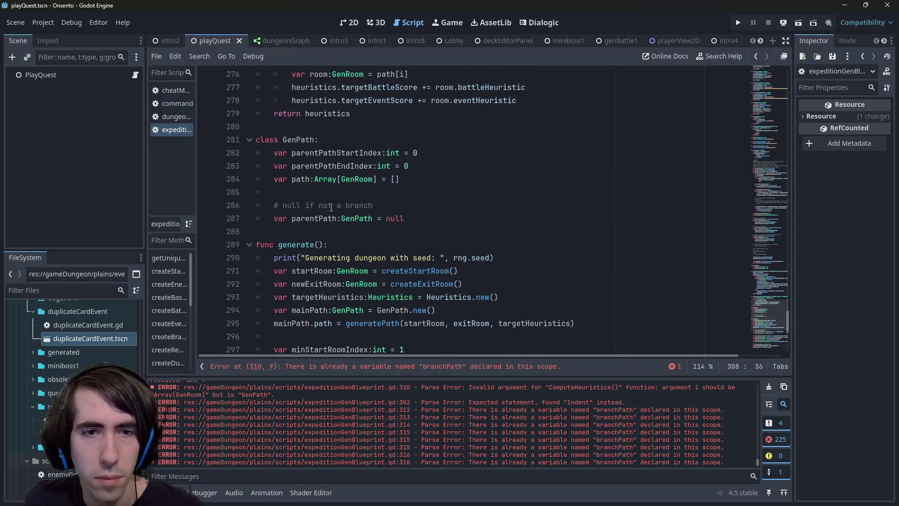
scroll(348, 153, up, 1)
double_click(335, 205)
scroll(342, 234, down, 7)
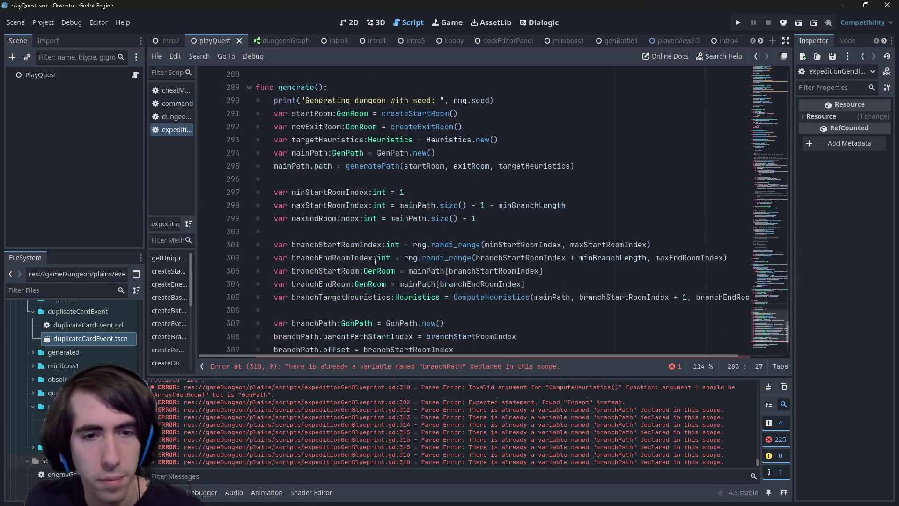
double_click(337, 270)
key(ctrl+v)
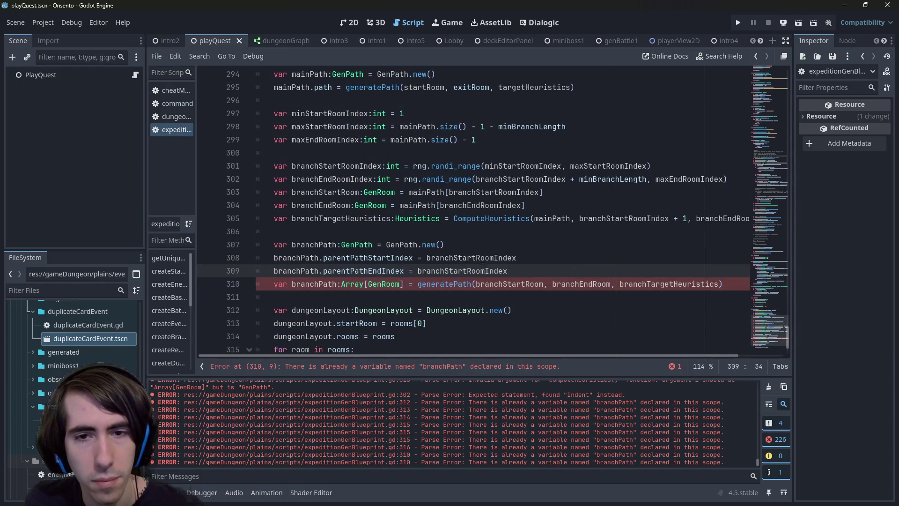
double_click(468, 270)
Assign branchEndRoomIndex as the parentPathEndIndex value on line 309 and save.
double_click(341, 179)
key(ctrl+c)
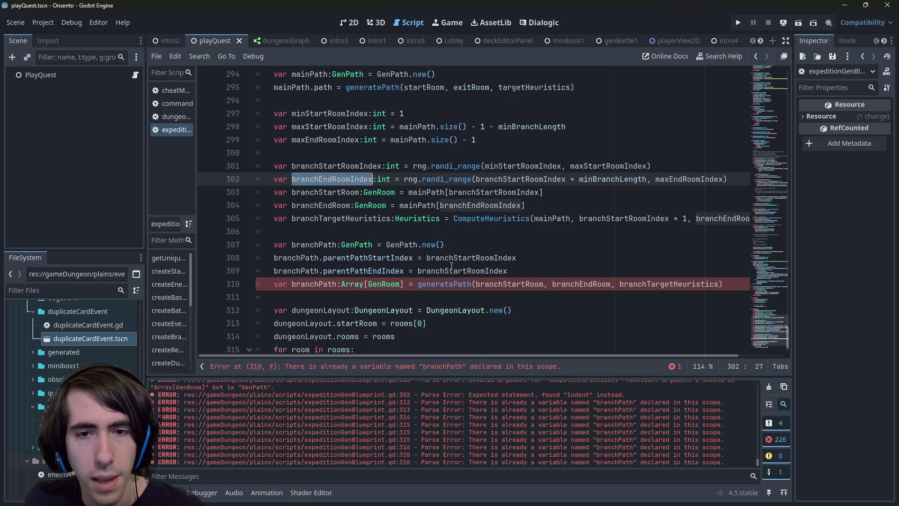
double_click(453, 271)
key(ctrl+v)
key(ctrl+s)
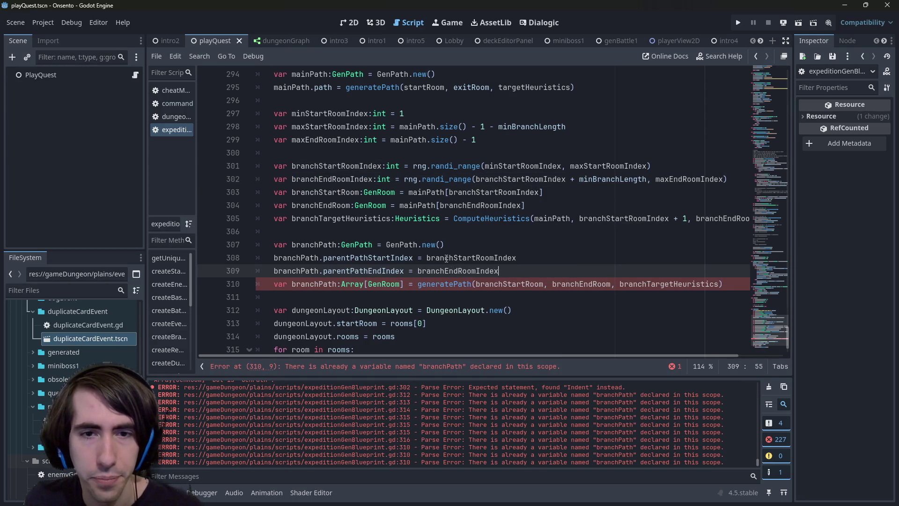
Add line 310 'branchPath.parentPath = mainPath' below the end index assignment.
double_click(286, 270)
key(ctrl+c)
click(506, 271)
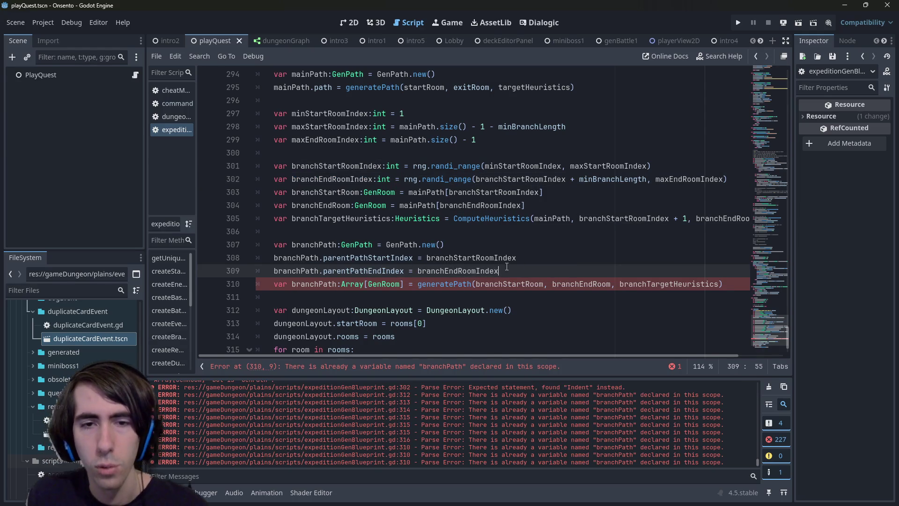
key(Return)
key(ctrl+v)
text(.)
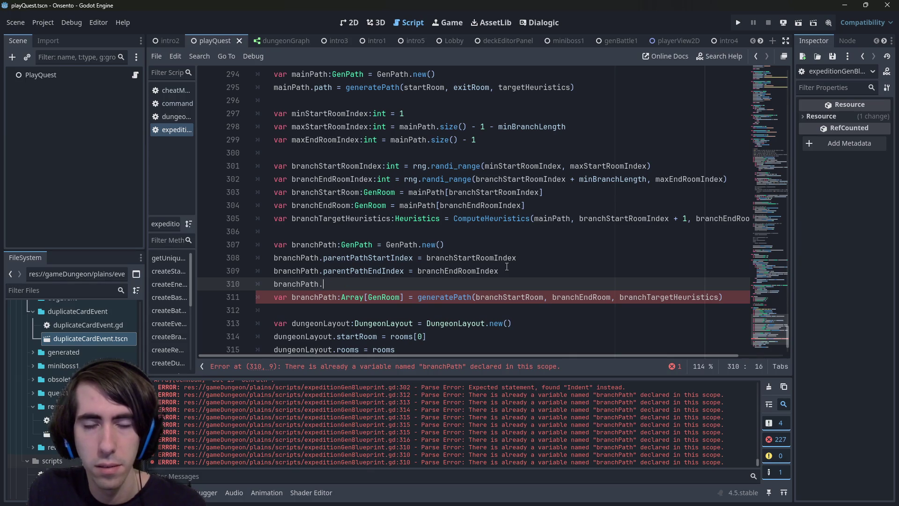
scroll(503, 260, up, 6)
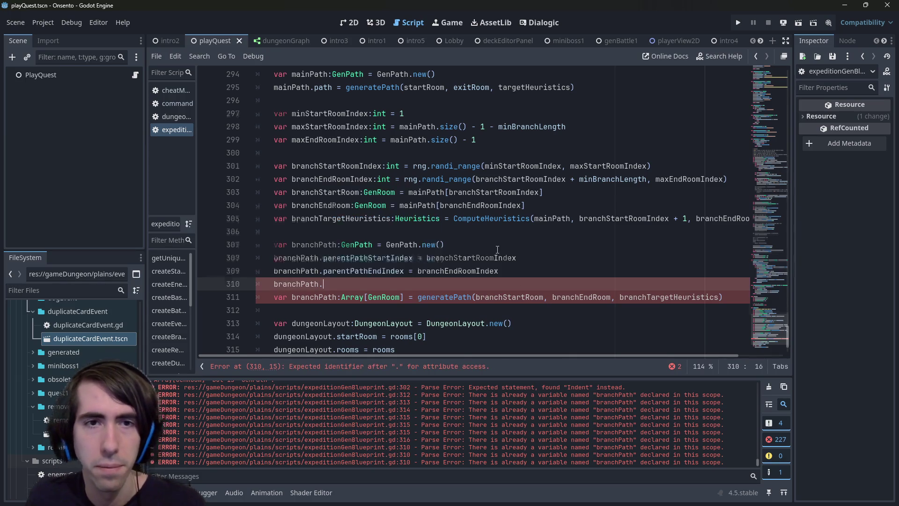
scroll(497, 249, down, 4)
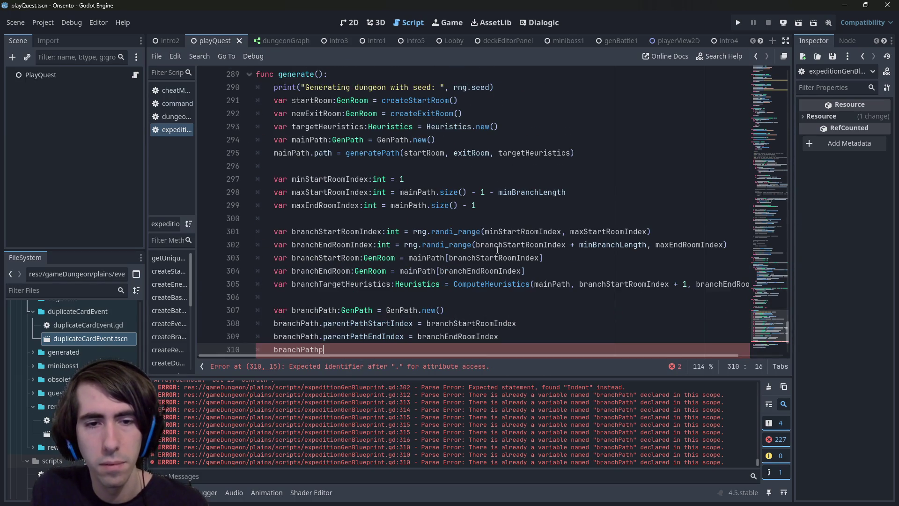
text(parent)
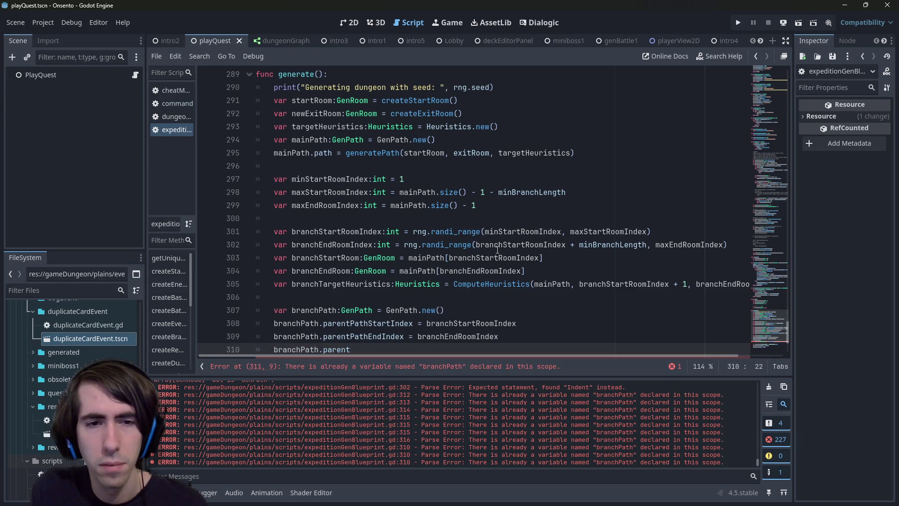
scroll(497, 250, down, 1)
text(Path =)
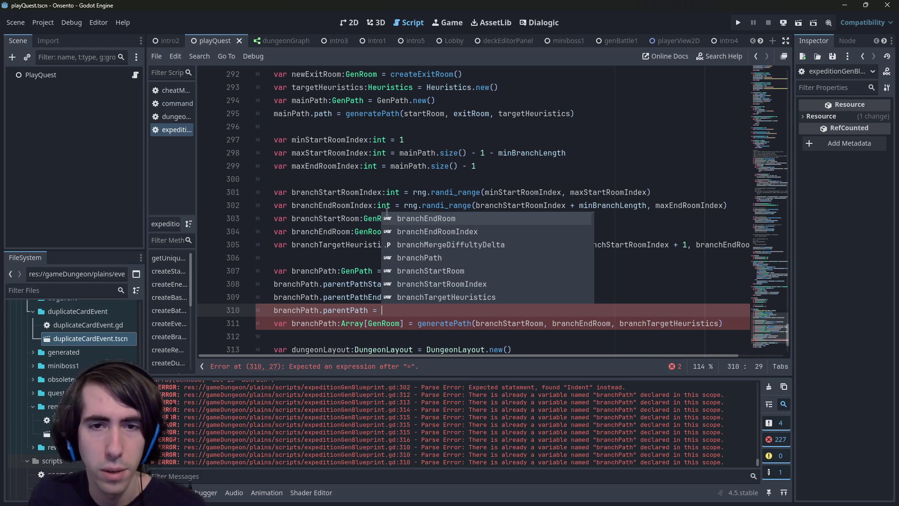
scroll(400, 214, up, 2)
scroll(319, 204, down, 2)
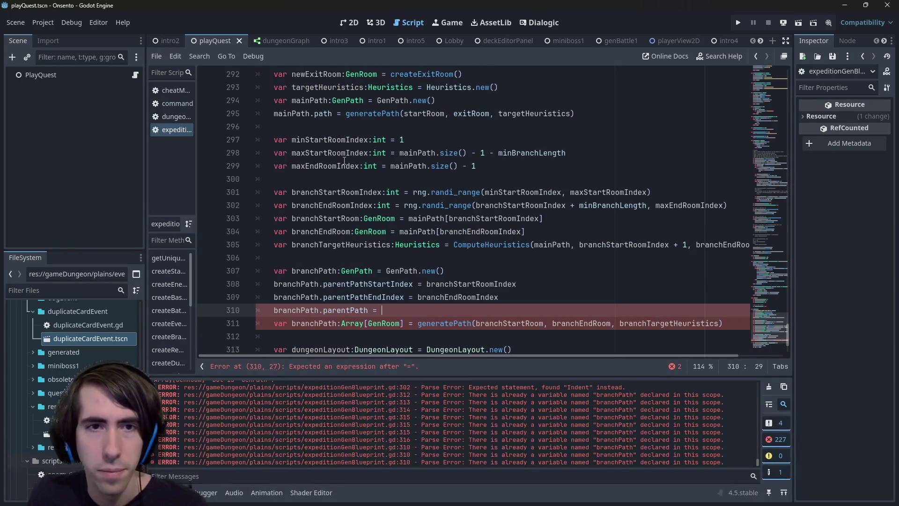
scroll(344, 160, up, 1)
double_click(291, 152)
scroll(399, 248, down, 2)
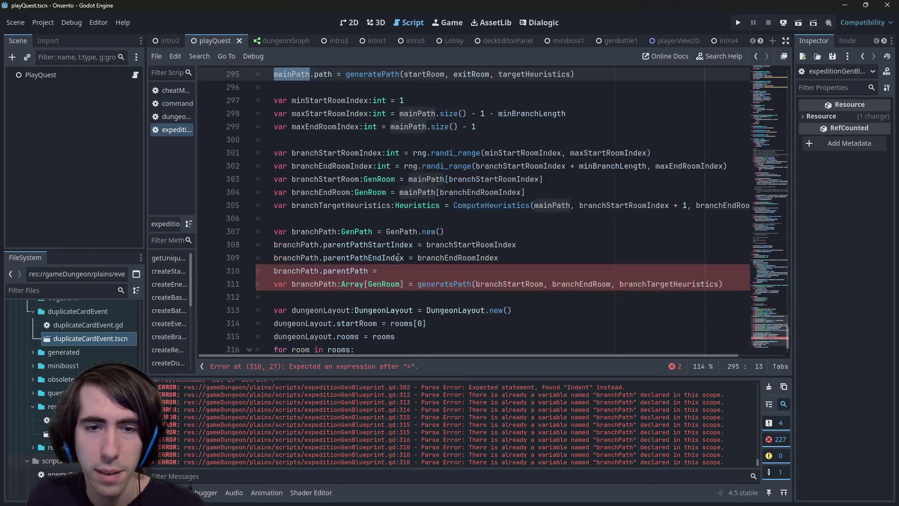
click(399, 270)
key(ctrl+v)
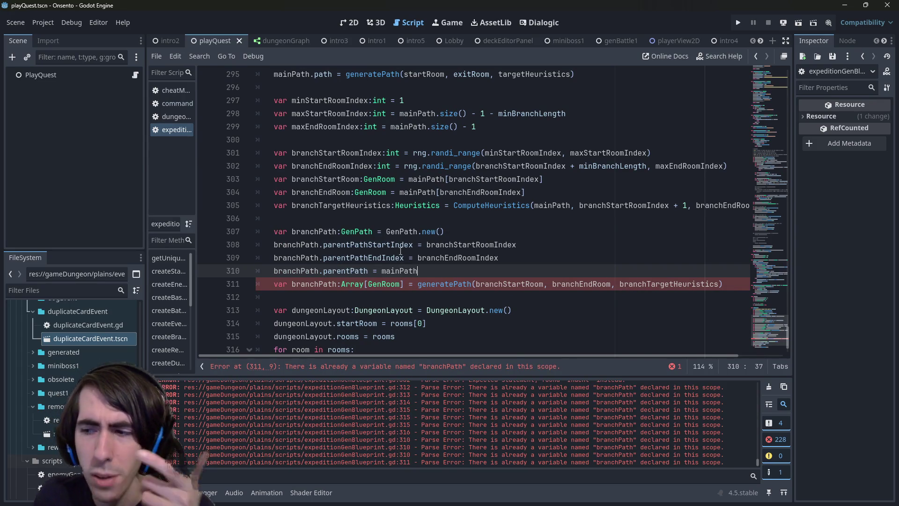
scroll(401, 251, up, 2)
scroll(400, 251, up, 5)
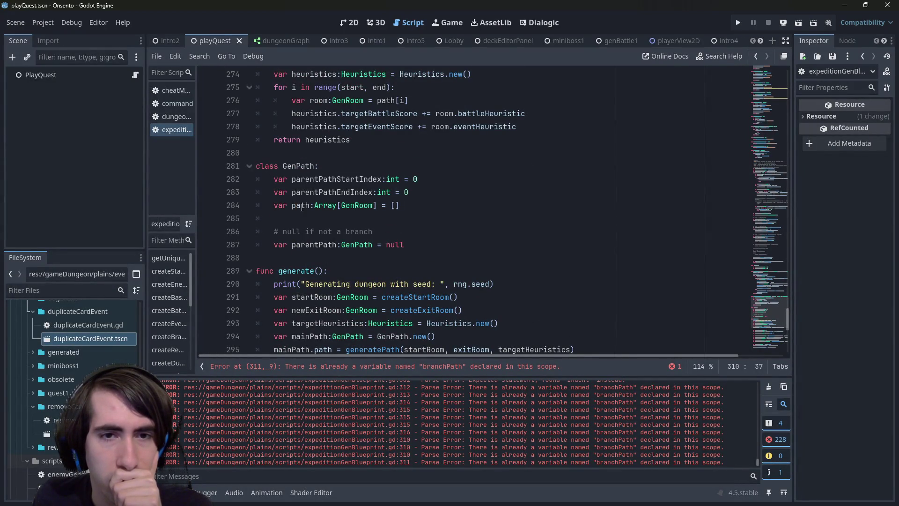
double_click(301, 206)
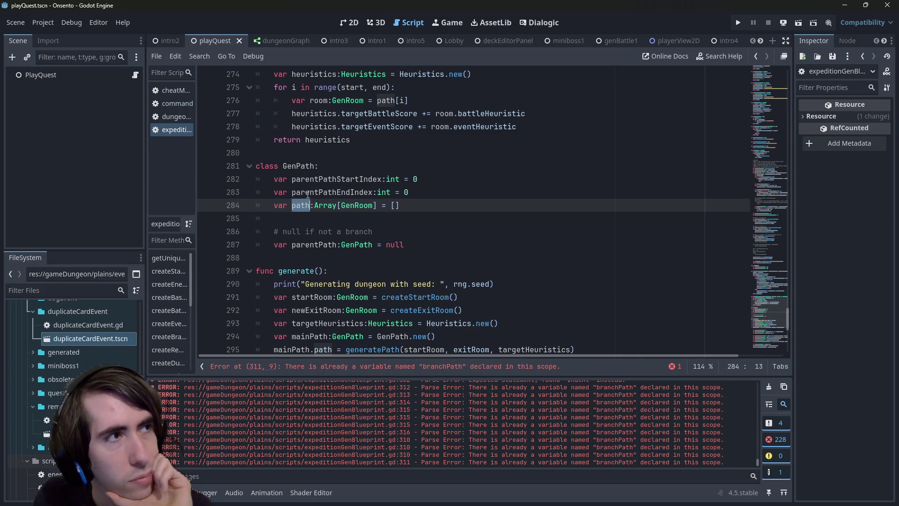
scroll(320, 197, down, 6)
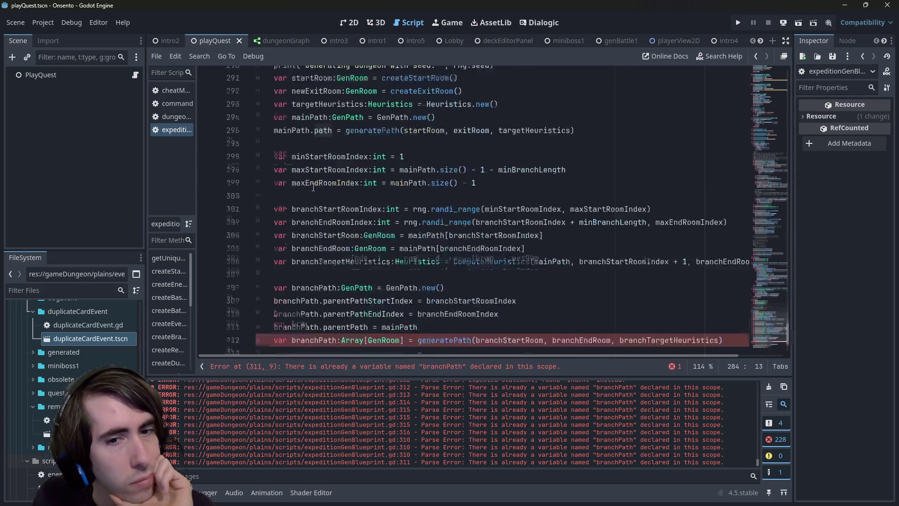
click(523, 299)
click(520, 306)
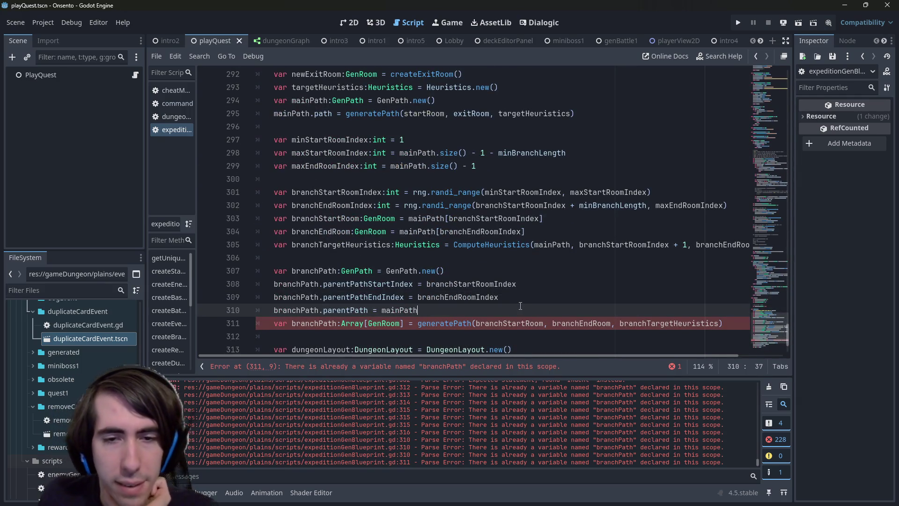
scroll(515, 306, up, 6)
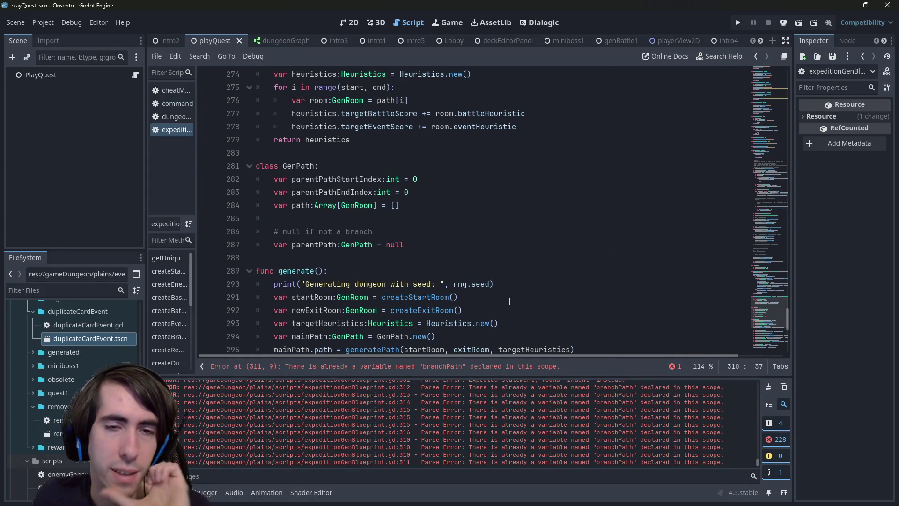
scroll(510, 301, down, 5)
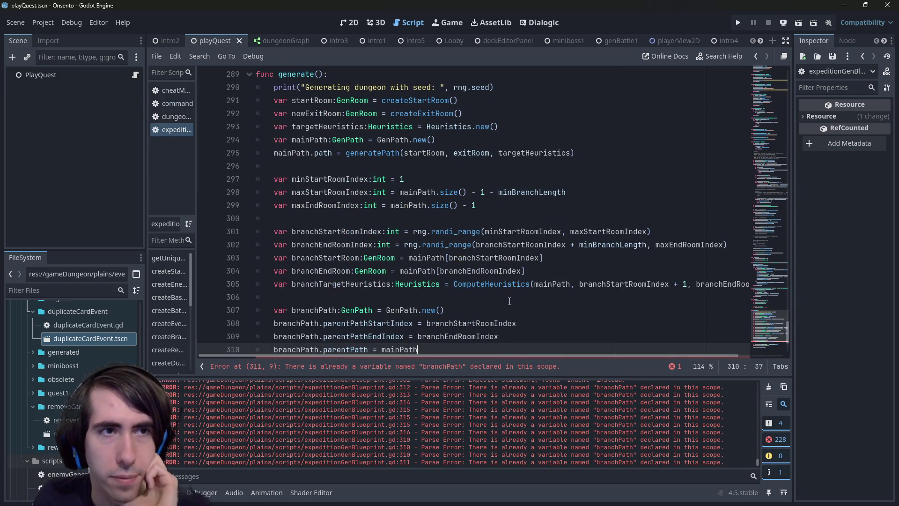
scroll(510, 301, down, 1)
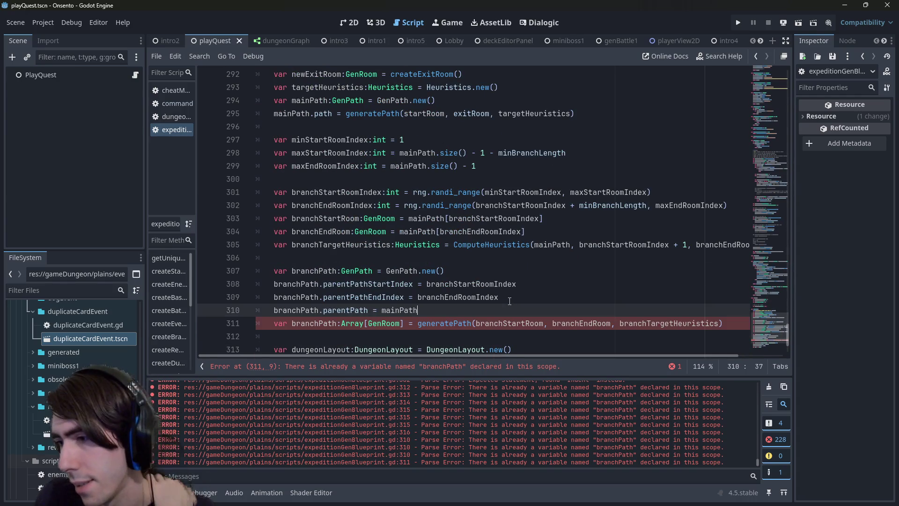
scroll(445, 296, down, 1)
double_click(356, 271)
scroll(368, 256, up, 5)
scroll(368, 255, up, 2)
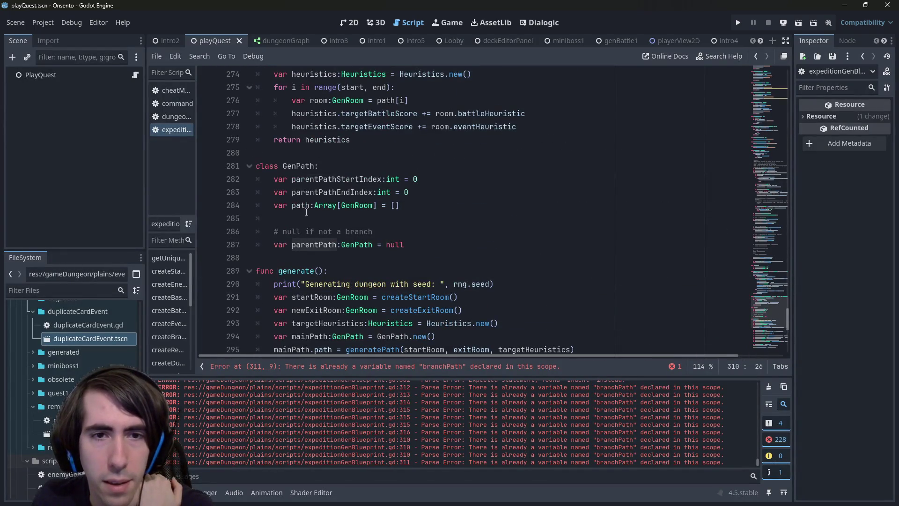
scroll(308, 217, down, 6)
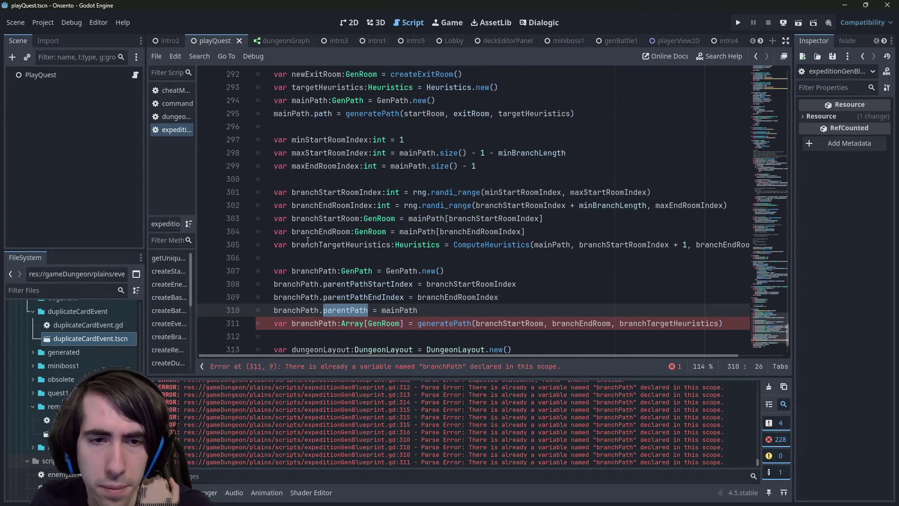
scroll(308, 278, down, 1)
double_click(306, 270)
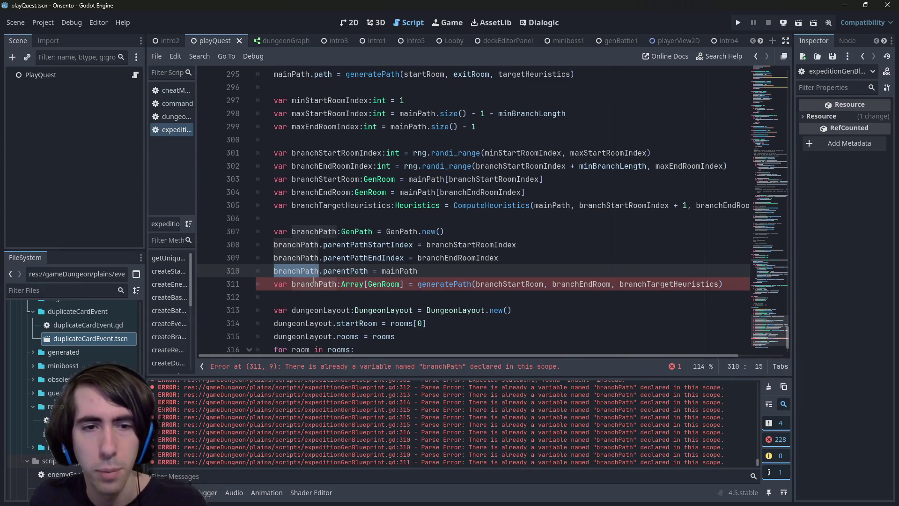
Replace 'var branchPath:Array[GenRoom]' on line 311 with 'branchPath.path'.
drag(276, 284, 404, 283)
key(ctrl+v)
text(.path)
drag(660, 284, 257, 284)
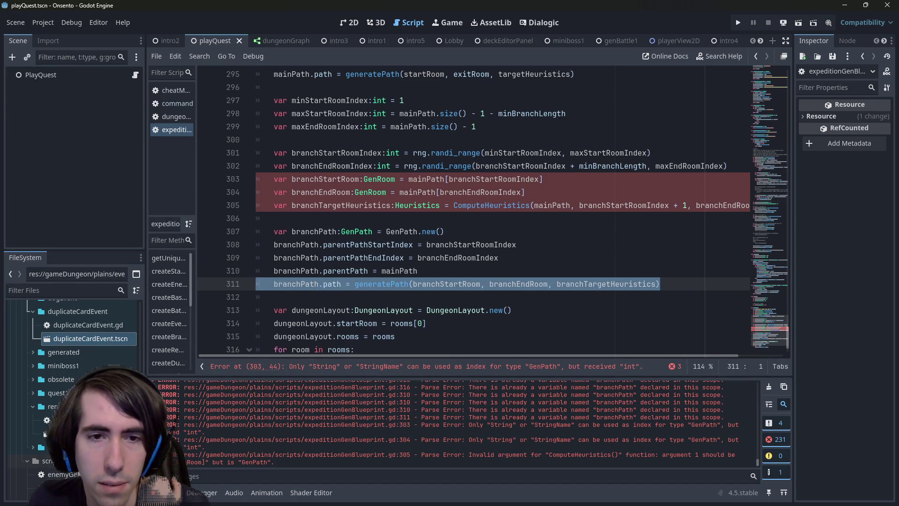
click(450, 267)
Inspect the generatePath arguments branchStartRoom, branchEndRoom, branchTargetHeuristics and where branchPath is declared.
scroll(451, 271, up, 6)
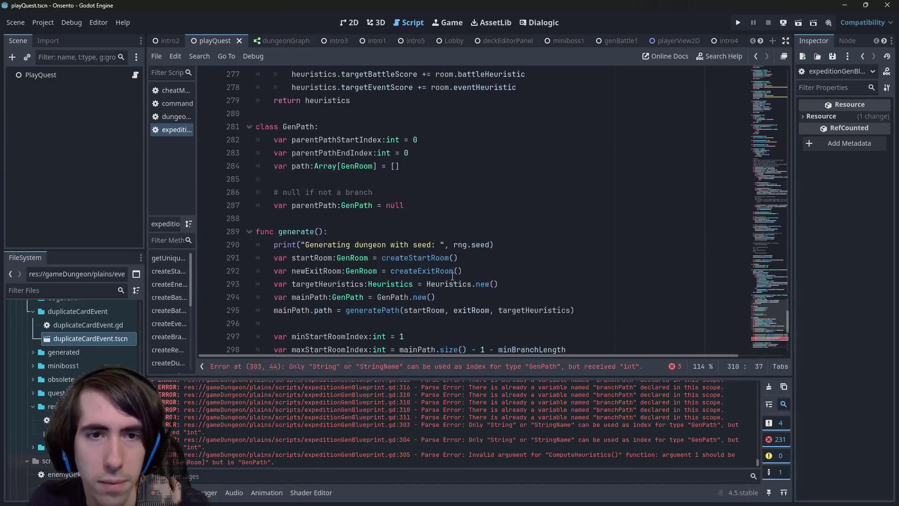
scroll(452, 276, down, 4)
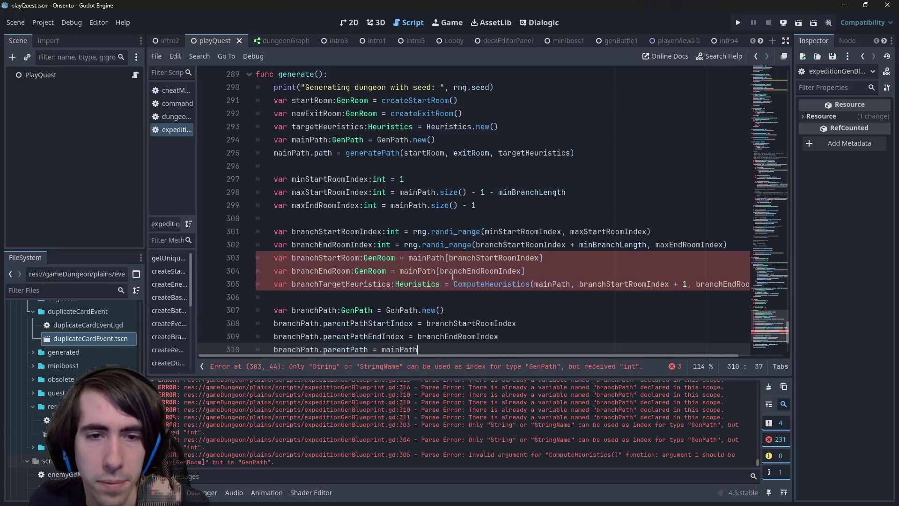
scroll(452, 276, down, 3)
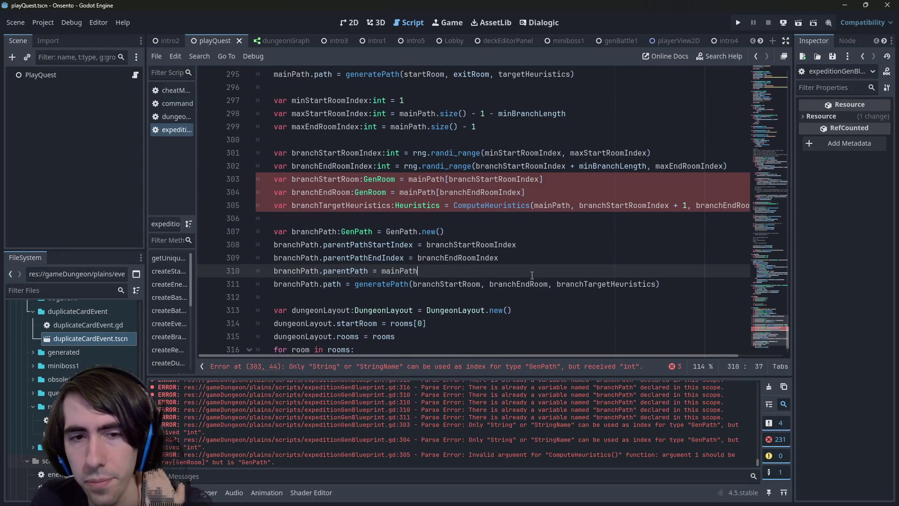
double_click(383, 283)
double_click(440, 280)
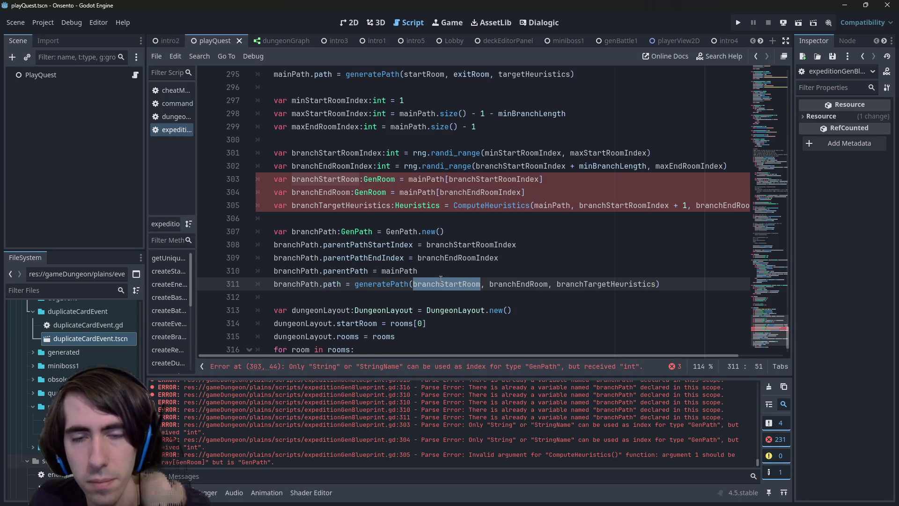
mouse_move(440, 280)
double_click(515, 284)
double_click(592, 283)
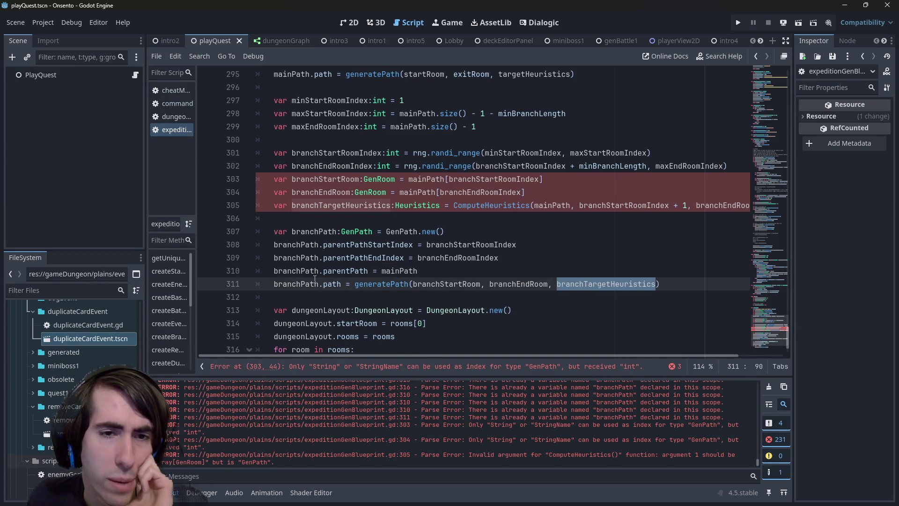
double_click(315, 282)
double_click(314, 231)
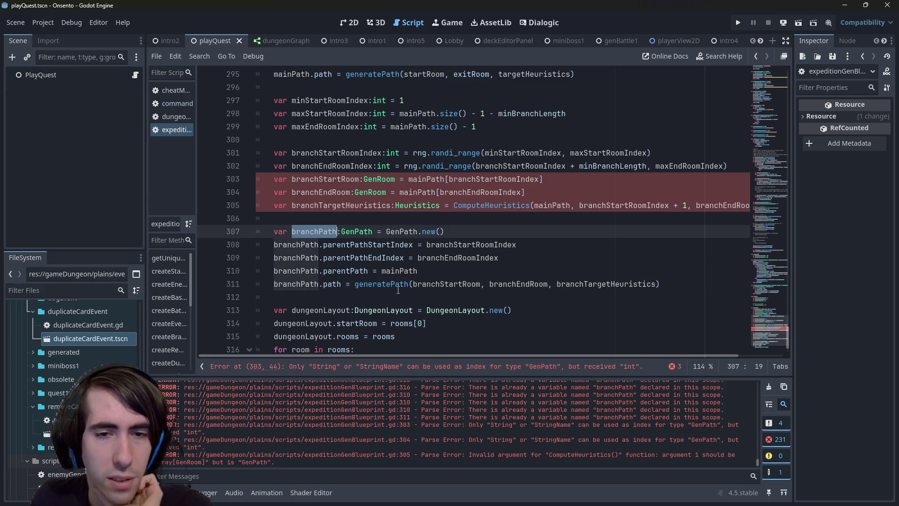
drag(413, 284, 658, 283)
scroll(393, 237, up, 3)
scroll(393, 238, up, 3)
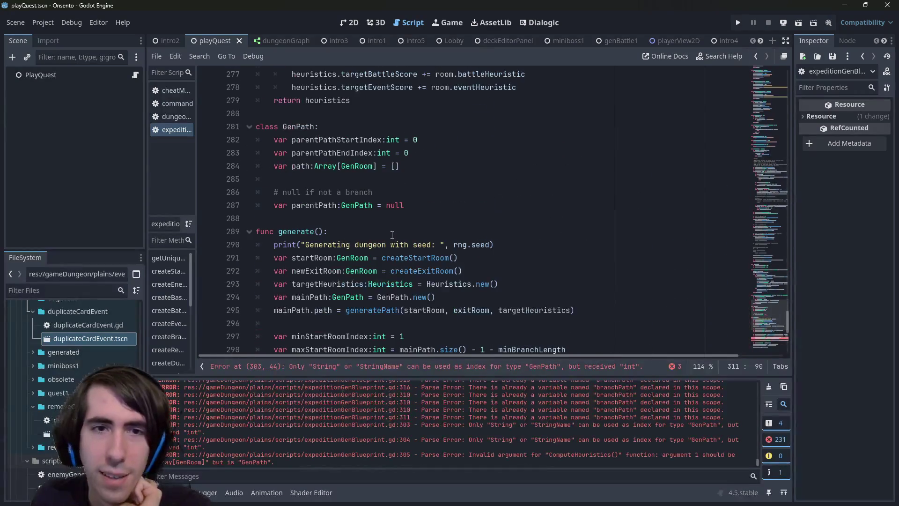
scroll(327, 192, down, 5)
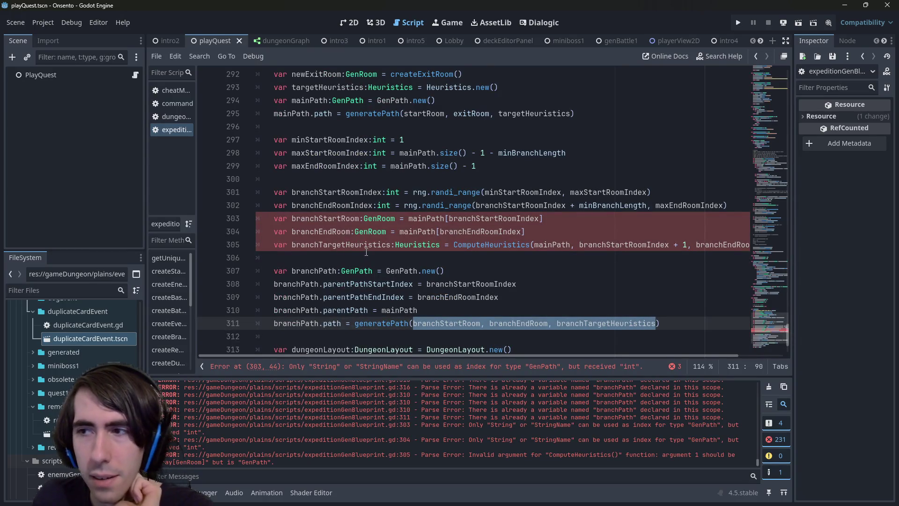
double_click(528, 244)
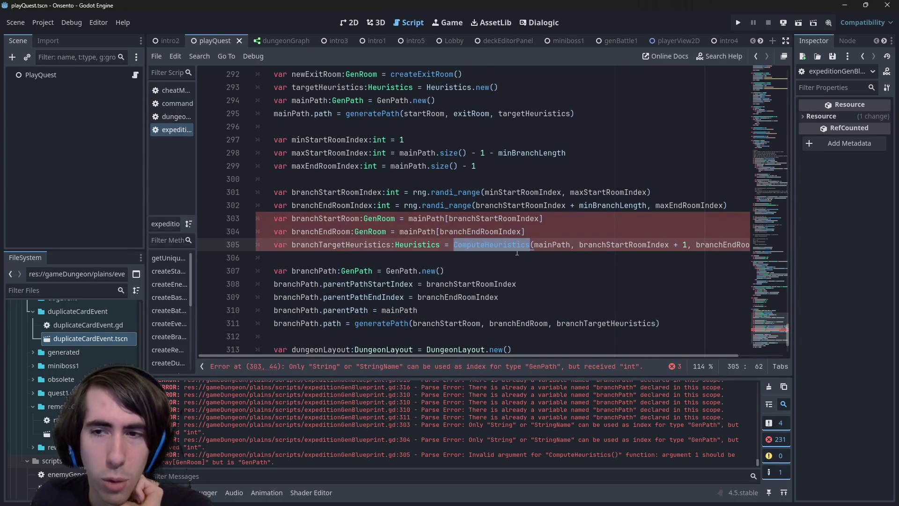
scroll(525, 257, up, 2)
scroll(468, 234, up, 3)
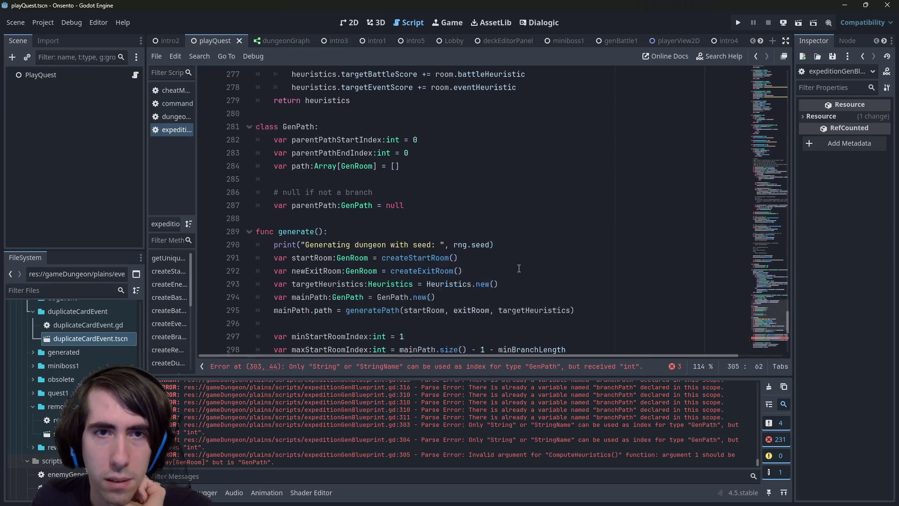
click(440, 206)
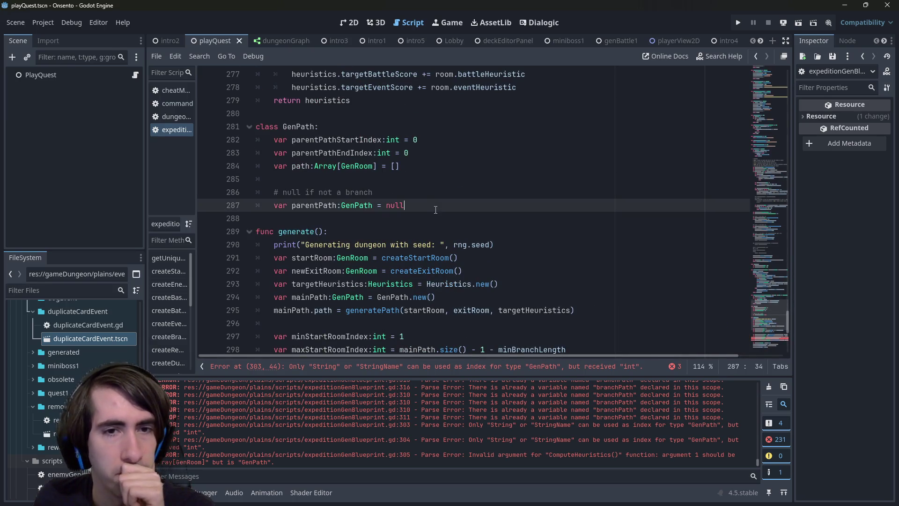
scroll(435, 215, down, 4)
scroll(435, 214, up, 8)
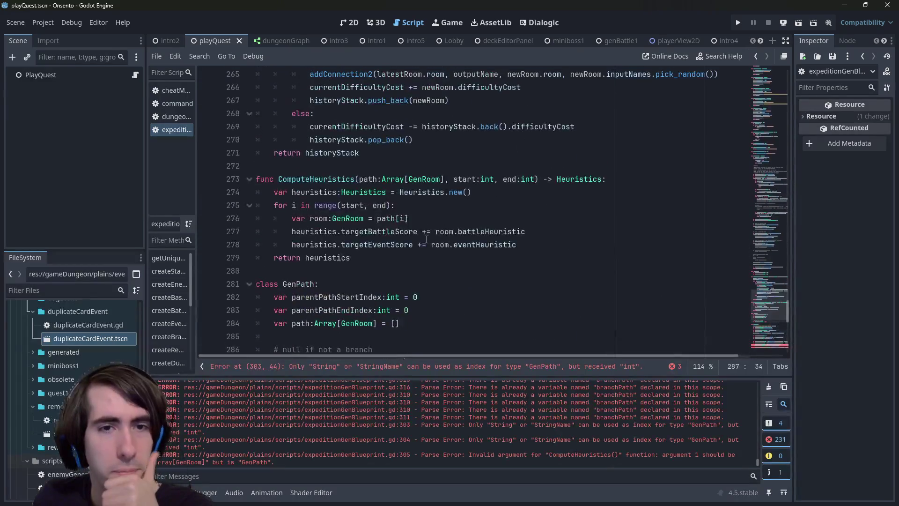
scroll(493, 234, down, 2)
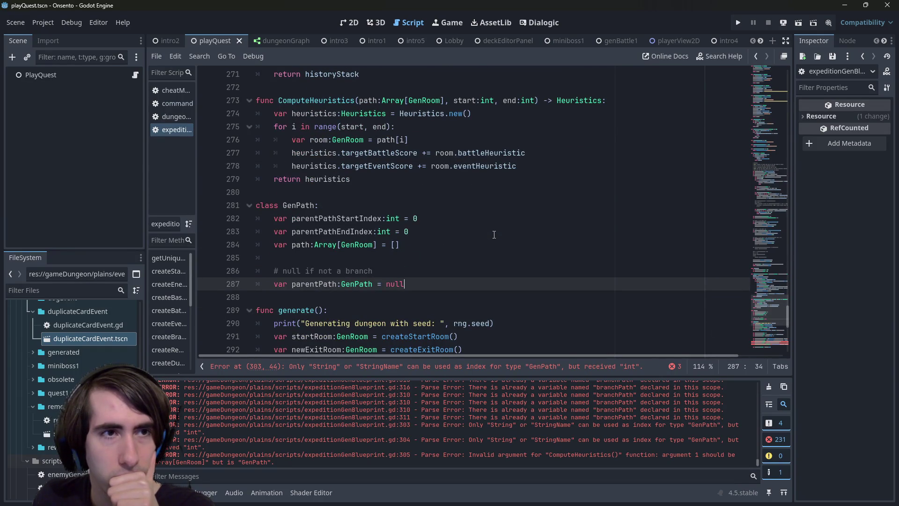
scroll(494, 234, down, 1)
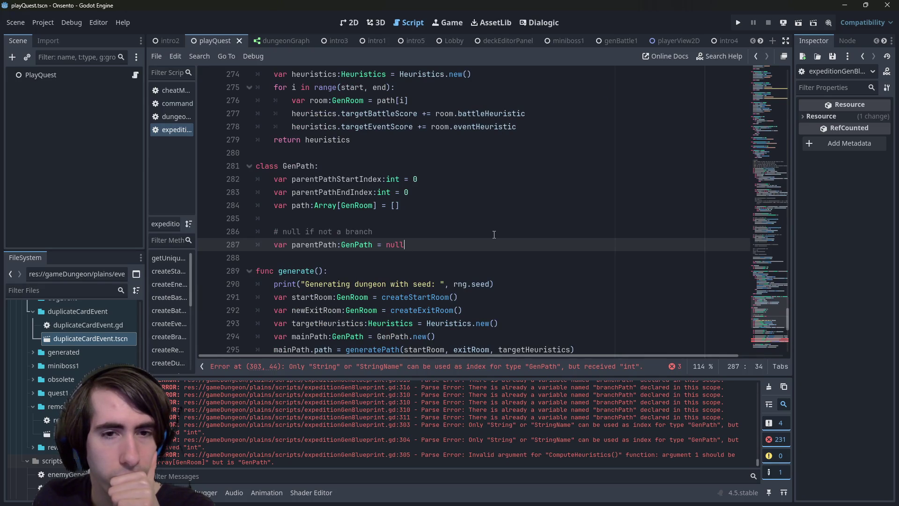
scroll(493, 234, up, 1)
scroll(494, 234, down, 2)
scroll(494, 234, up, 2)
scroll(494, 234, down, 2)
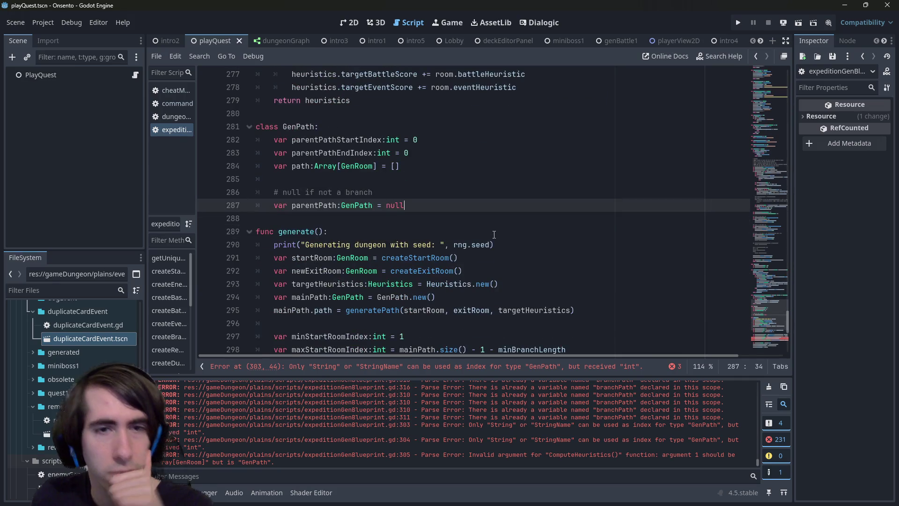
scroll(493, 234, down, 4)
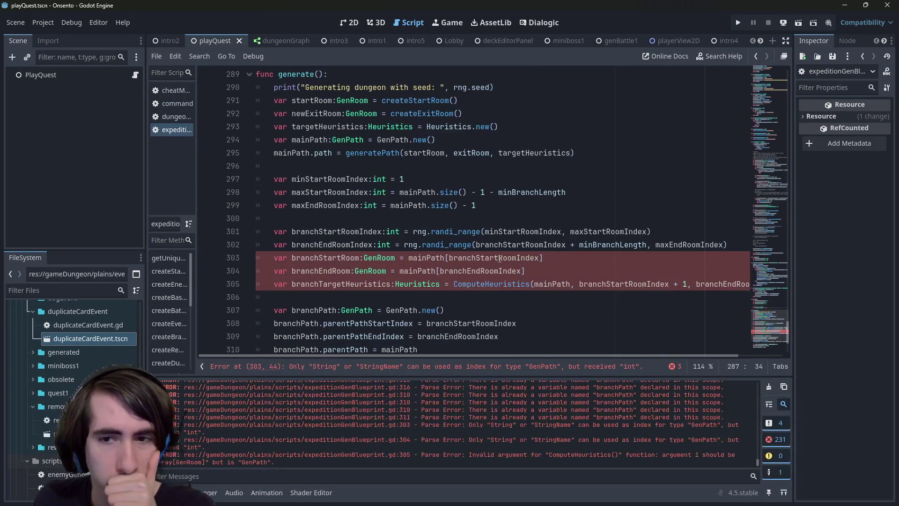
click(745, 284)
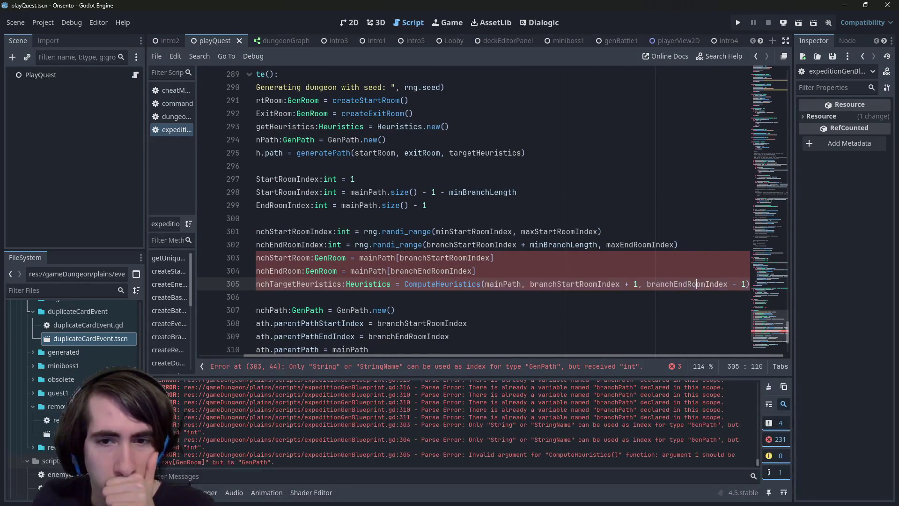
scroll(493, 210, up, 4)
drag(426, 205, 262, 165)
click(425, 205)
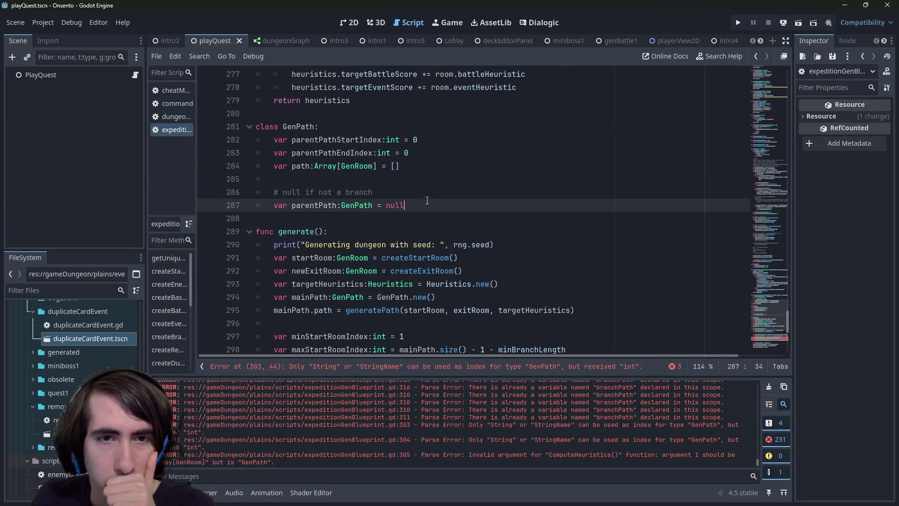
key(Return)
key(Return)
Add a computeParallelPathHeuristics() method below line 287 whose body returns ComputeHeuristics().
text(var)
key(BackSpace)
key(BackSpace)
key(BackSpace)
text(func computeParallelPathHeuristics():)
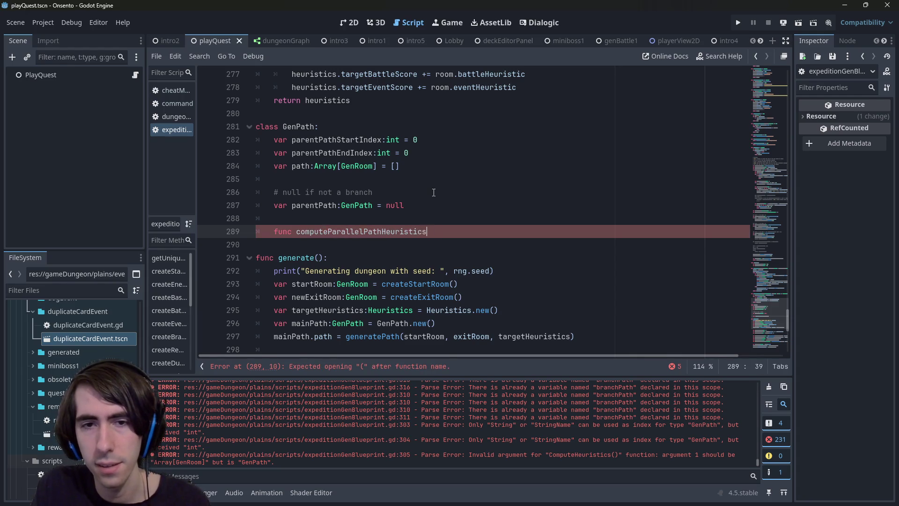
key(Return)
scroll(433, 192, up, 2)
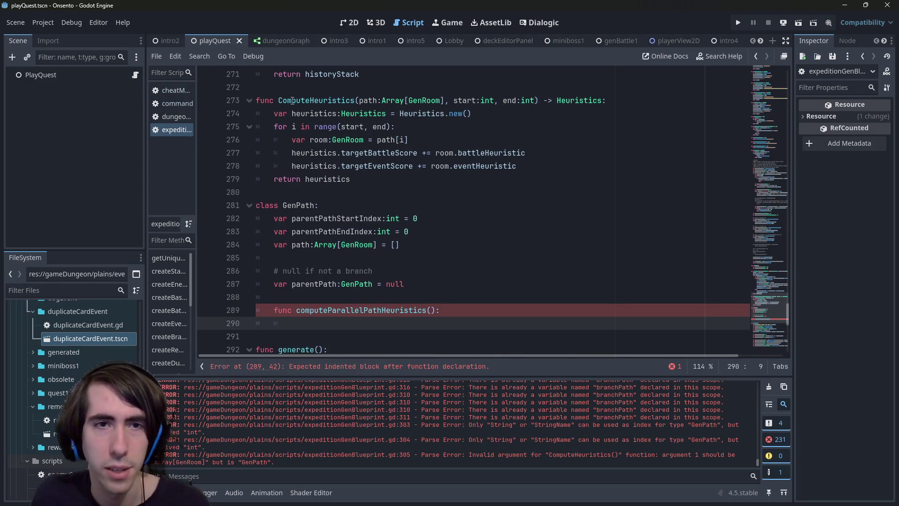
double_click(309, 100)
click(328, 320)
text(return ComputeHeuristics())
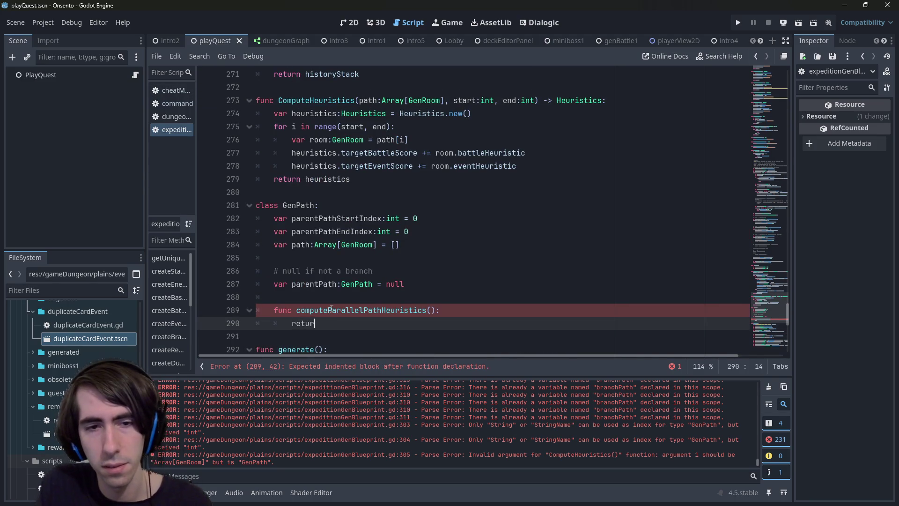
scroll(412, 261, down, 4)
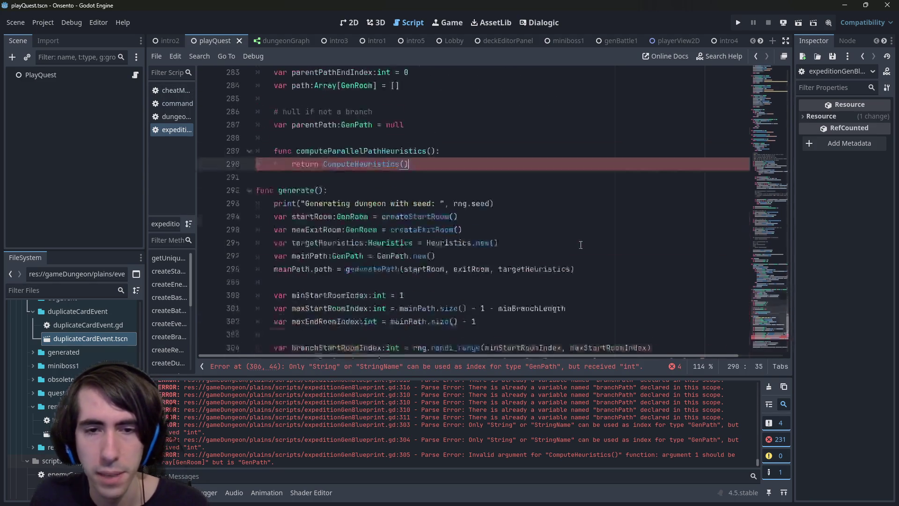
scroll(413, 261, up, 3)
Rename both ComputeHeuristics occurrences, on lines 273 and 290, to computeHeuristics.
ctrl+click(372, 245)
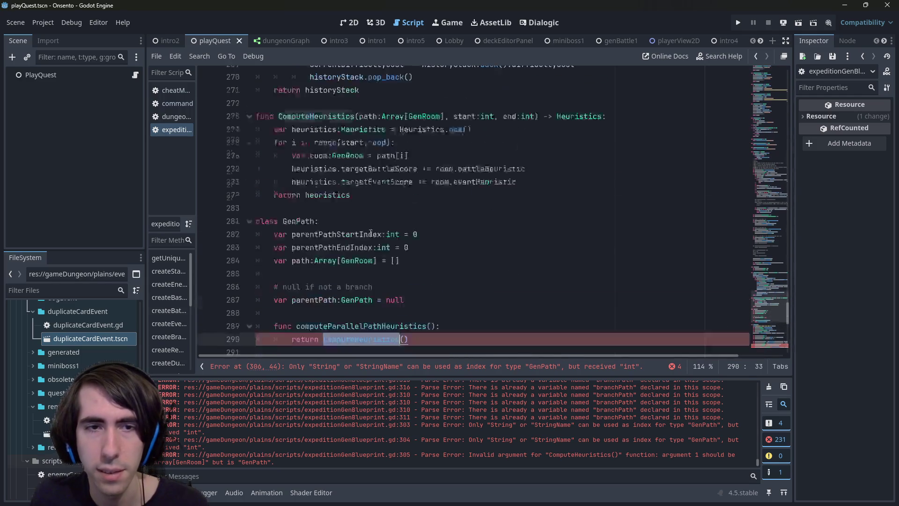
key(Up)
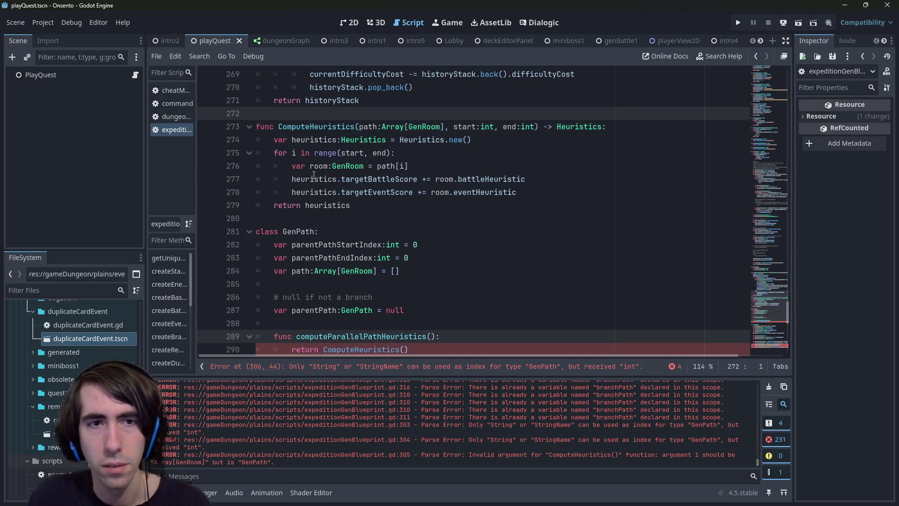
double_click(302, 126)
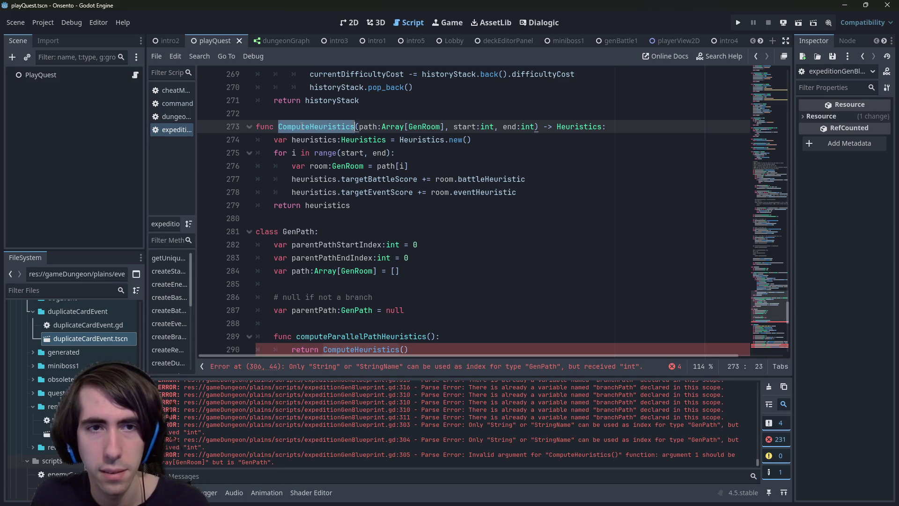
key(ctrl+d)
key(Left)
key(Delete)
text(c)
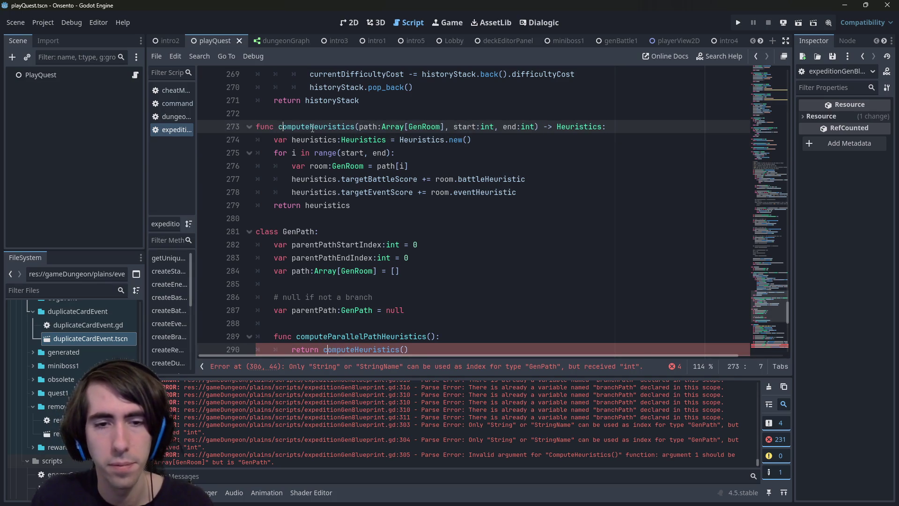
Copy the computeHeuristics call arguments from line 308.
scroll(539, 256, down, 8)
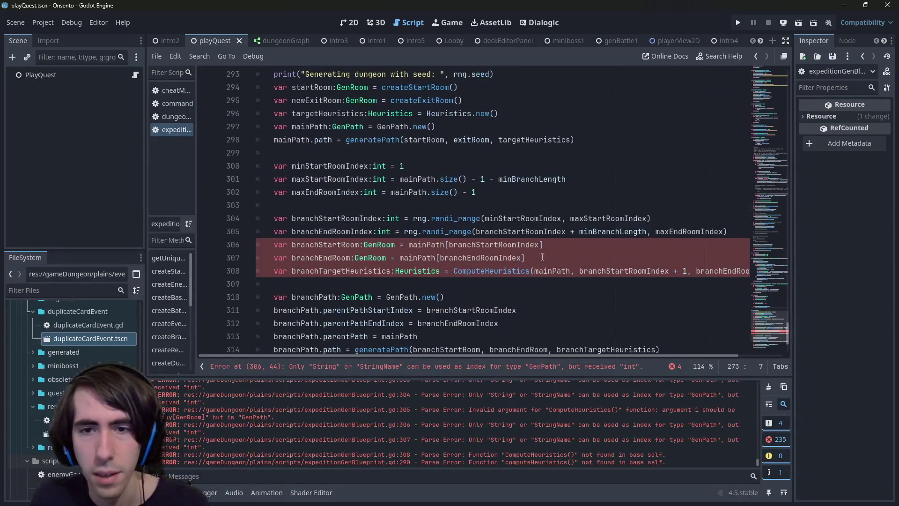
drag(532, 271, 747, 270)
key(ctrl+c)
scroll(468, 211, up, 4)
drag(414, 192, 150, 198)
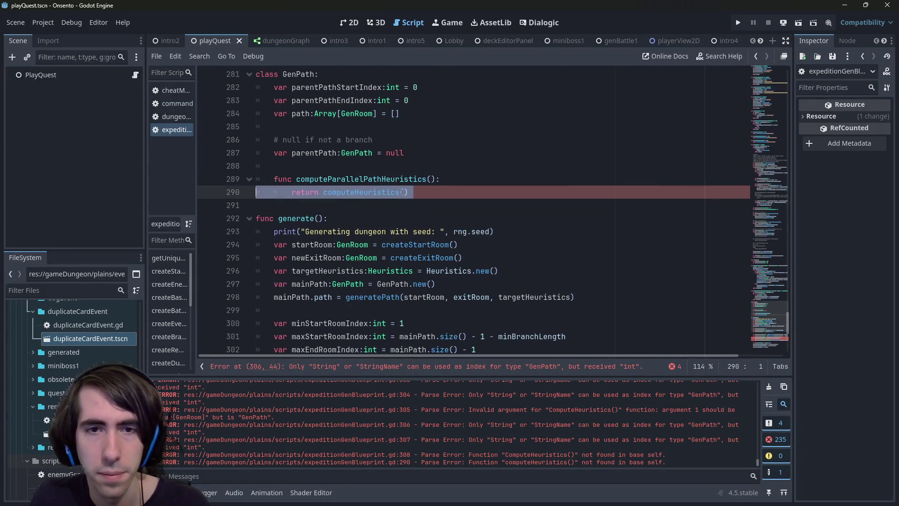
Paste the copied arguments into computeHeuristics(), swapping branchStartRoomIndex for parentPathStartIndex.
click(403, 192)
key(ctrl+v)
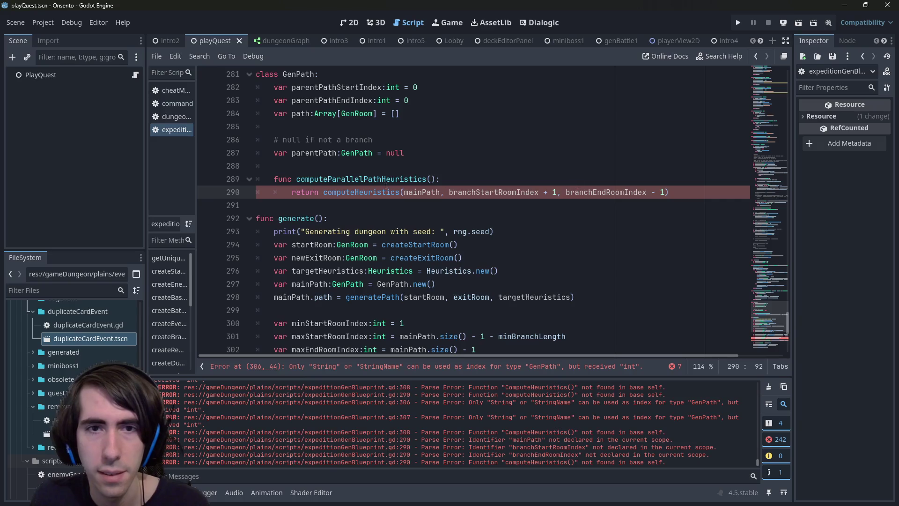
scroll(388, 186, up, 1)
double_click(338, 126)
key(ctrl+c)
double_click(512, 231)
key(ctrl+v)
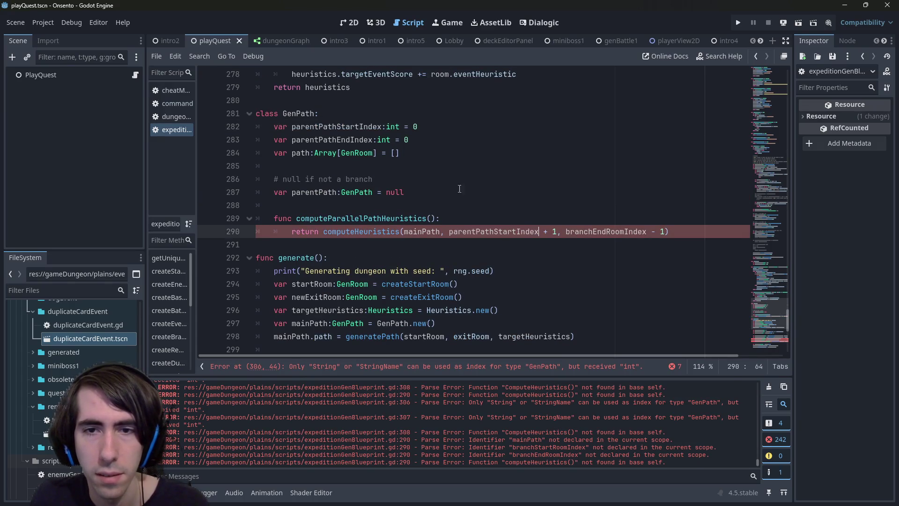
Replace branchEndRoomIndex with parentPathEndIndex and mainPath with parentPath.path in the call.
double_click(329, 139)
key(ctrl+c)
double_click(603, 232)
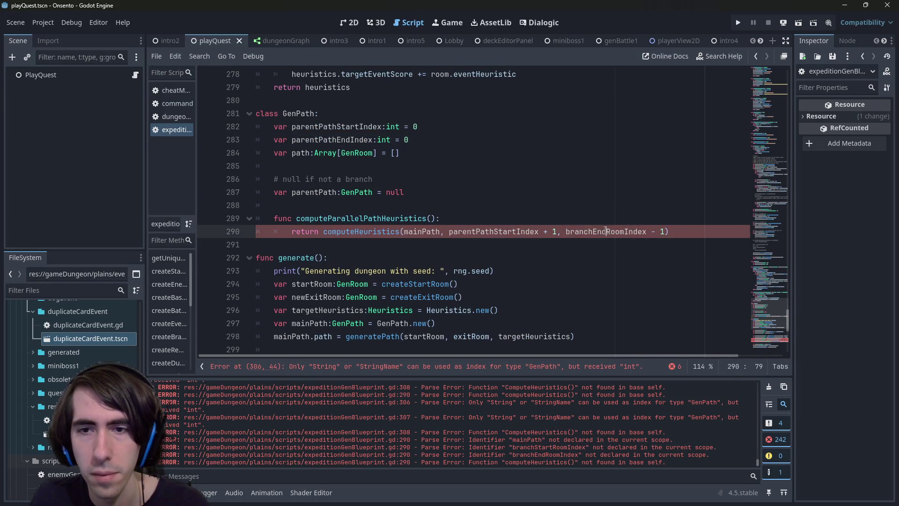
key(ctrl+v)
double_click(311, 191)
key(ctrl+c)
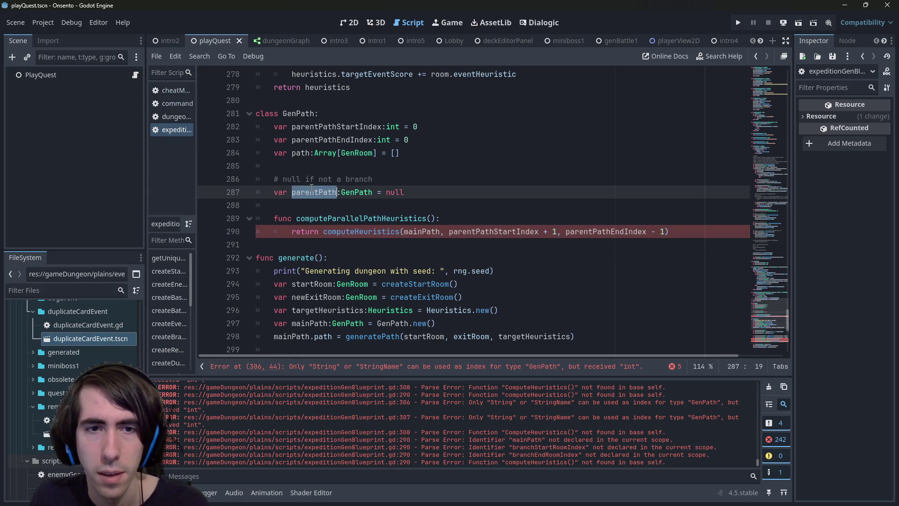
double_click(424, 232)
key(ctrl+v)
text(.)
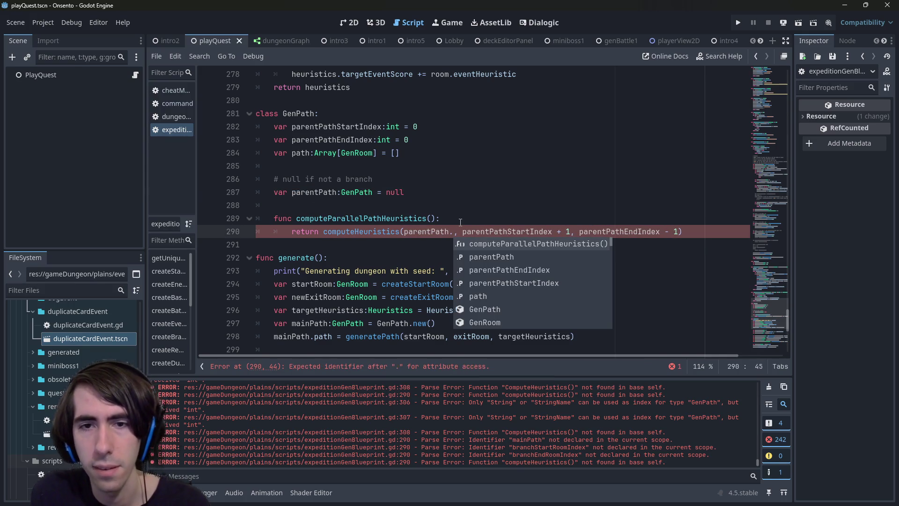
text(path)
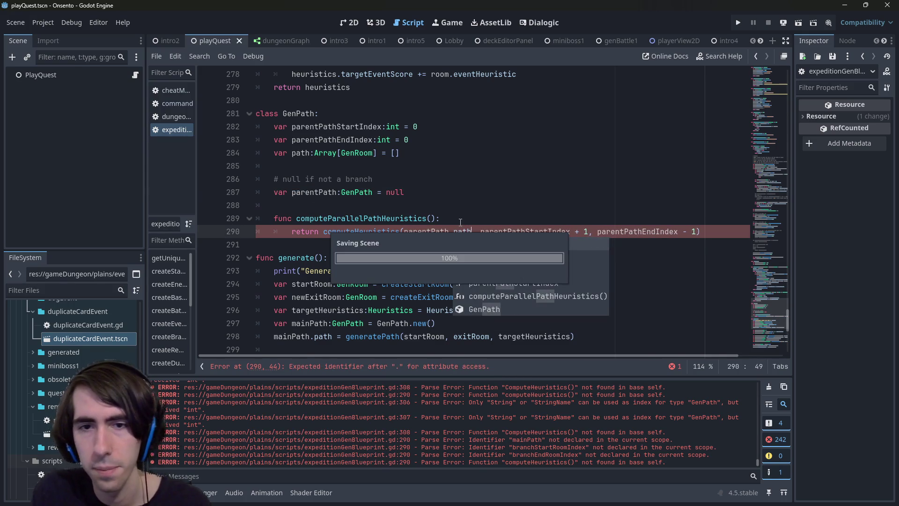
Add a return type to computeParallelPathHeuristics() and jump to the reported error on line 306.
click(450, 218)
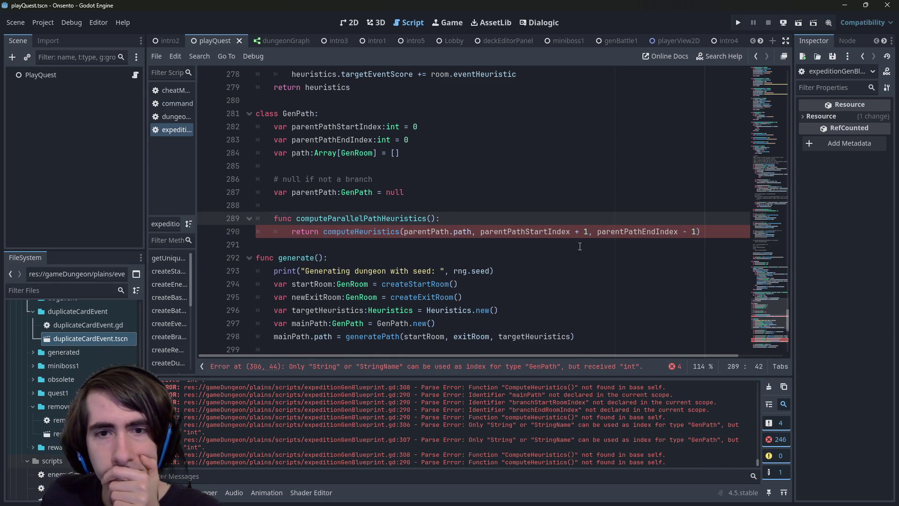
key(Left)
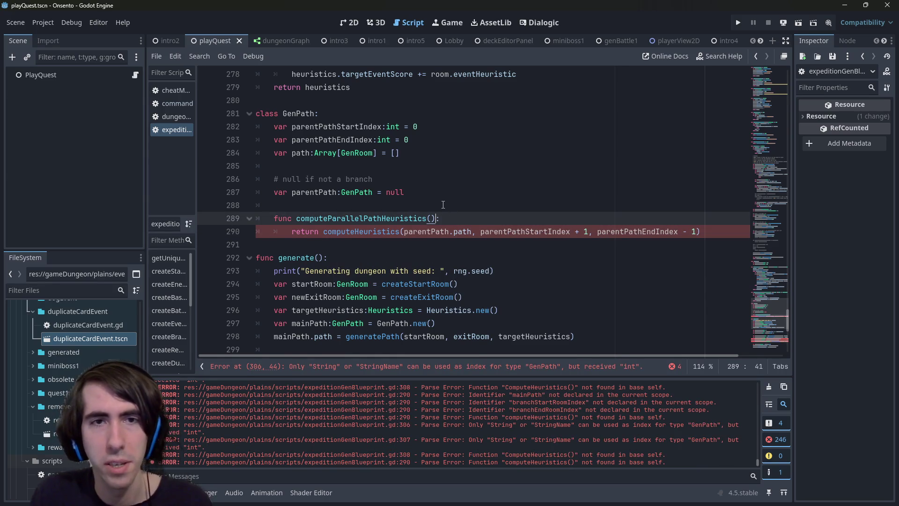
text(-> float)
scroll(443, 205, up, 3)
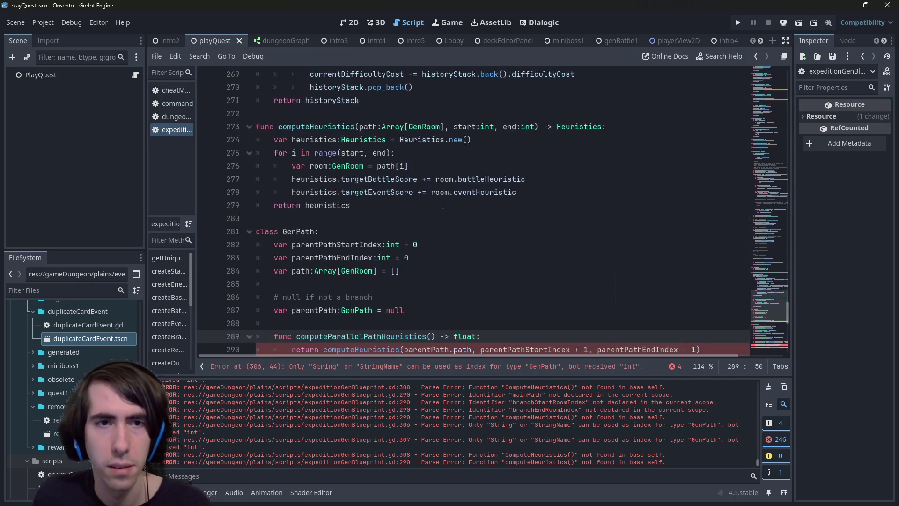
scroll(550, 156, down, 1)
click(579, 87)
click(467, 297)
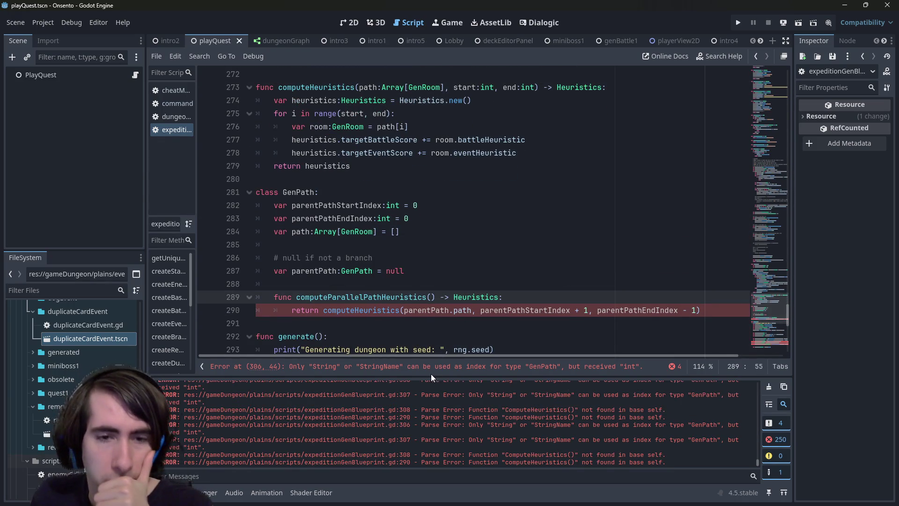
click(427, 368)
scroll(465, 247, up, 1)
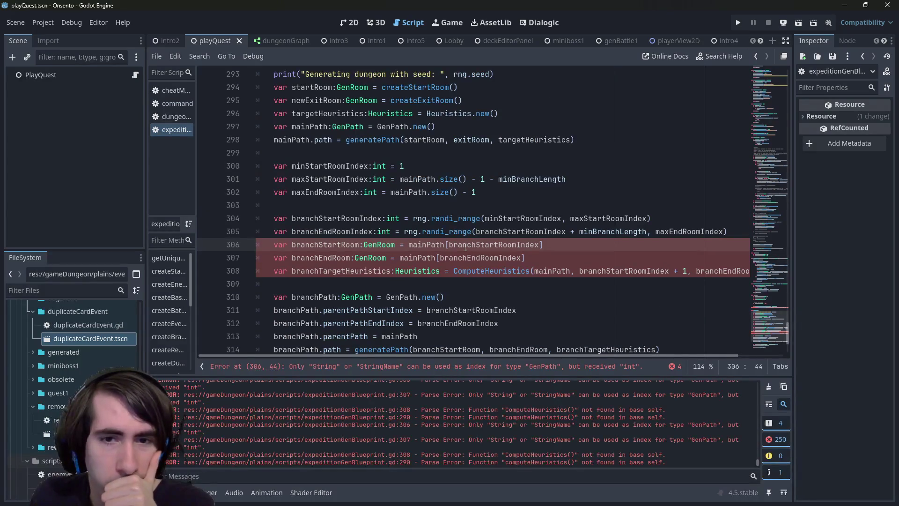
double_click(442, 245)
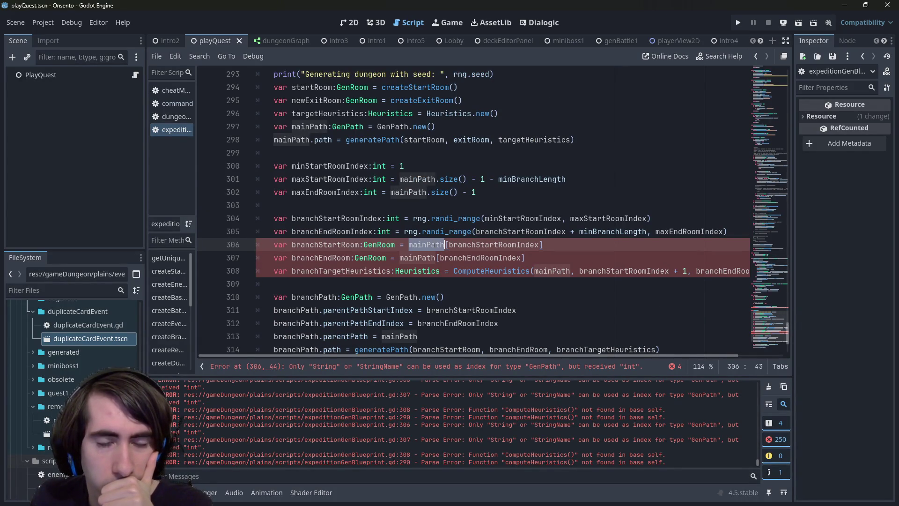
key(Up)
key(Up)
double_click(359, 248)
scroll(467, 250, down, 2)
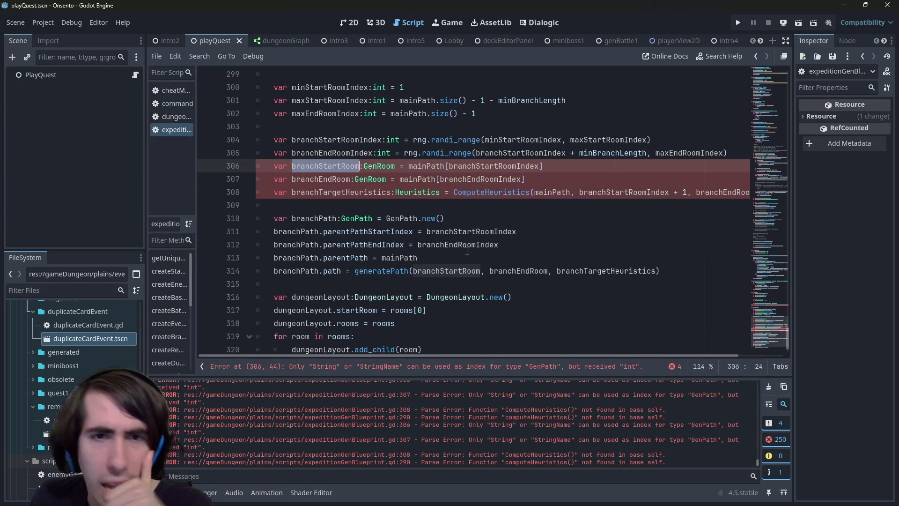
mouse_move(431, 353)
mouse_down()
mouse_move(588, 346)
mouse_move(391, 352)
mouse_up()
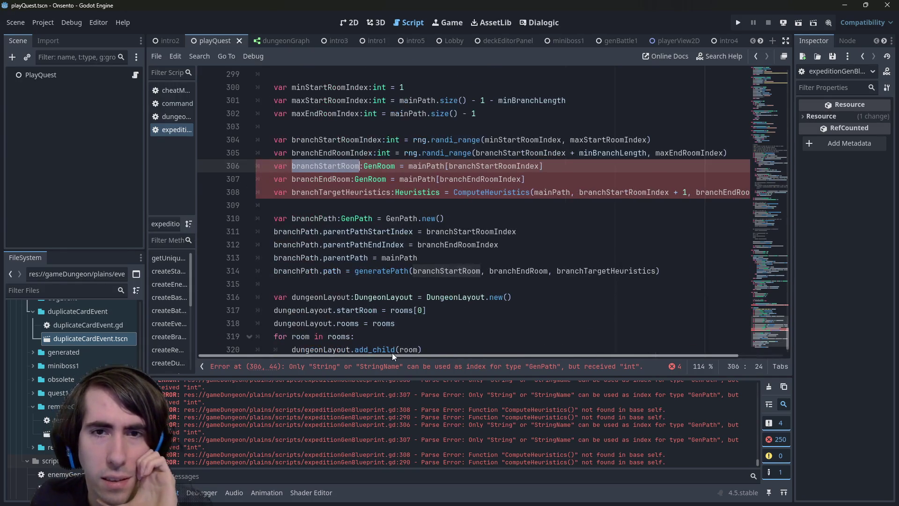
double_click(361, 192)
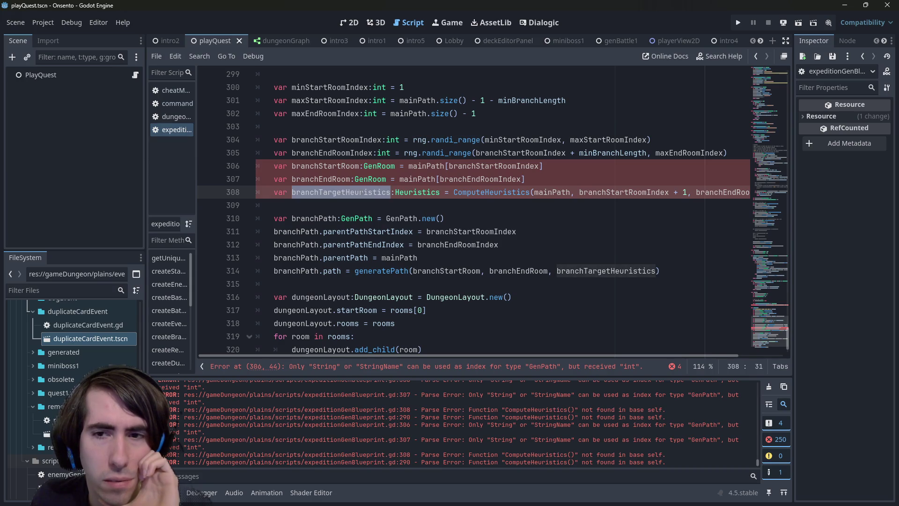
double_click(330, 179)
double_click(333, 166)
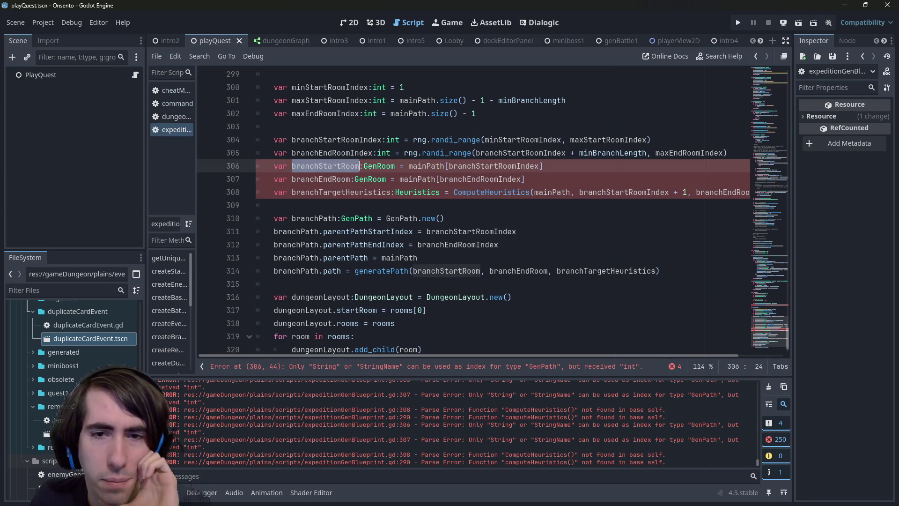
double_click(346, 180)
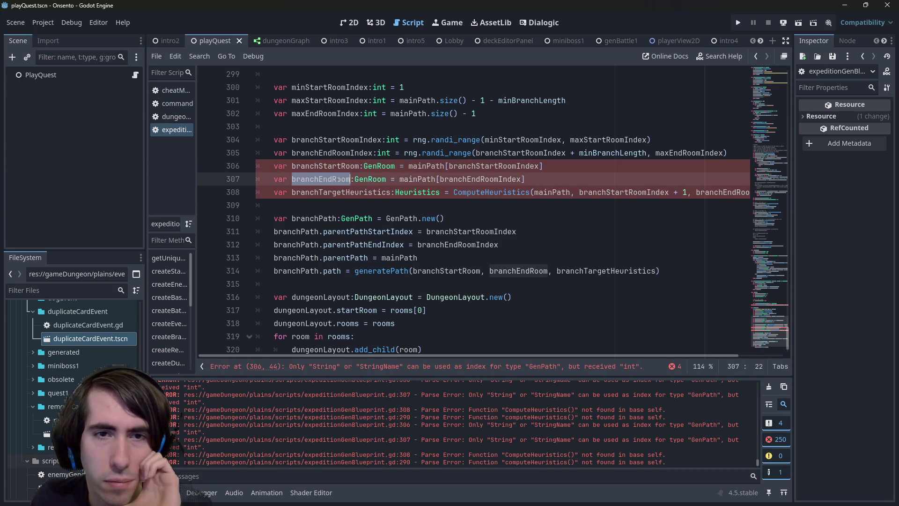
double_click(338, 192)
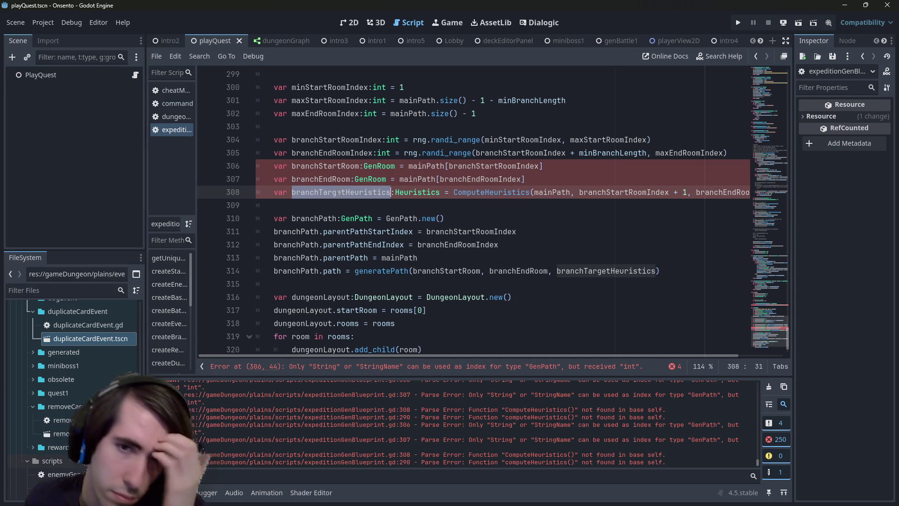
mouse_move(274, 206)
mouse_down()
mouse_move(244, 170)
mouse_move(230, 167)
mouse_up()
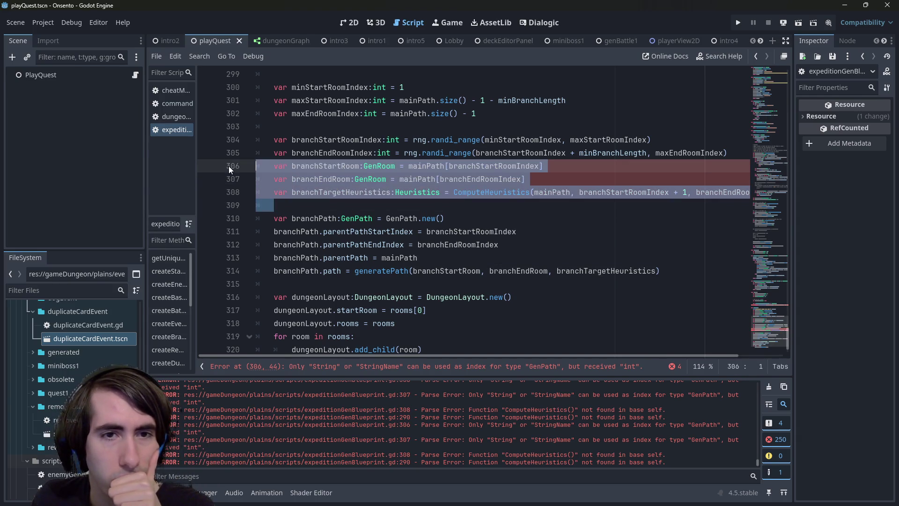
scroll(441, 226, up, 3)
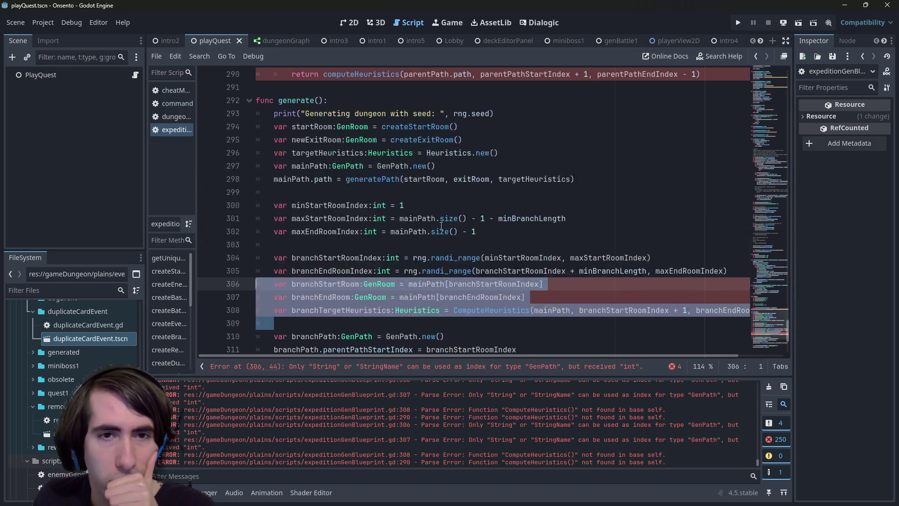
scroll(440, 226, down, 2)
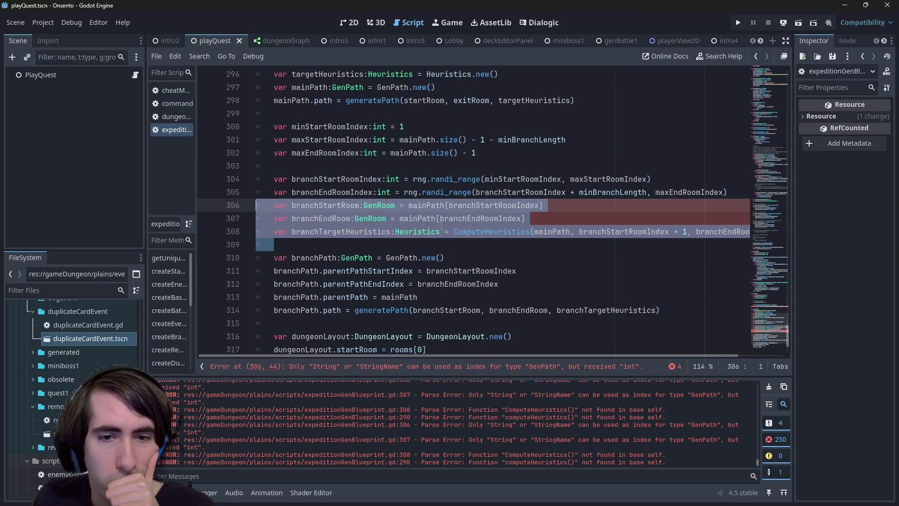
scroll(440, 226, up, 4)
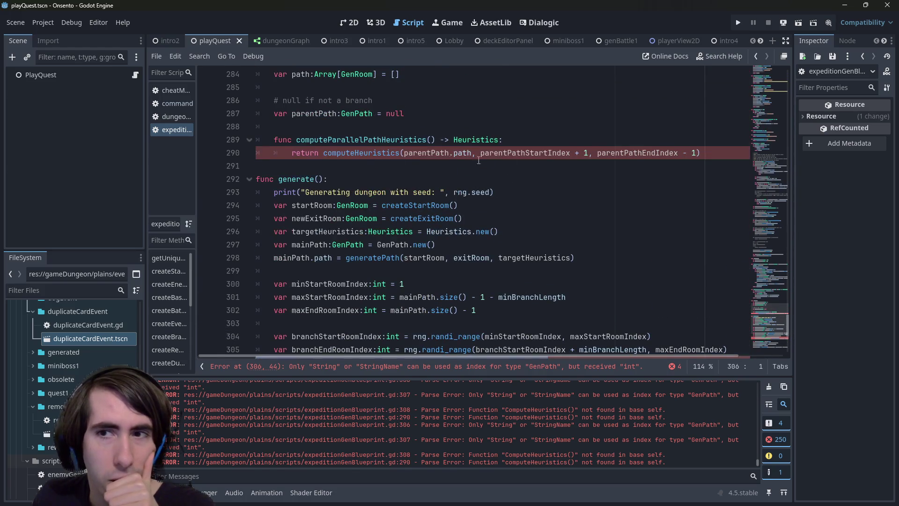
click(655, 152)
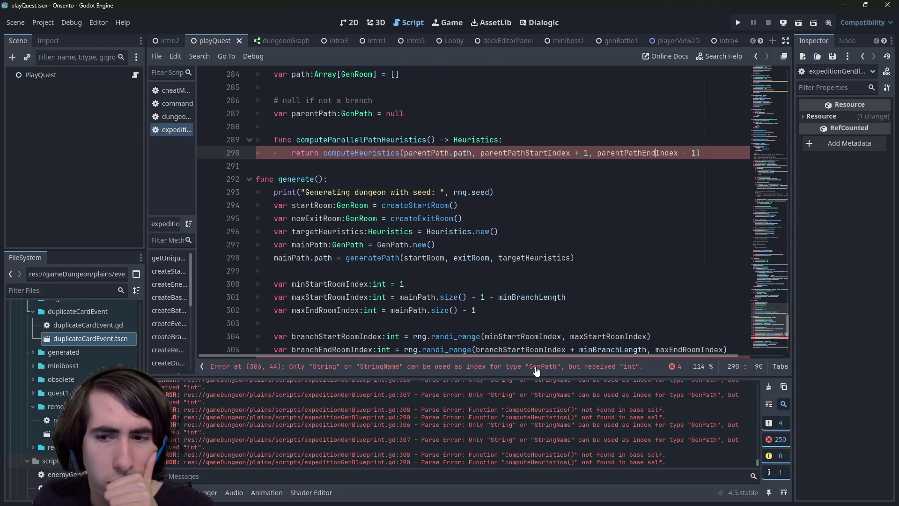
double_click(479, 139)
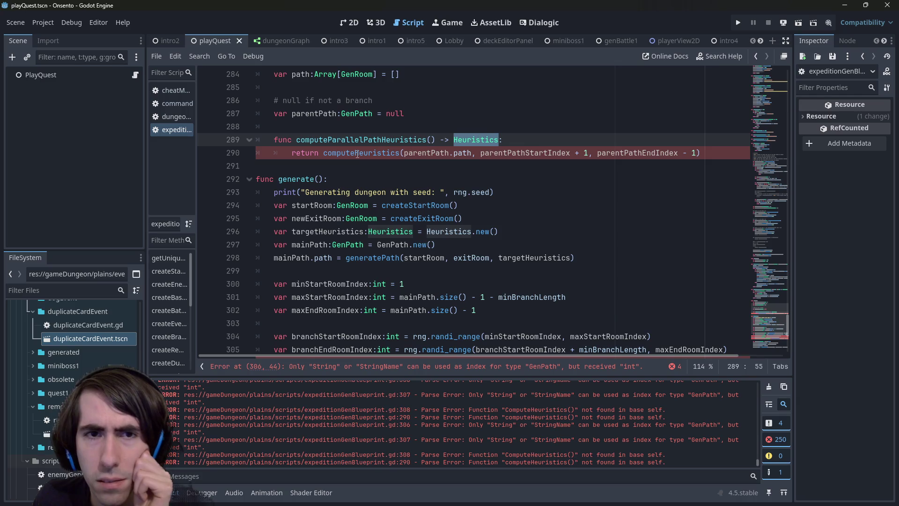
click(522, 370)
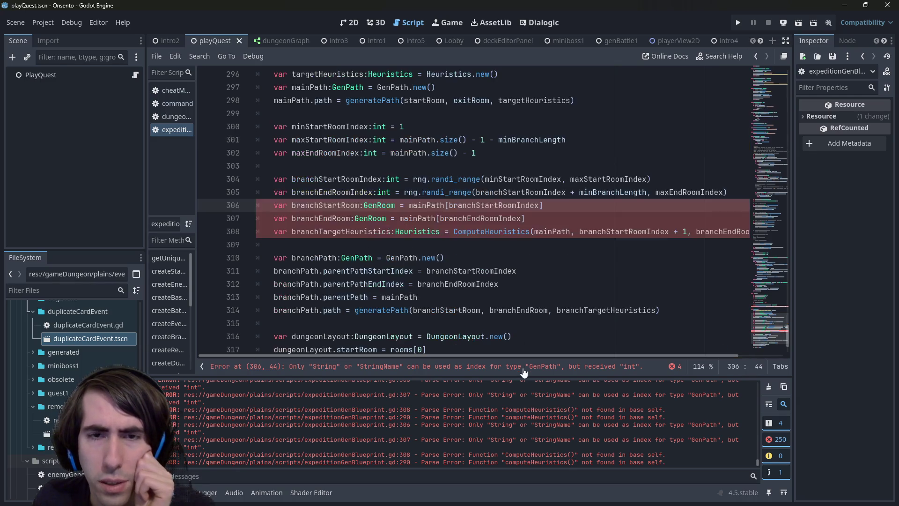
scroll(421, 210, up, 4)
click(421, 165)
double_click(421, 152)
double_click(361, 153)
scroll(392, 191, up, 6)
scroll(393, 191, down, 2)
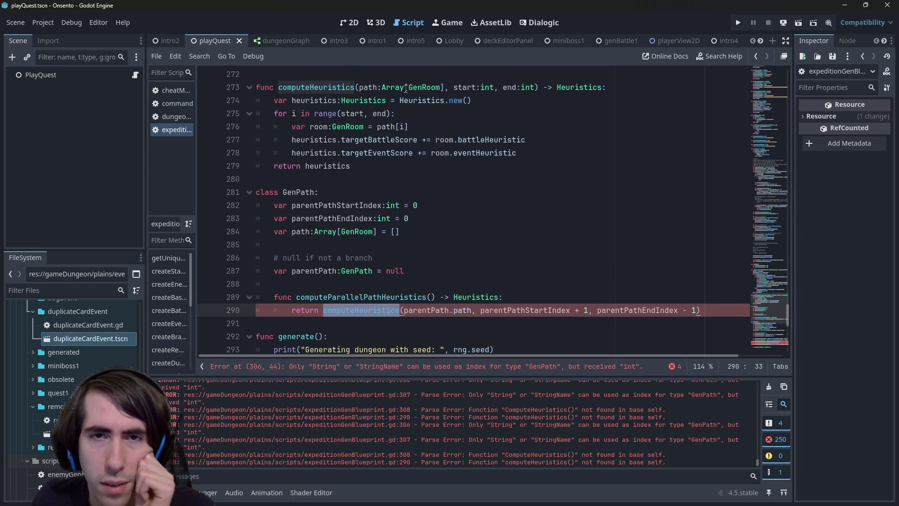
double_click(426, 310)
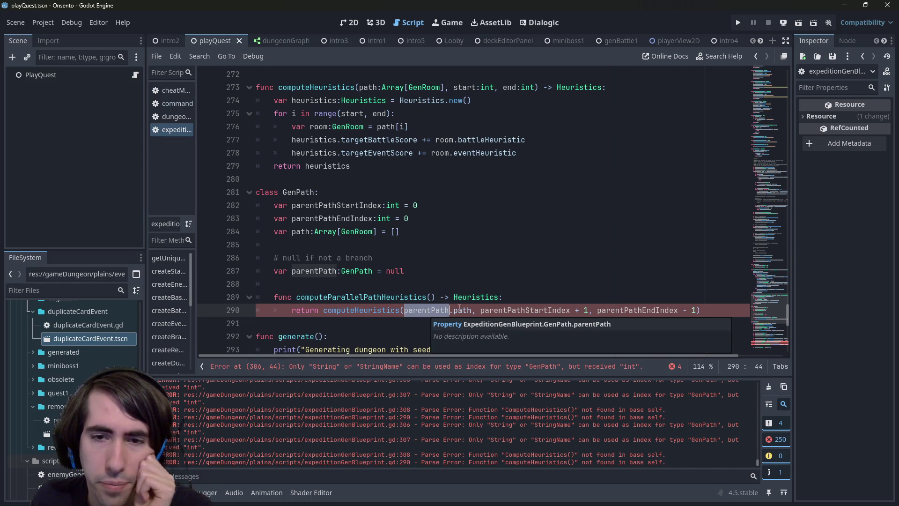
double_click(540, 313)
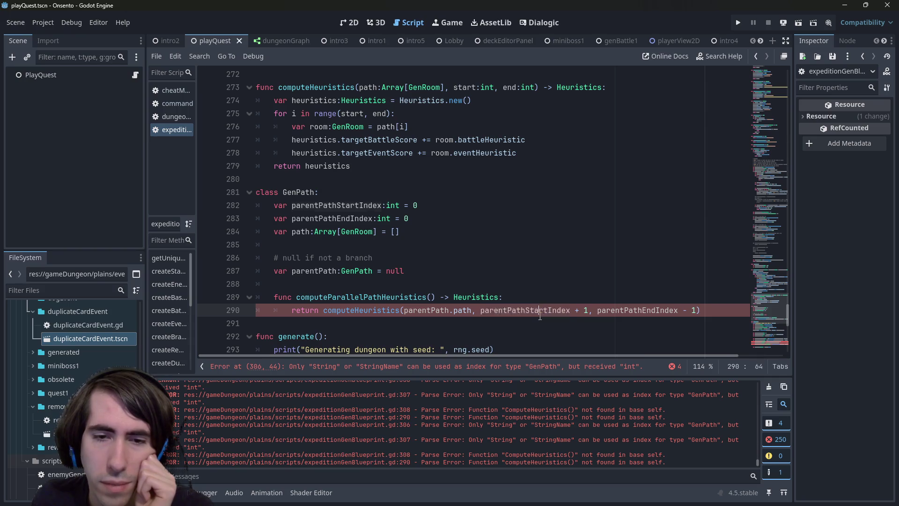
double_click(638, 310)
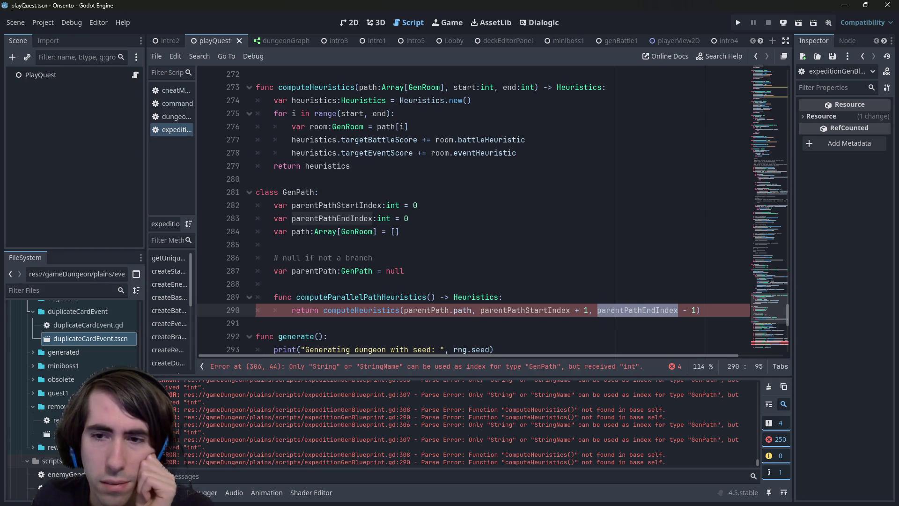
scroll(606, 254, down, 1)
click(350, 272)
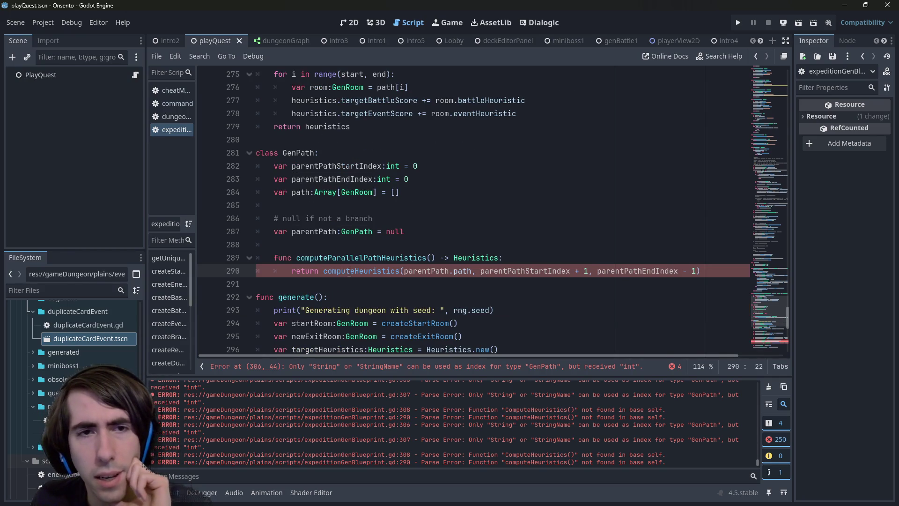
click(351, 283)
scroll(351, 283, down, 4)
key(Return)
key(Up)
Add an indented func generate(): method with an empty body inside the GenPath class.
key(Tab)
text(func generate():)
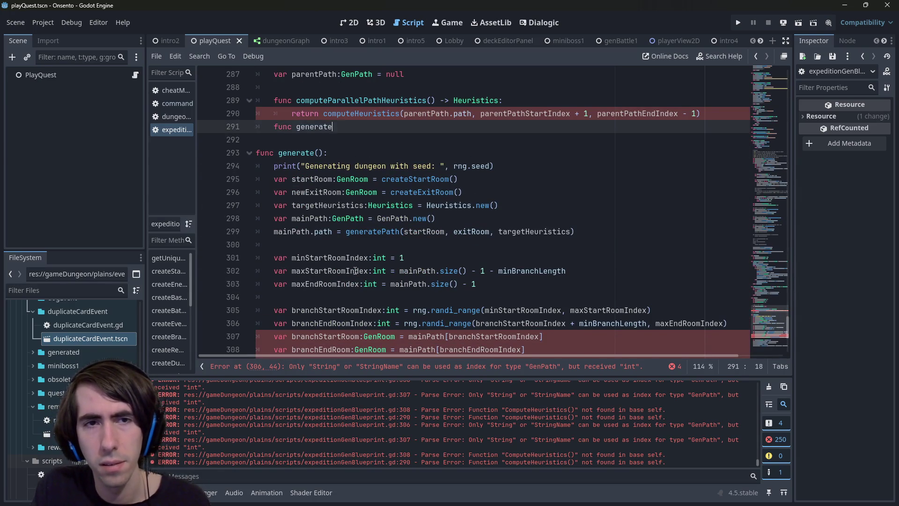
key(Home)
key(Return)
key(End)
key(Return)
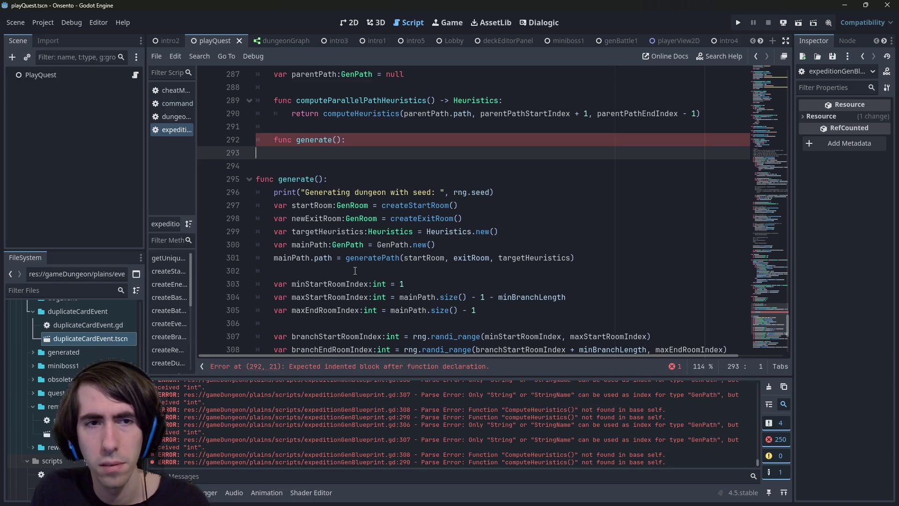
scroll(355, 271, down, 6)
scroll(467, 269, up, 2)
scroll(467, 269, up, 5)
scroll(385, 267, down, 5)
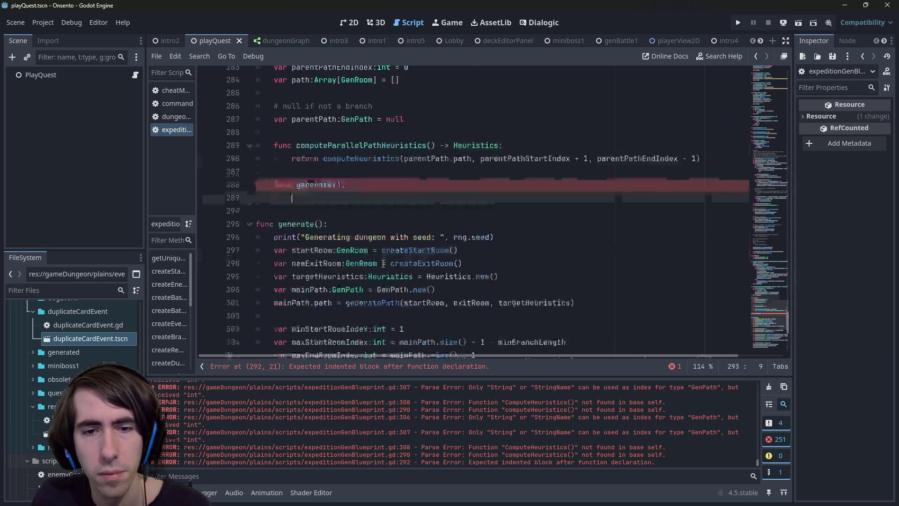
scroll(455, 248, up, 2)
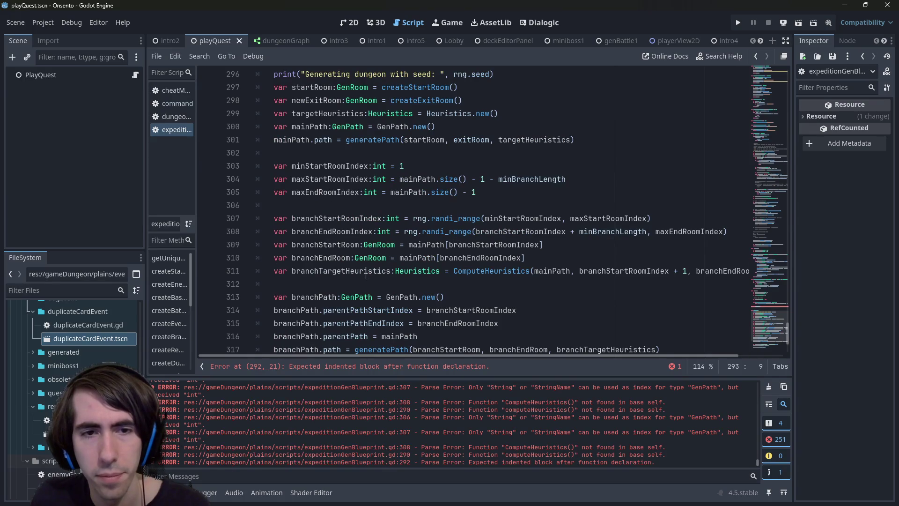
Copy the branchPath.path = generatePath(...) line into generate() and strip the branchPath prefix.
click(454, 272)
scroll(568, 304, down, 1)
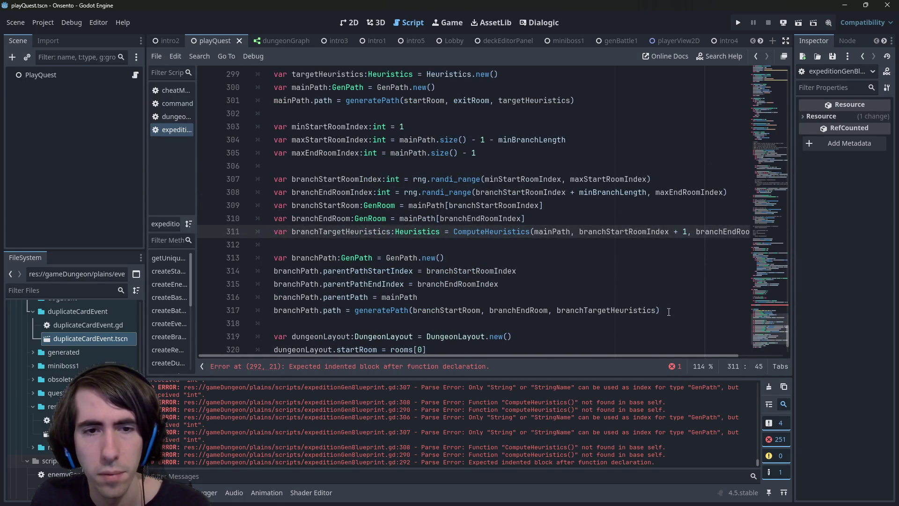
mouse_move(678, 313)
mouse_down()
mouse_move(304, 324)
mouse_move(234, 314)
mouse_up()
key(ctrl+c)
scroll(356, 210, up, 9)
click(356, 118)
key(ctrl+v)
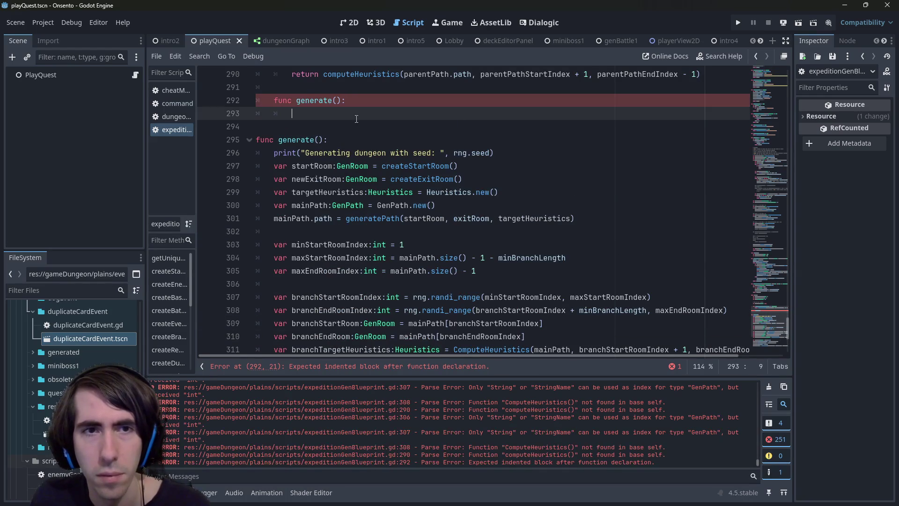
key(shift+Tab)
scroll(361, 194, up, 1)
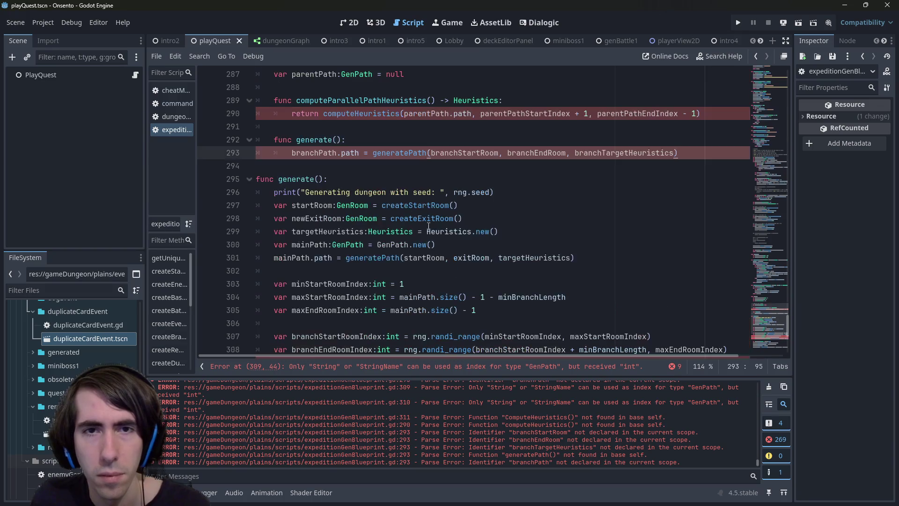
double_click(321, 153)
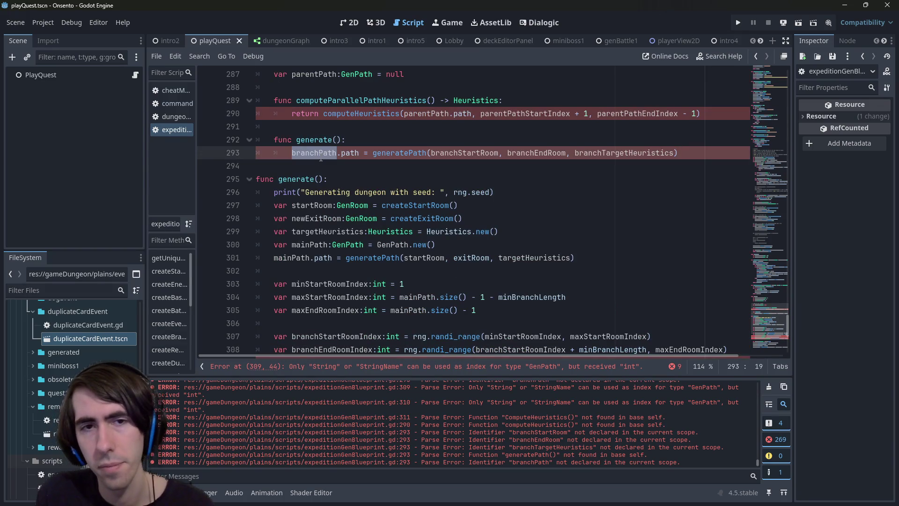
key(Delete)
key(Delete)
Rename the inner function to generatePath and jump to the reported error on line 309.
scroll(452, 212, up, 3)
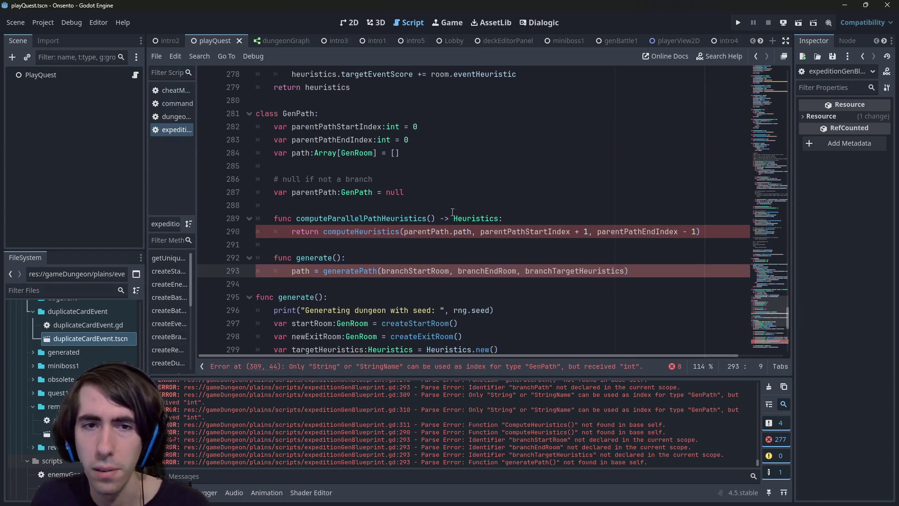
double_click(368, 272)
key(ctrl+c)
double_click(327, 258)
key(ctrl+v)
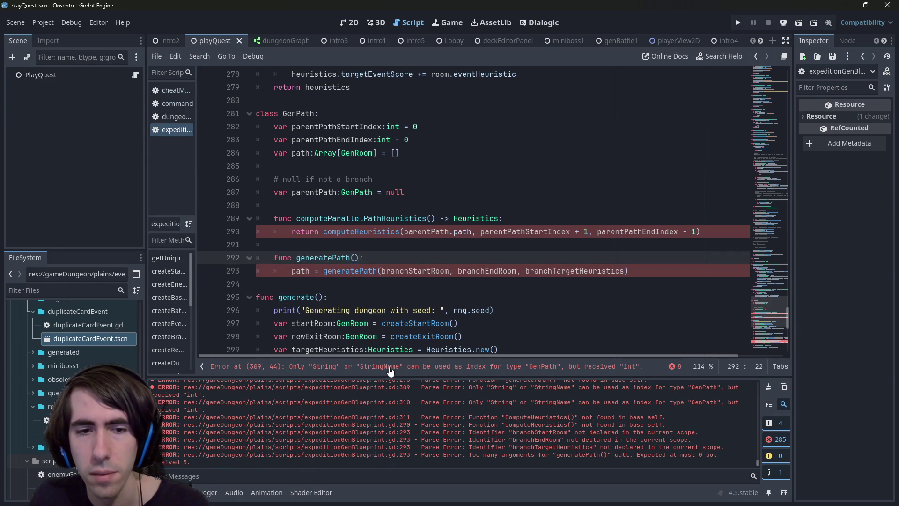
click(389, 368)
scroll(403, 234, up, 5)
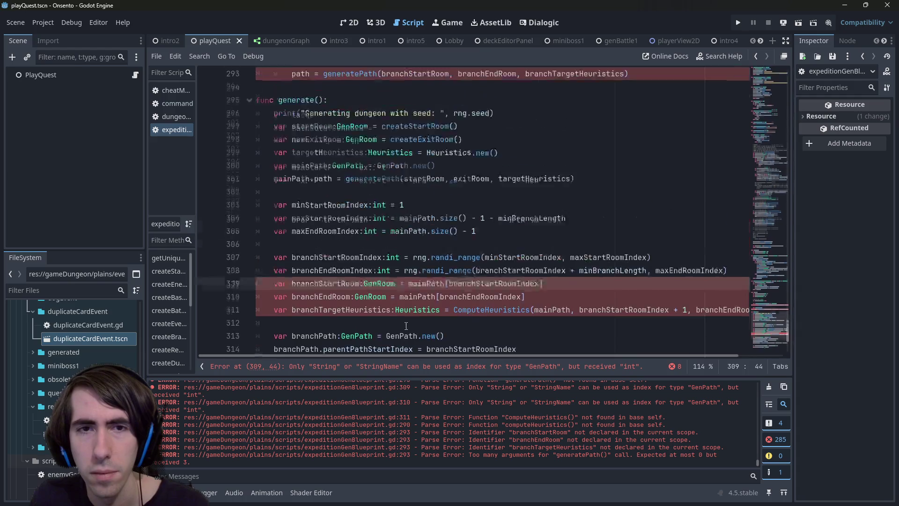
double_click(410, 192)
scroll(410, 203, up, 2)
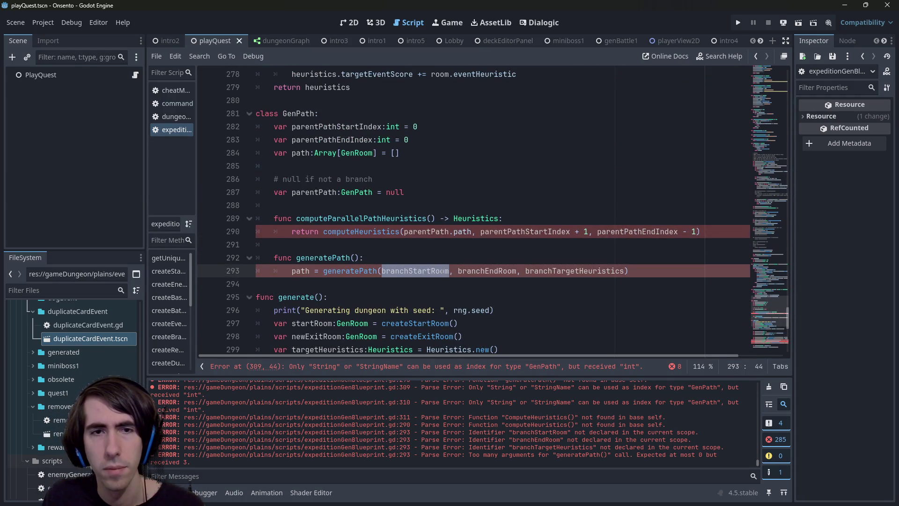
Replace the first argument branchStartRoom with path[parentPathStartIndex].
double_click(307, 152)
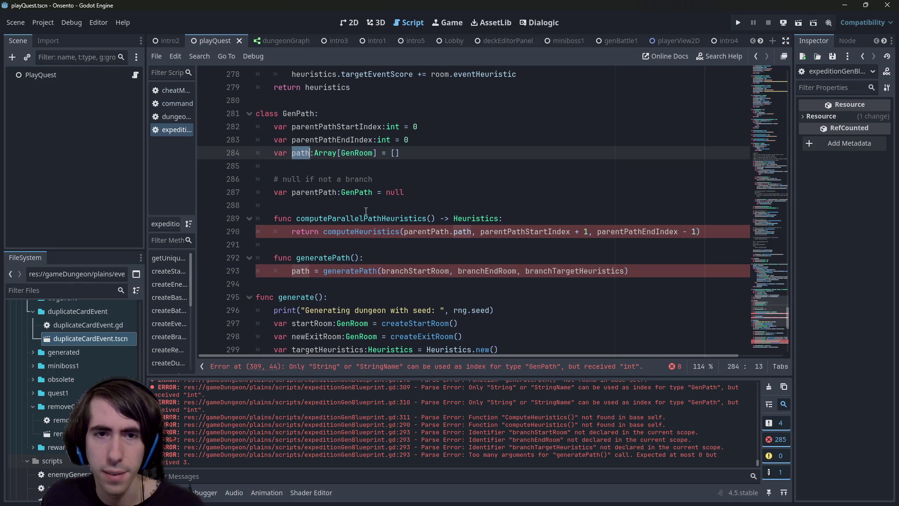
double_click(399, 276)
key(Left)
key(ctrl+v)
text([)
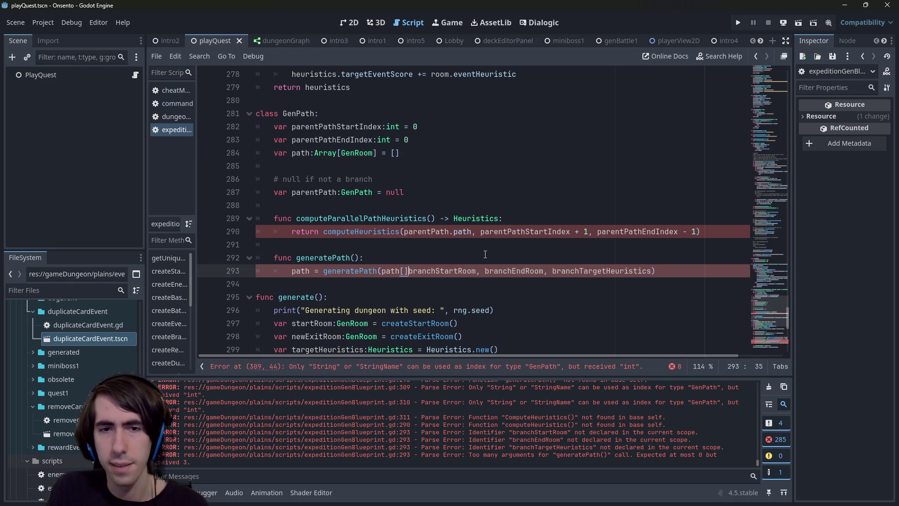
key(ctrl+shift+Right)
key(BackSpace)
double_click(366, 126)
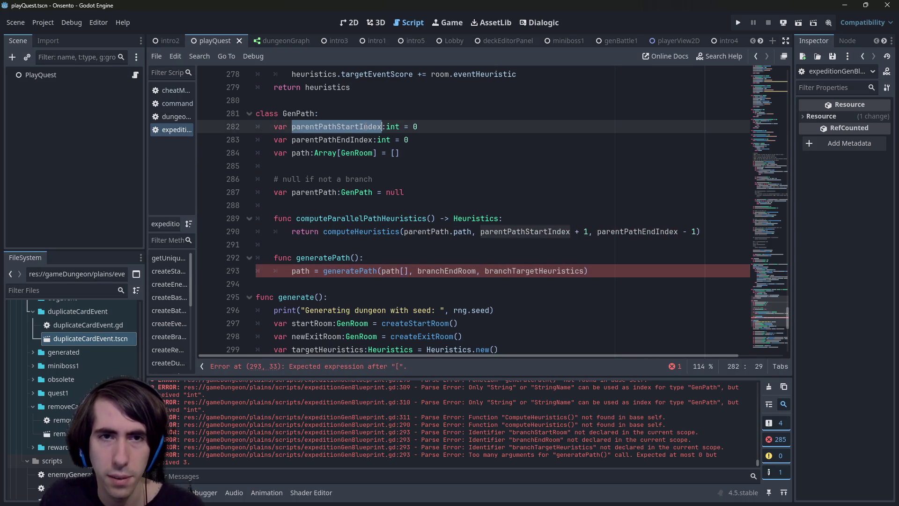
key(ctrl+c)
click(405, 270)
key(ctrl+v)
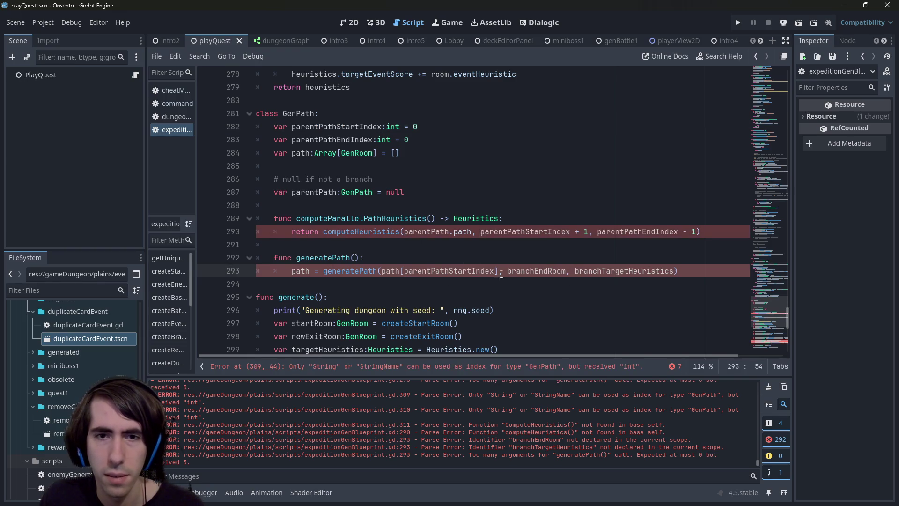
Replace the second argument branchEndRoom with path[parentPathEndIndex].
double_click(386, 271)
key(ctrl+c)
double_click(527, 270)
key(ctrl+v)
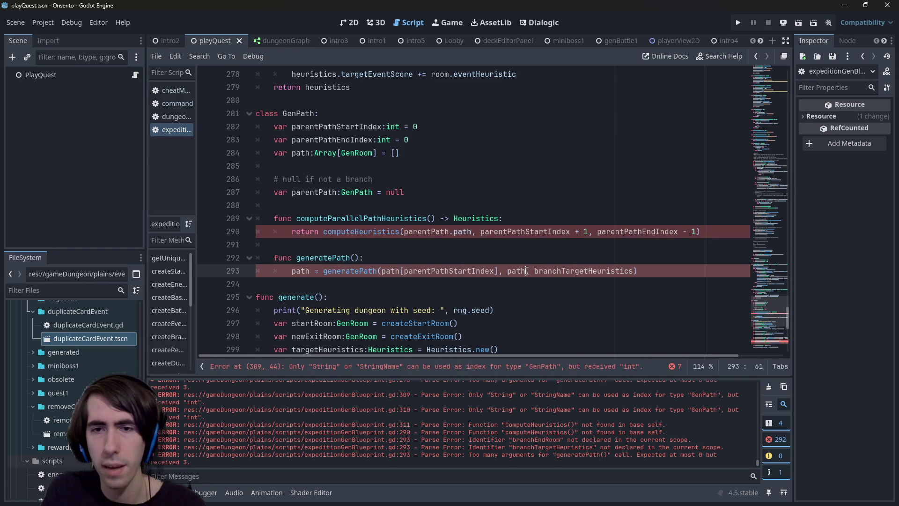
text([)
double_click(332, 140)
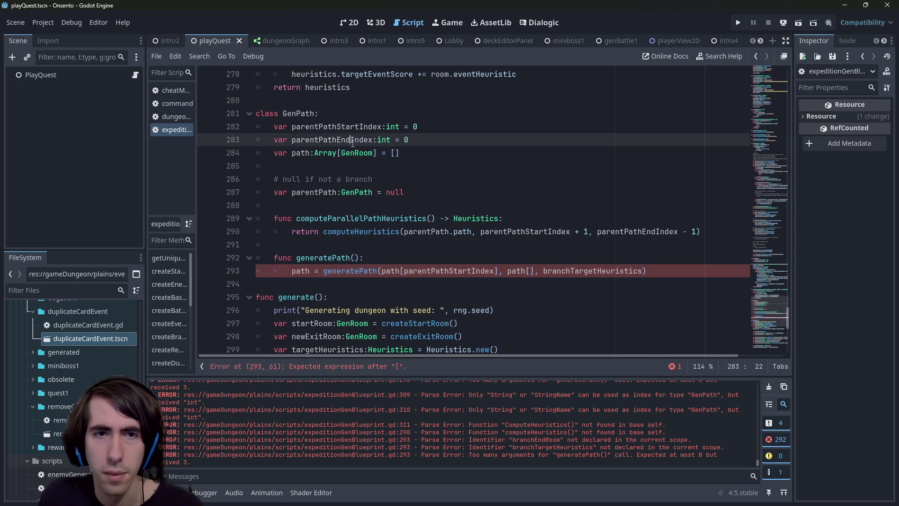
key(ctrl+c)
click(528, 270)
key(ctrl+v)
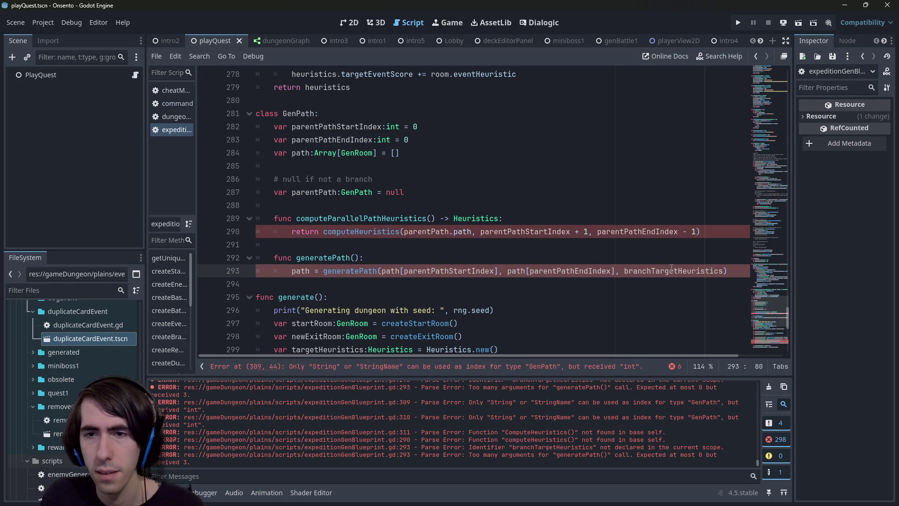
Copy the branchTargetHeuristics declaration from line 311 for reuse among GenPath's fields.
double_click(671, 271)
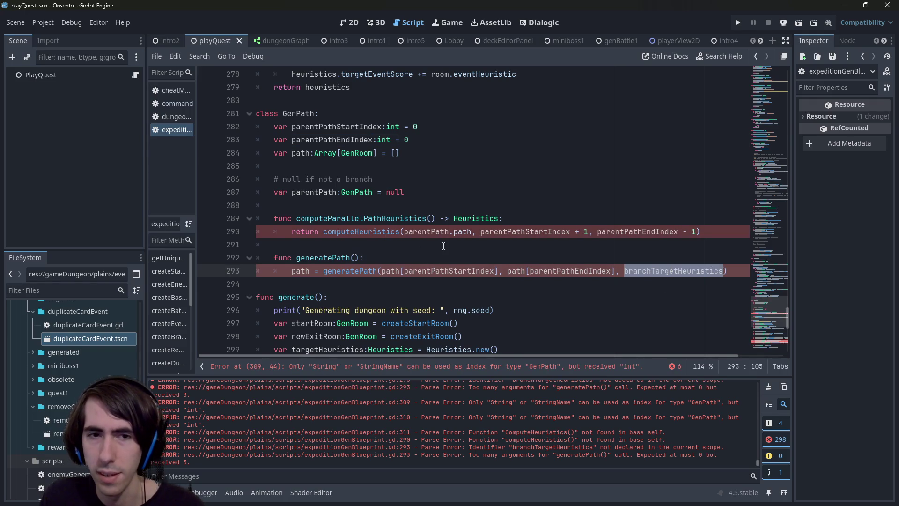
scroll(458, 241, down, 5)
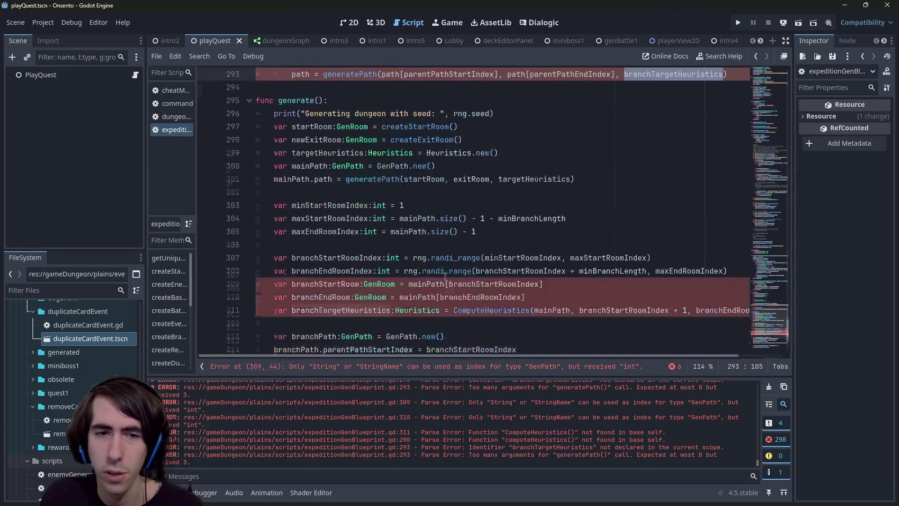
click(287, 312)
mouse_move(275, 312)
mouse_down()
mouse_move(459, 312)
mouse_move(441, 311)
mouse_up()
scroll(433, 253, up, 4)
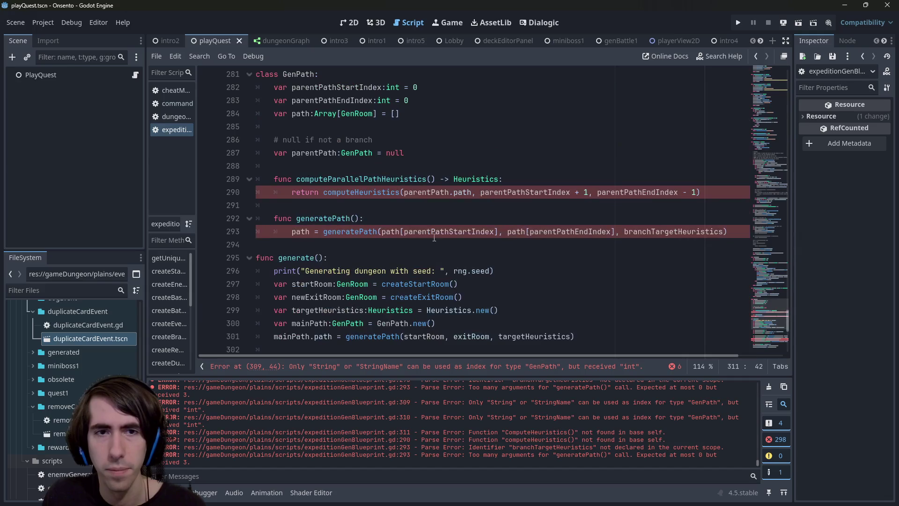
click(445, 125)
click(439, 113)
key(Up)
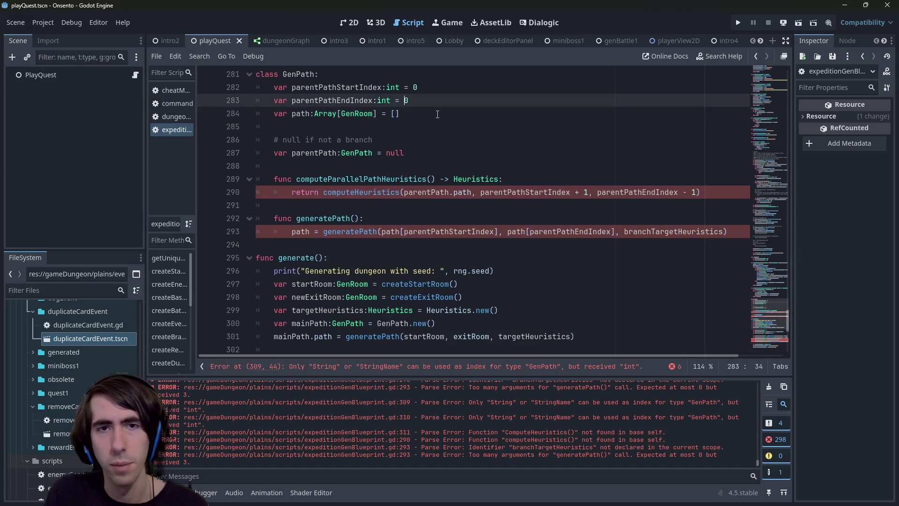
Add a branchTargetHeuristics:Heuristics = null field above var path, renaming both occurrences to targetHeuristics.
key(Return)
key(ctrl+v)
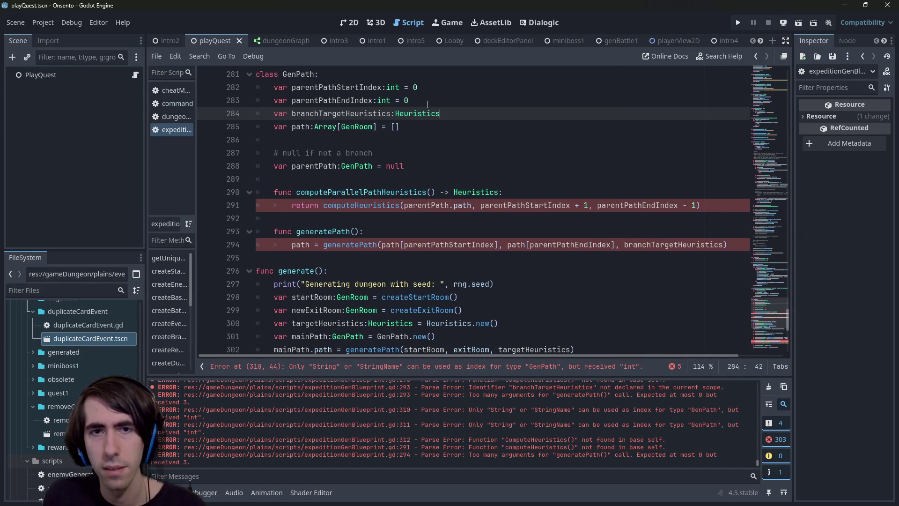
text( = null)
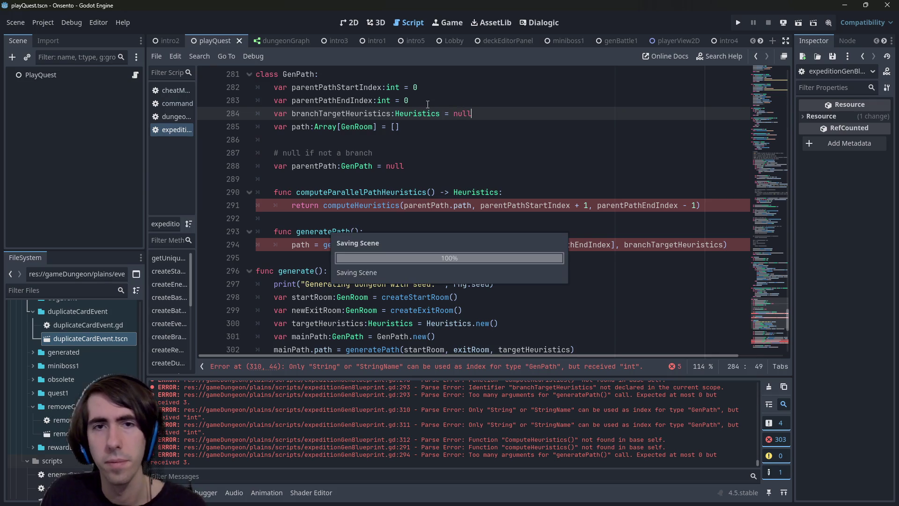
double_click(380, 113)
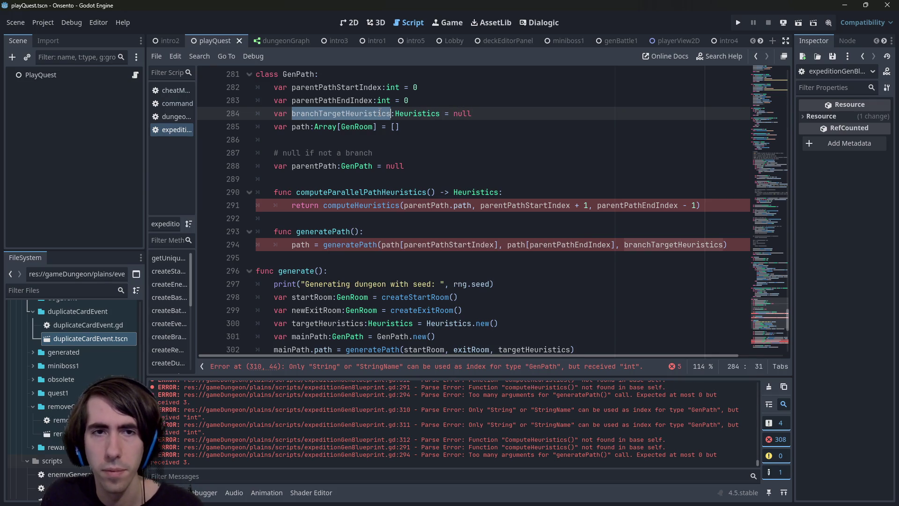
double_click(631, 244)
double_click(336, 114)
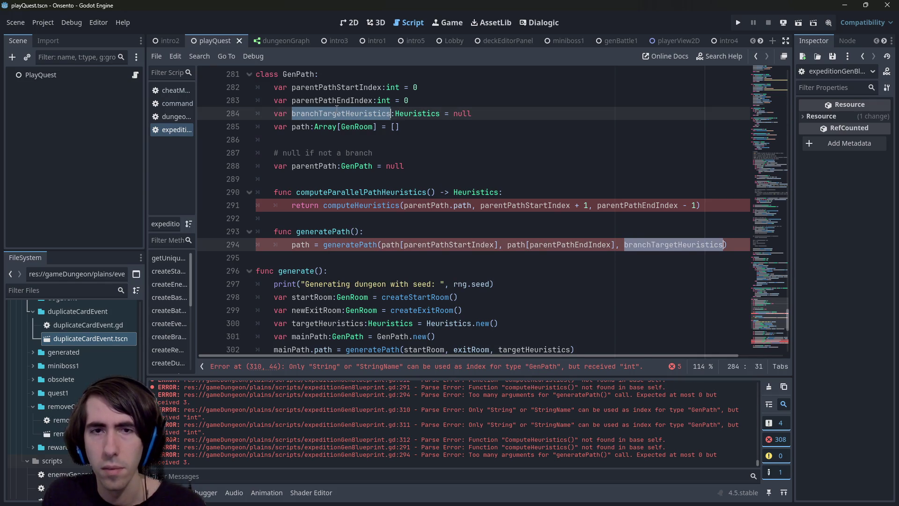
key(Left)
key(Delete)
key(Delete)
key(Delete)
text(t)
key(Escape)
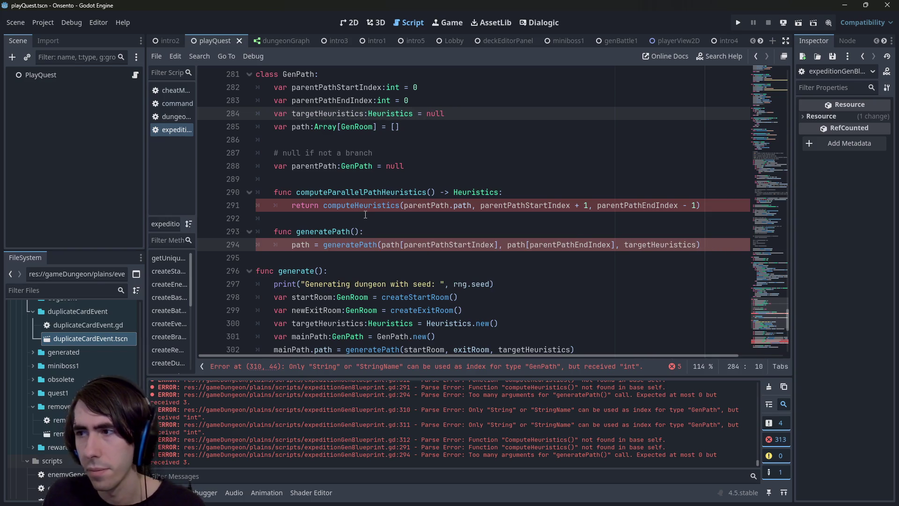
Check where targetHeuristics is used and select branchPath on line 316.
double_click(304, 114)
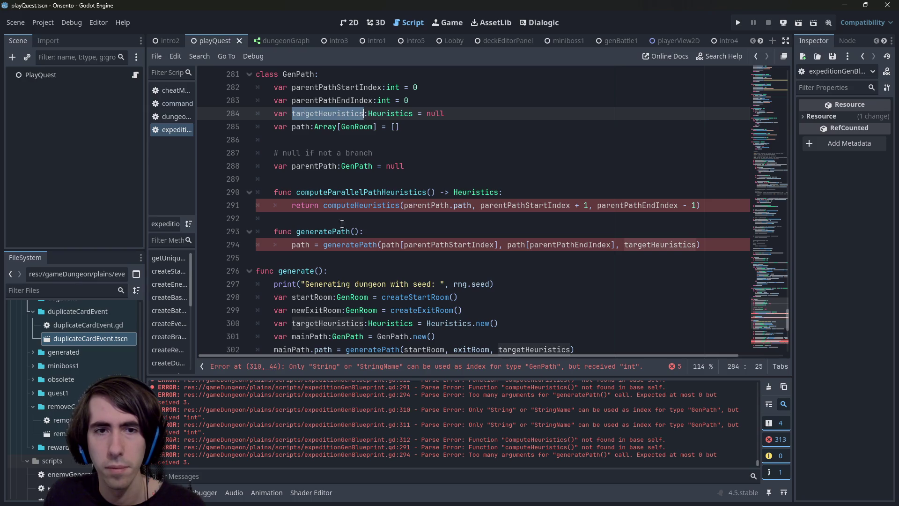
scroll(427, 308, down, 5)
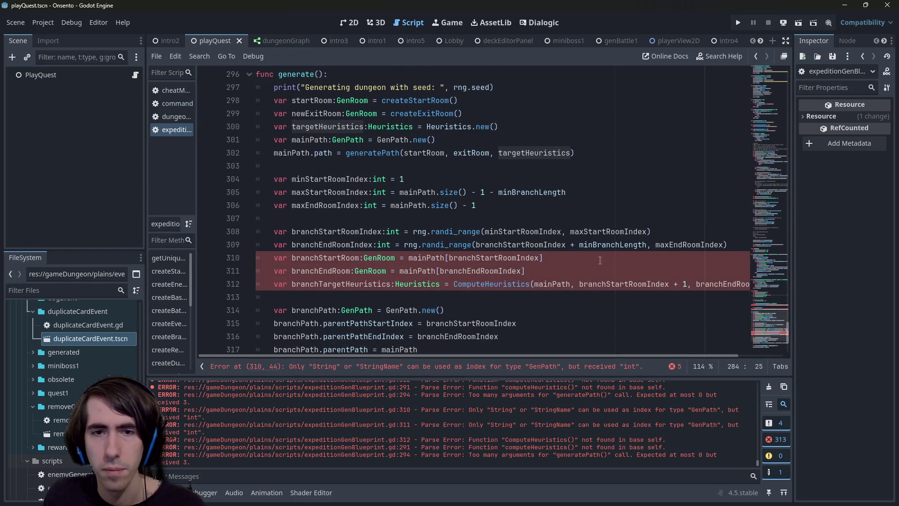
scroll(313, 235, down, 2)
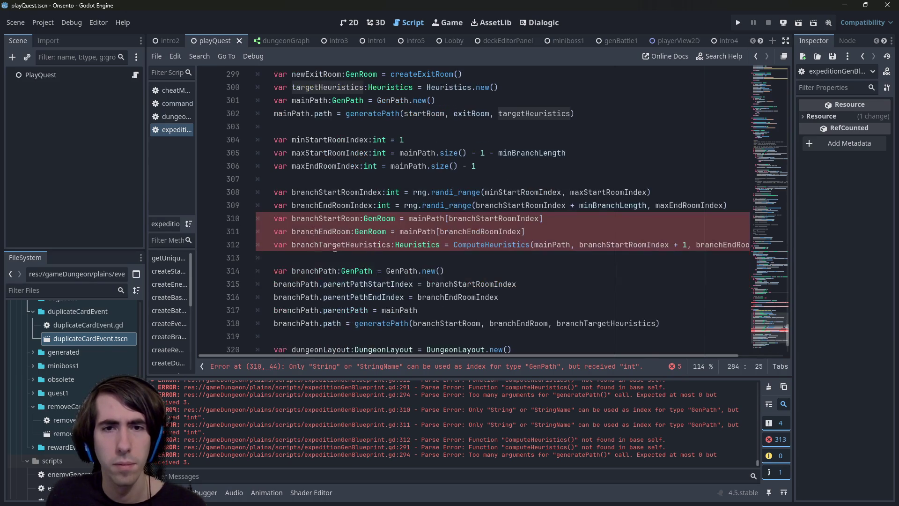
double_click(295, 257)
Add a branchPath.targetHeuristics = branchTargetHeuristics line after the parentPath assignment.
key(ctrl+c)
click(425, 269)
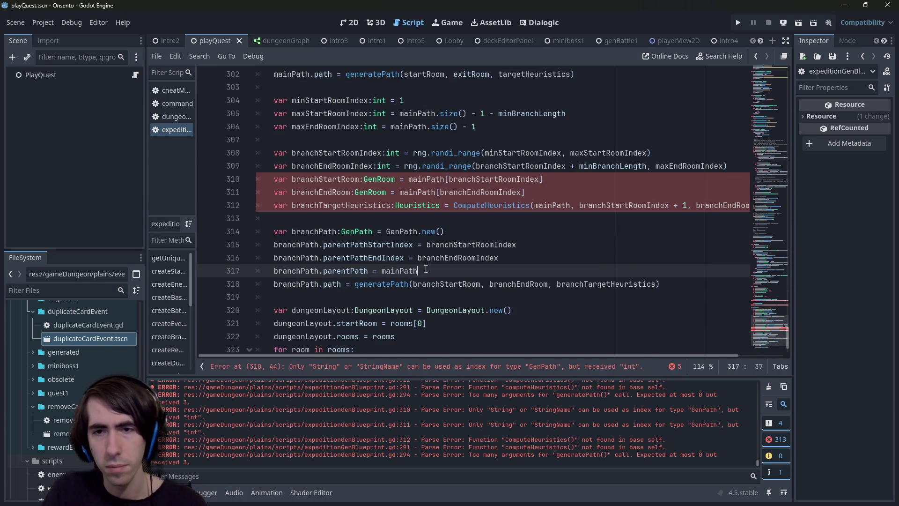
key(Return)
key(ctrl+v)
text(.t)
key(Return)
text(=)
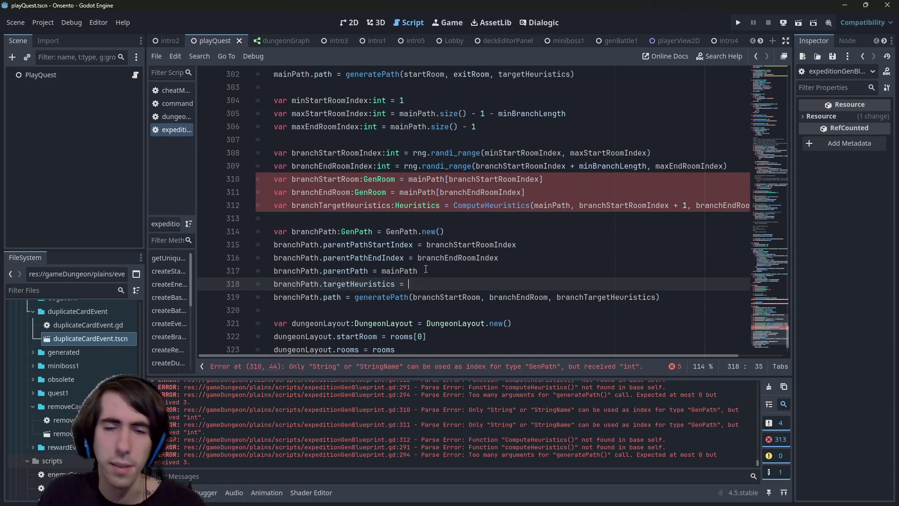
click(425, 270)
click(574, 279)
text(branchTargetHeuristics)
key(Return)
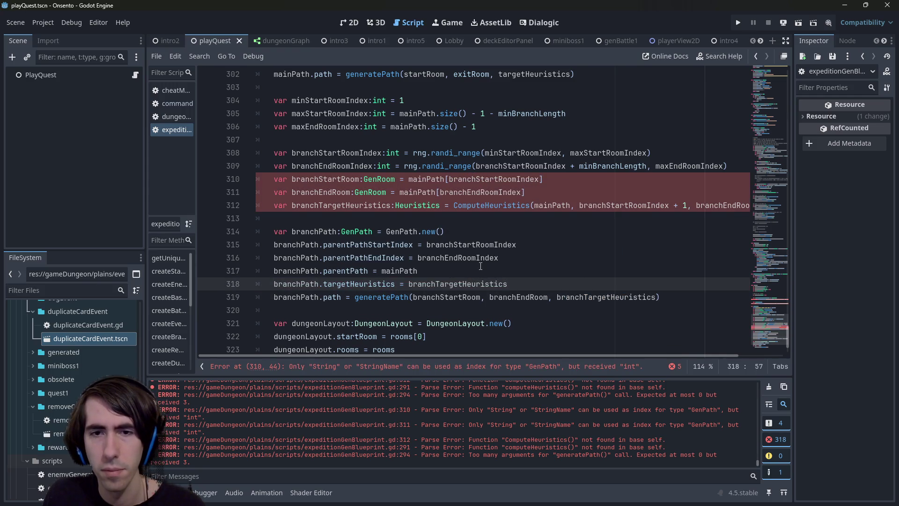
Review the branch setup code and the generatePath call on line 294.
scroll(370, 283, up, 1)
scroll(369, 283, down, 1)
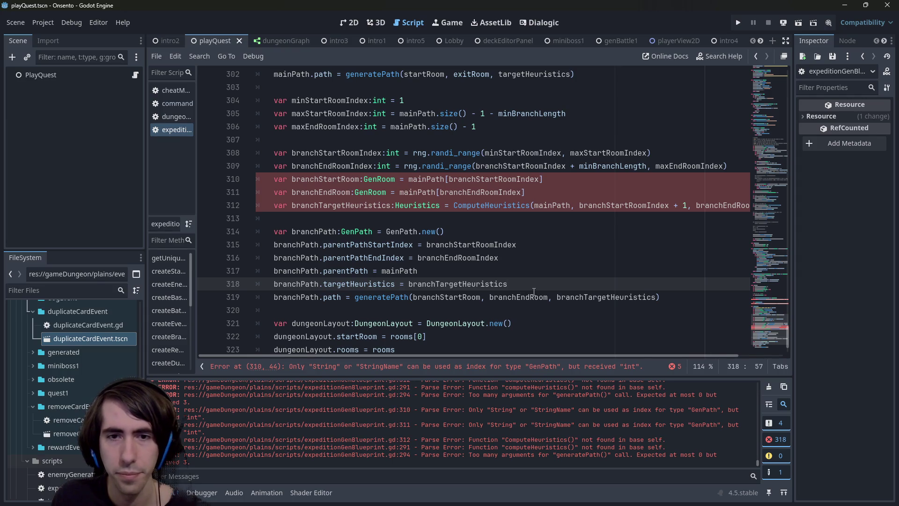
mouse_move(533, 291)
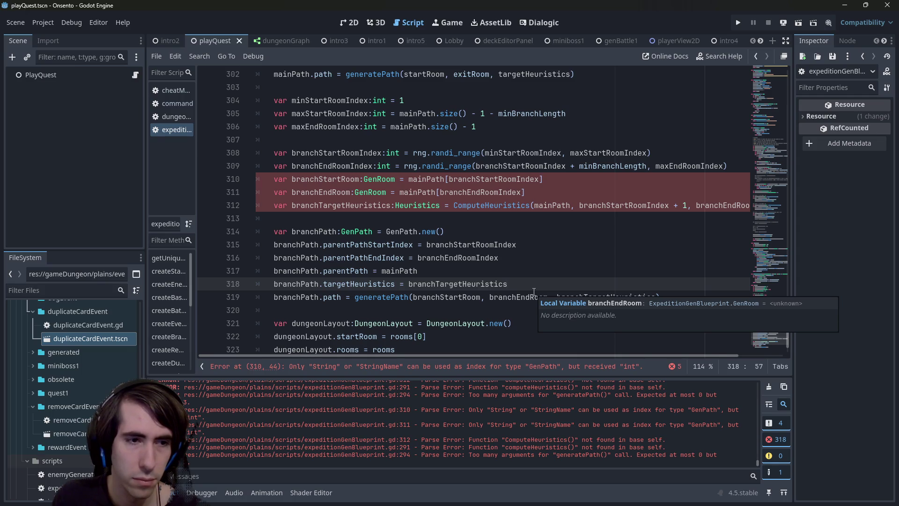
drag(507, 283, 258, 283)
scroll(429, 267, up, 1)
scroll(428, 267, up, 4)
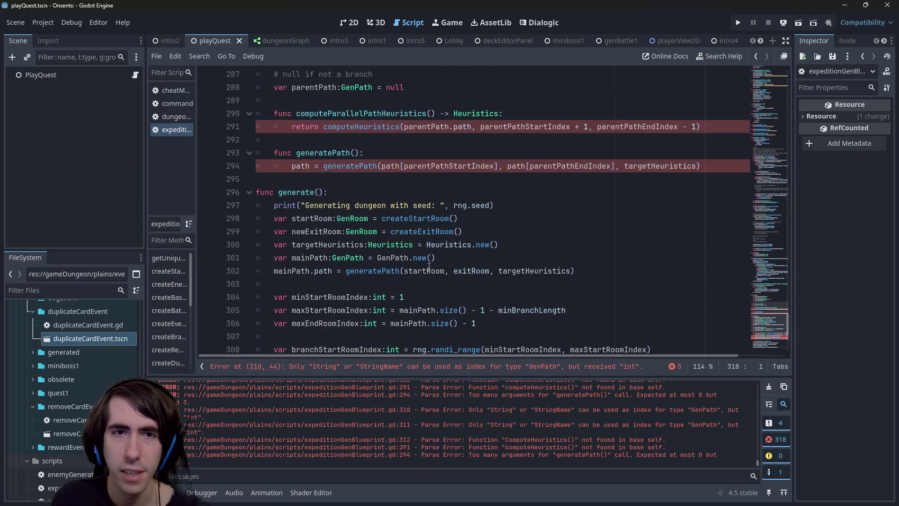
click(371, 153)
click(292, 166)
scroll(383, 211, down, 7)
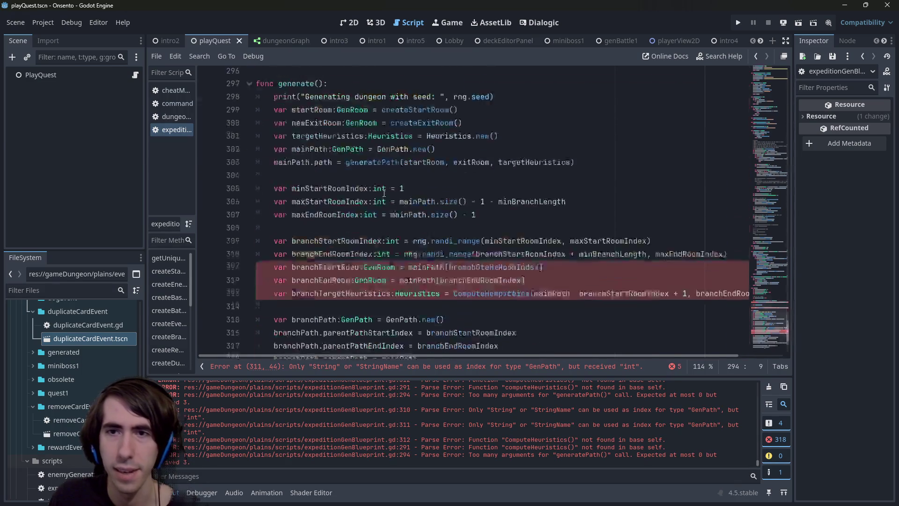
scroll(383, 211, up, 4)
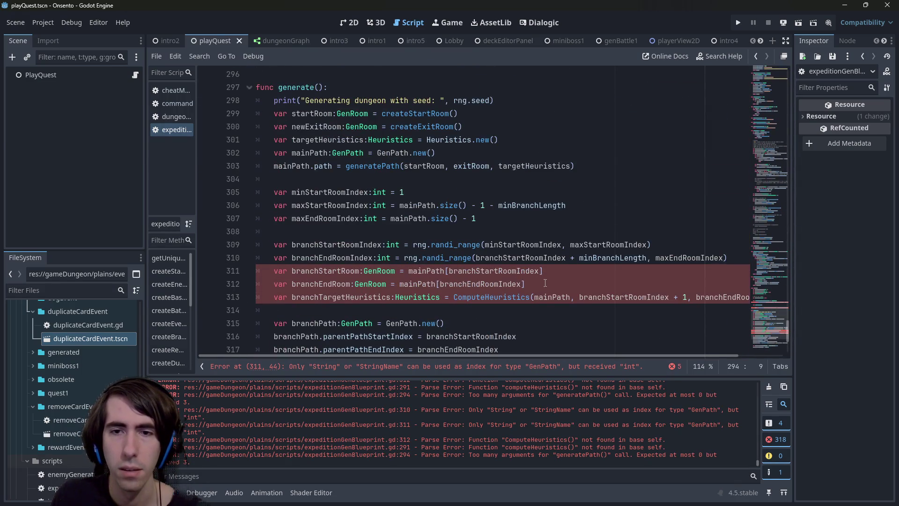
Select the branchPath.targetHeuristics line in generate() and delete it.
drag(525, 284, 58, 283)
drag(525, 283, 167, 271)
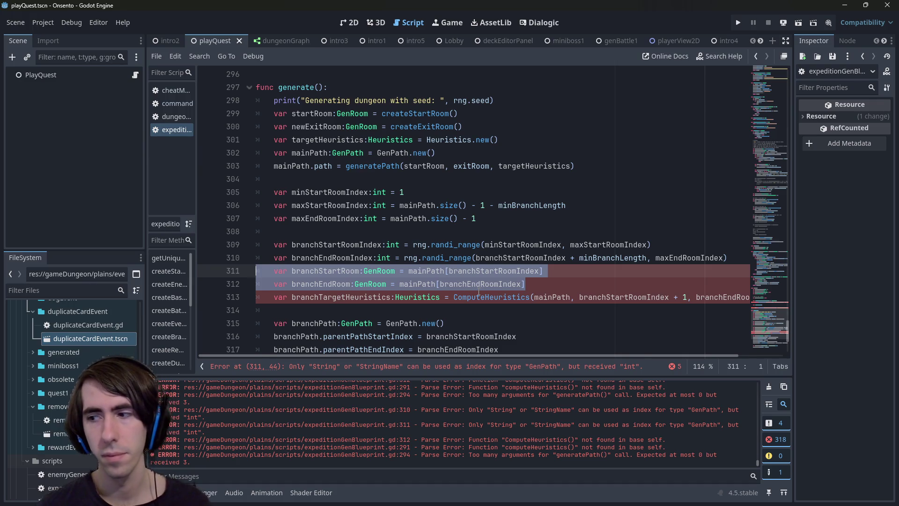
scroll(479, 293, up, 3)
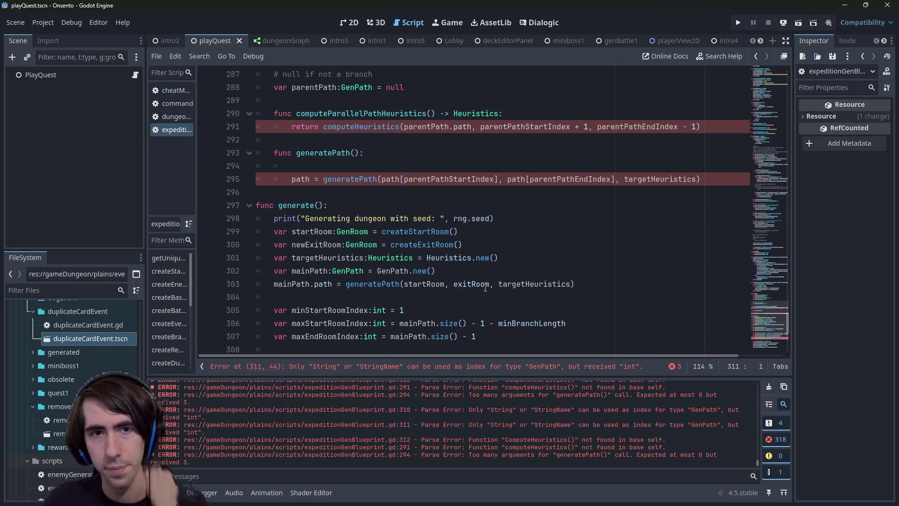
scroll(485, 287, down, 4)
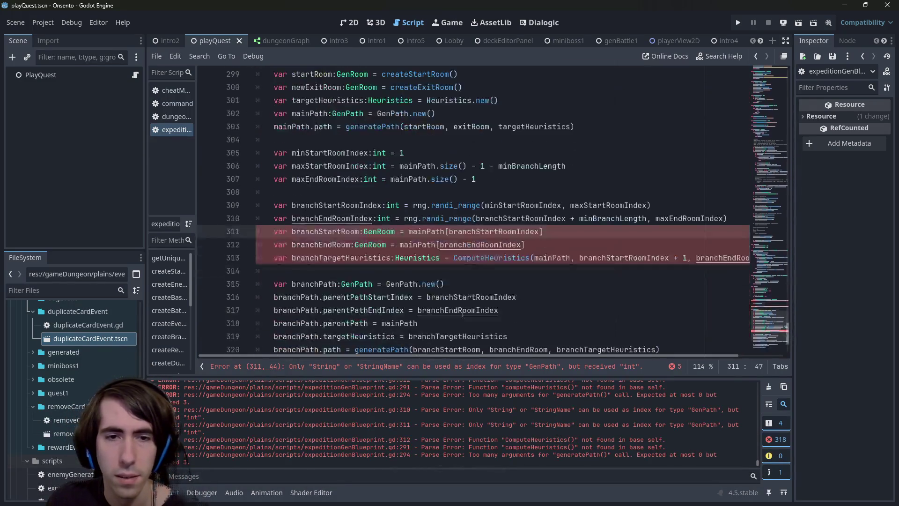
key(ctrl+z)
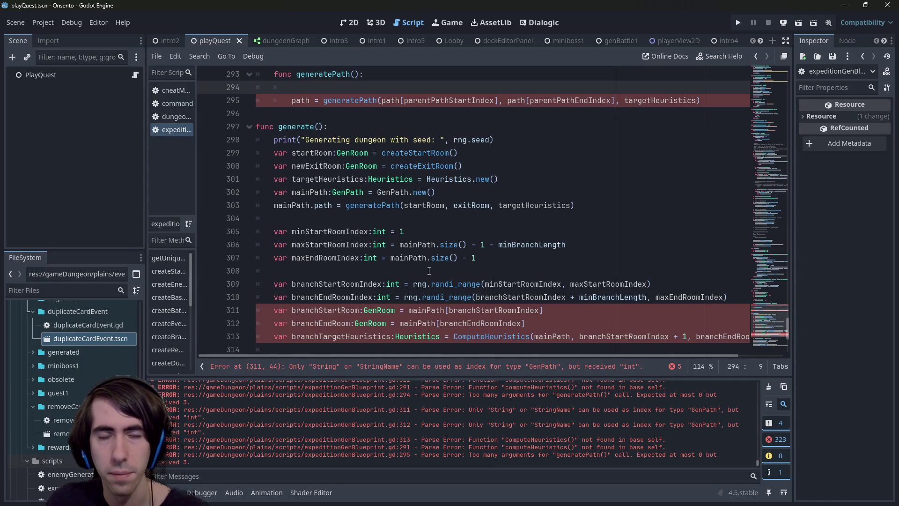
scroll(428, 270, down, 5)
scroll(417, 237, up, 1)
drag(508, 258, 270, 256)
key(BackSpace)
key(BackSpace)
key(BackSpace)
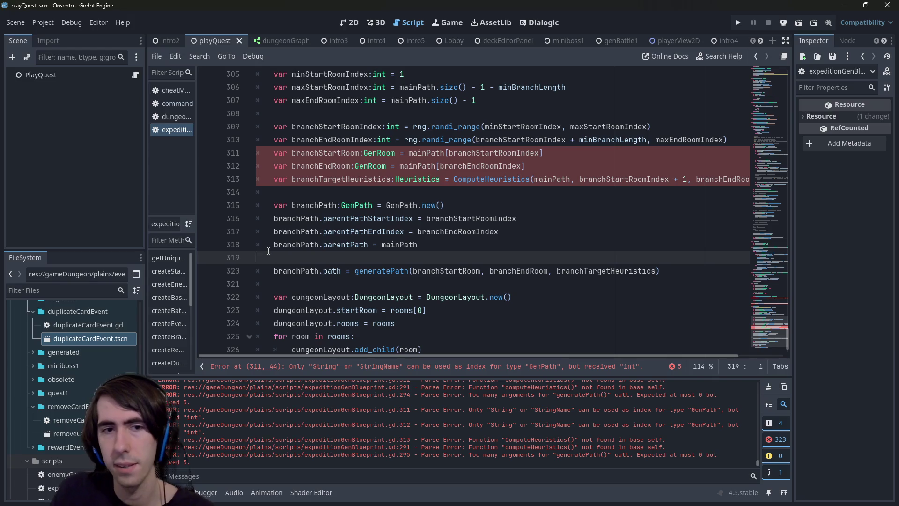
Paste the targetHeuristics assignment into generatePath() and strip its branchPath prefix.
scroll(279, 250, up, 5)
click(292, 127)
key(ctrl+v)
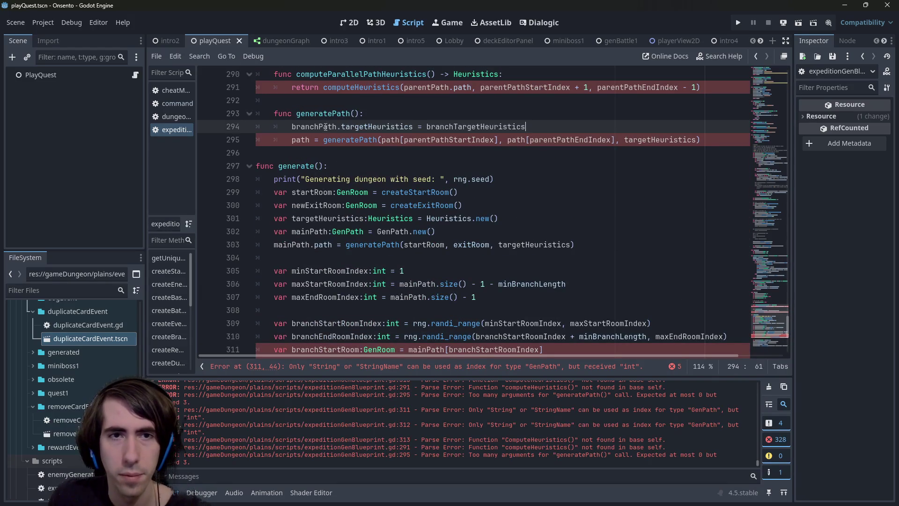
double_click(355, 126)
key(Left)
key(shift+Home)
key(BackSpace)
key(ctrl+shift+Right)
Wrap the assignment in an 'if targetHeuristics == null:' check.
key(Up)
key(End)
key(Return)
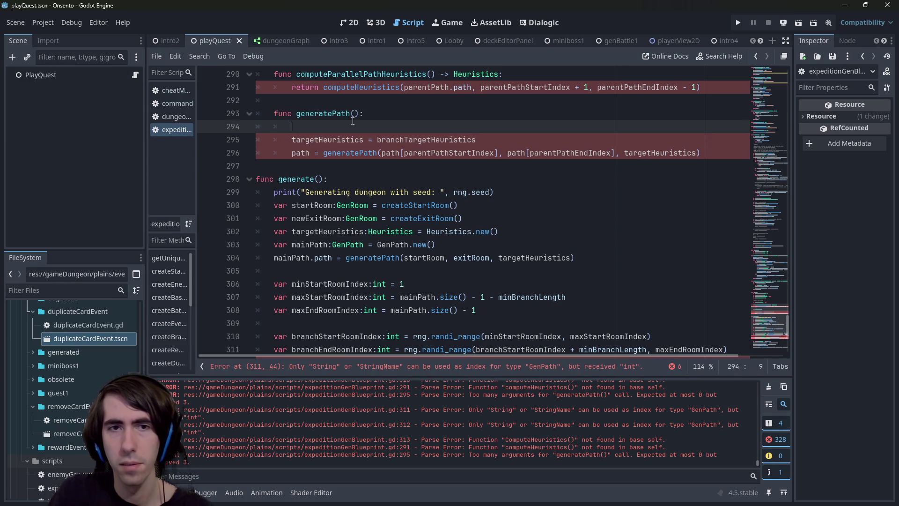
text(if targetHeuristics == null:)
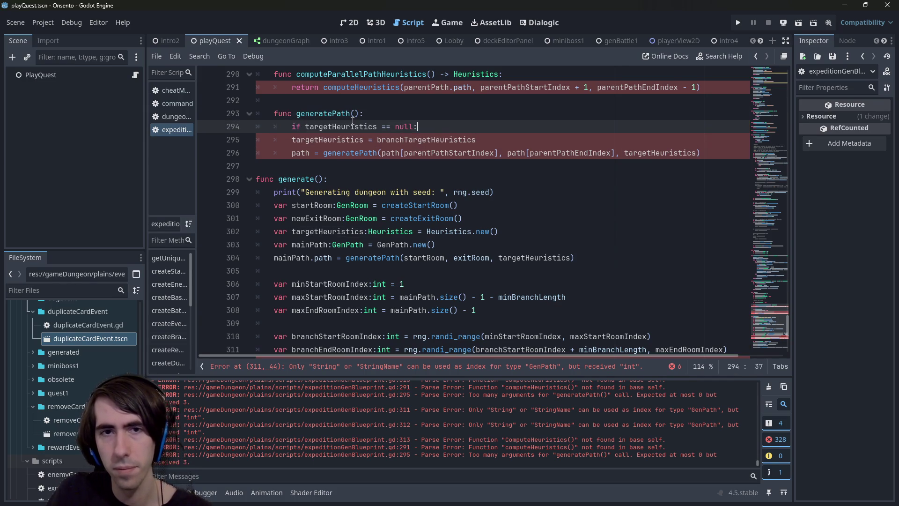
click(290, 139)
key(Tab)
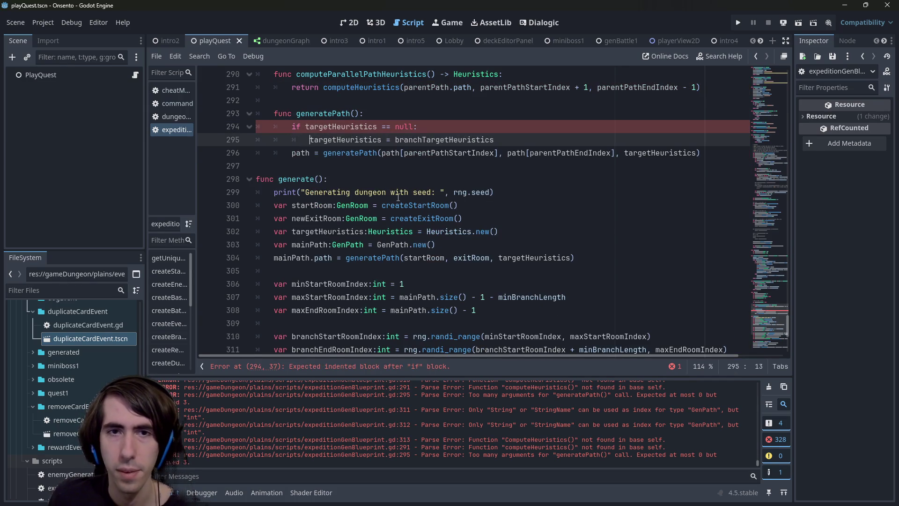
Rename the ComputeHeuristics call on line 314 to computeHeuristics.
scroll(424, 252, down, 3)
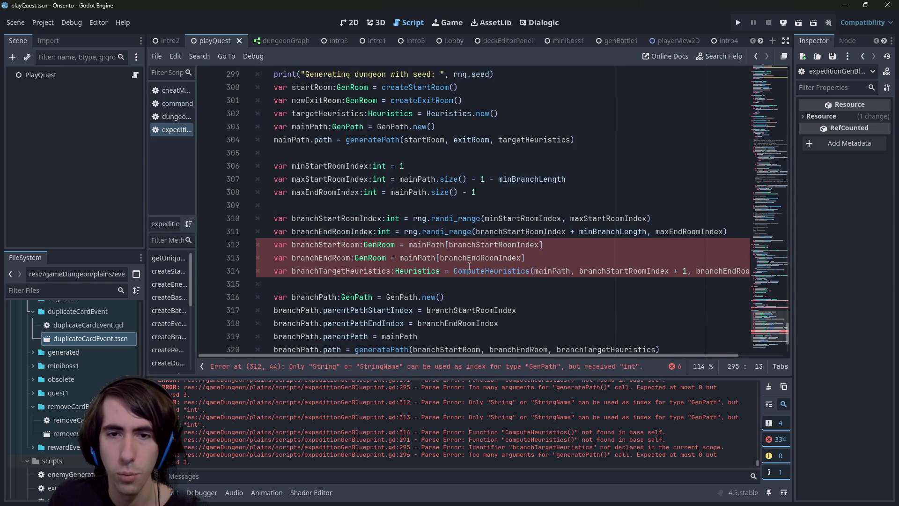
click(463, 270)
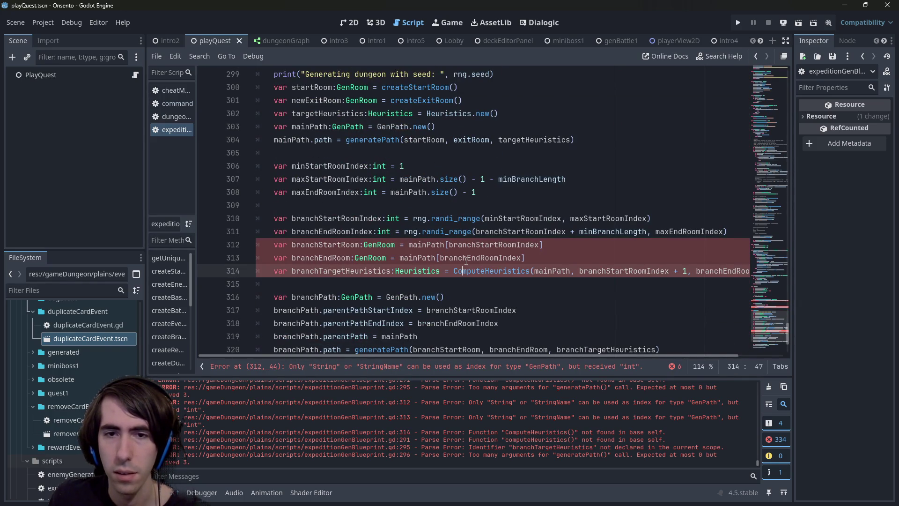
key(Left)
key(BackSpace)
text(c)
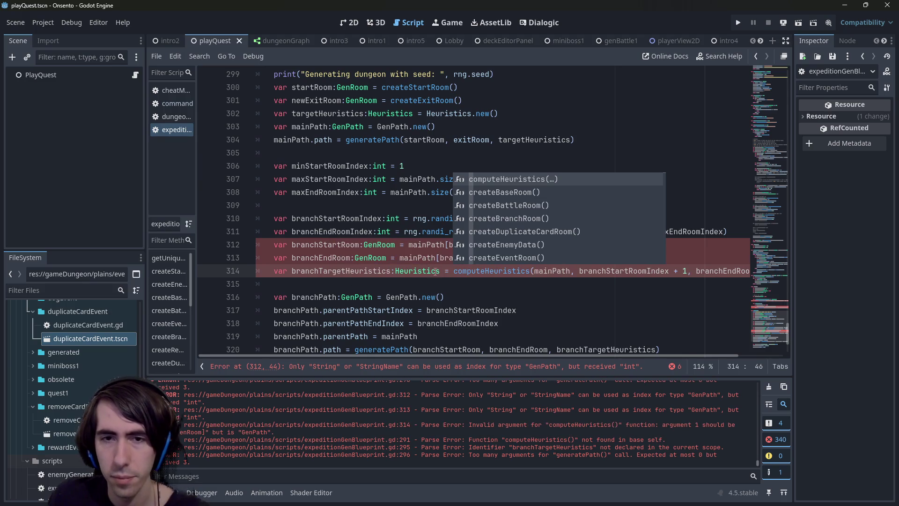
key(Left)
key(Left)
Replace branchTargetHeuristics on line 295 with computeParallelPathHeuristics().
scroll(454, 271, up, 5)
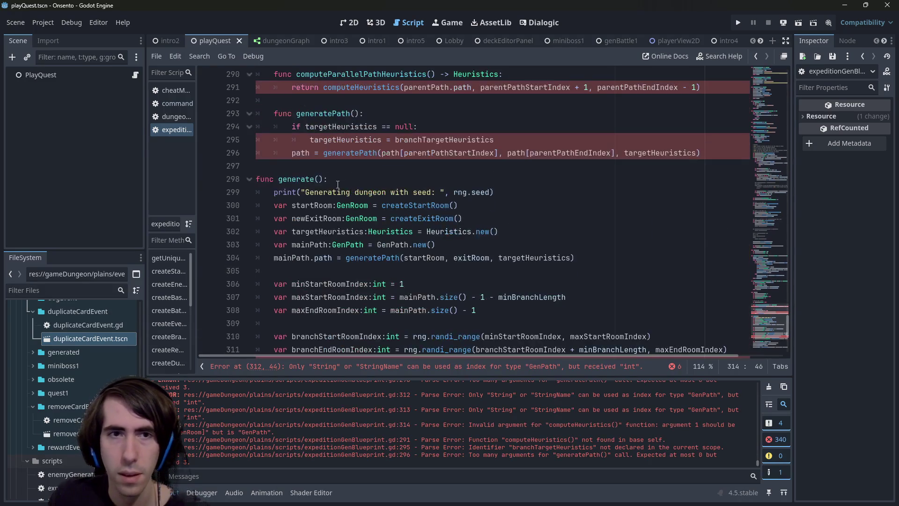
double_click(334, 153)
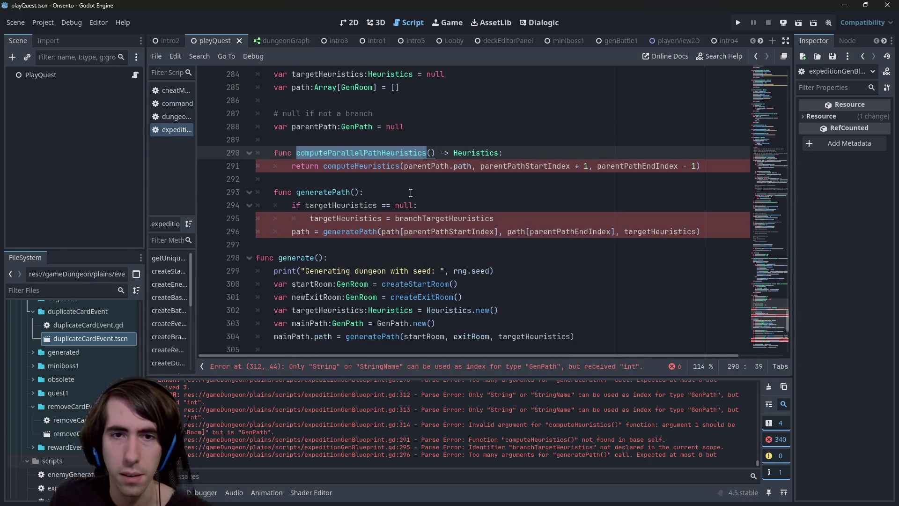
key(ctrl+c)
double_click(491, 219)
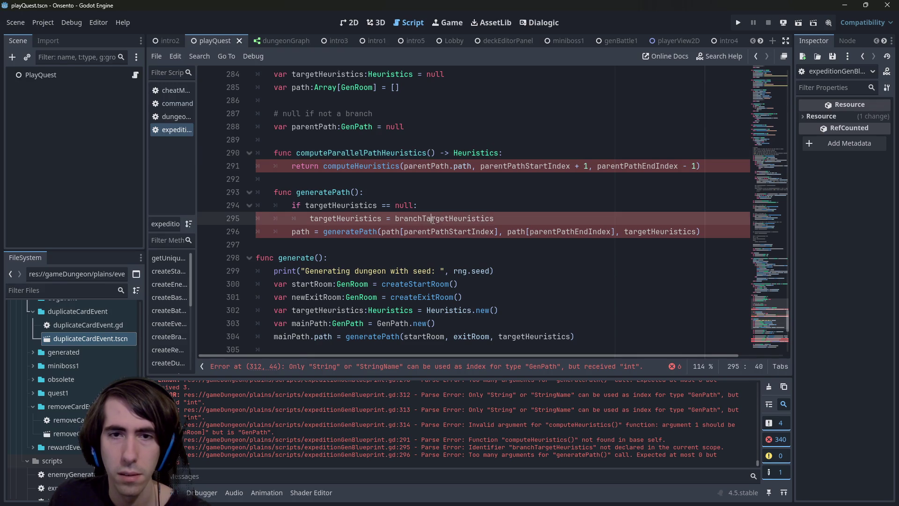
key(ctrl+v)
text(()
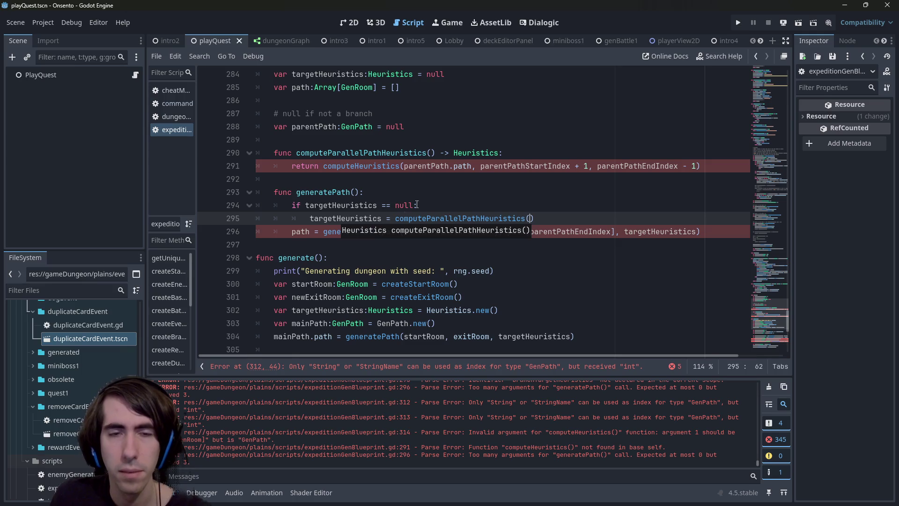
scroll(360, 214, down, 1)
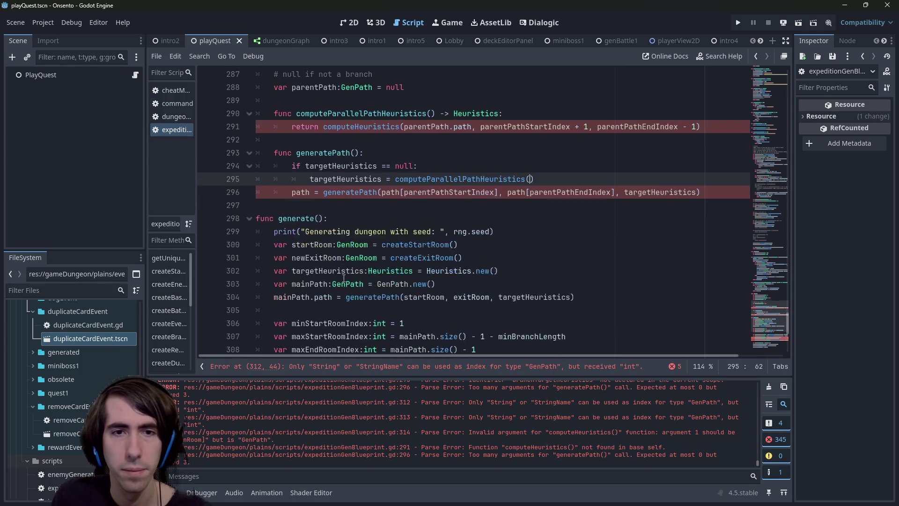
scroll(359, 214, down, 5)
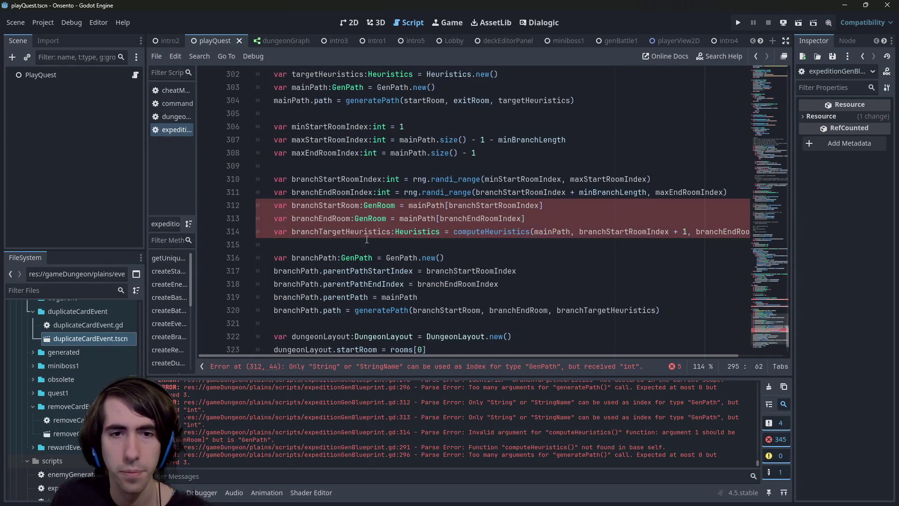
Delete the branchTargetHeuristics, branchStartRoom and branchEndRoom declarations from generate().
click(220, 228)
key(Delete)
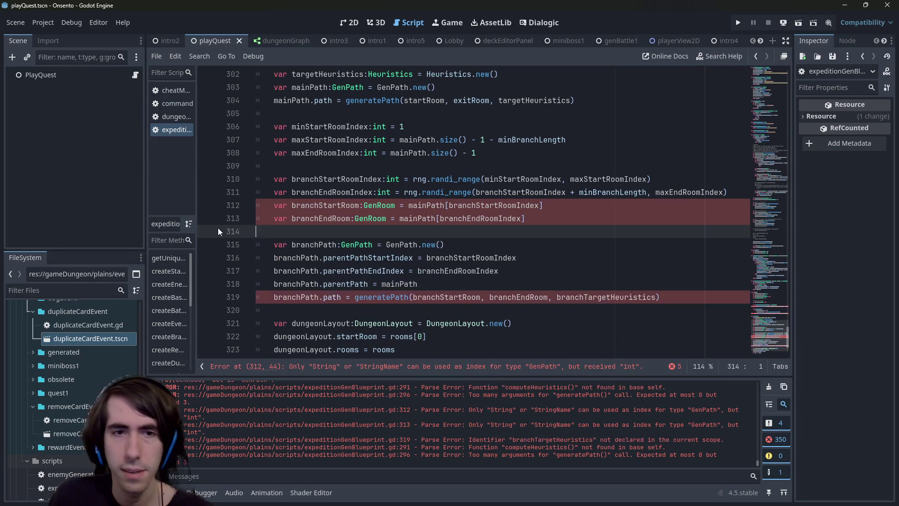
drag(543, 218, 189, 208)
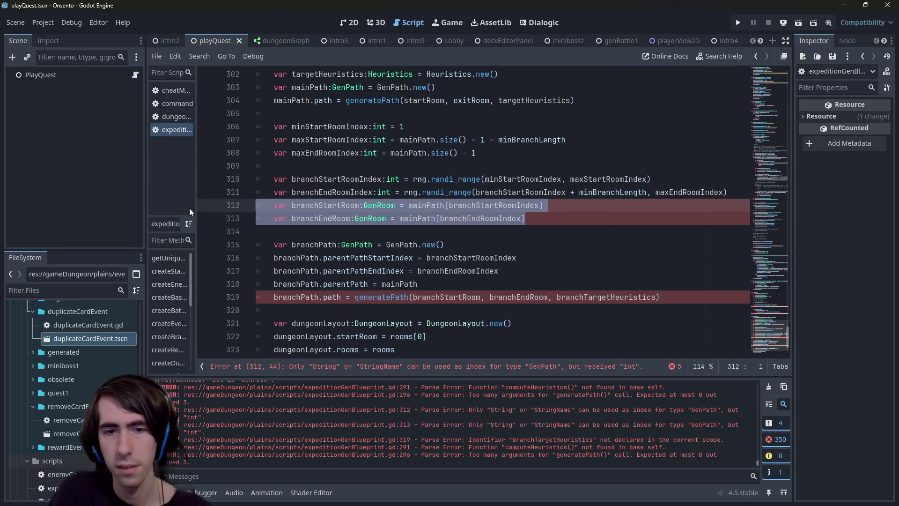
key(Delete)
key(BackSpace)
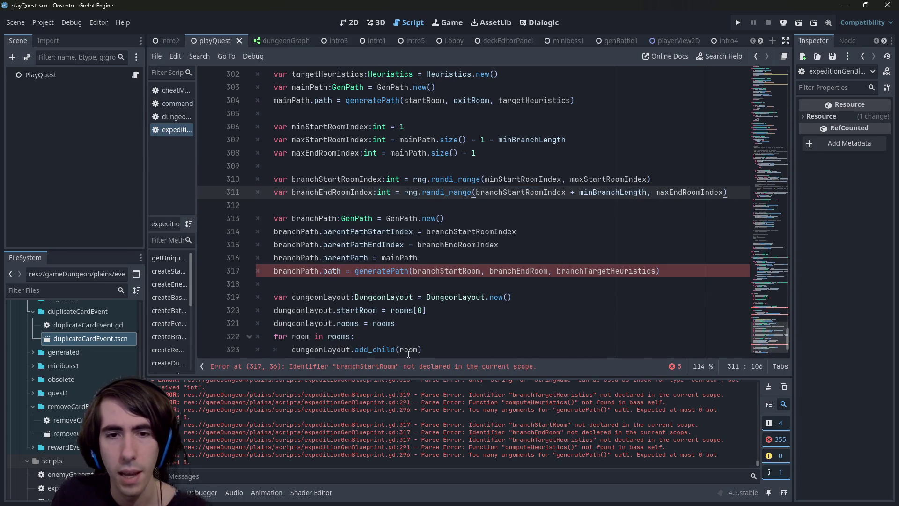
Replace the branchPath.path assignment with a branchPath.generatePath() call and save the script.
click(285, 271)
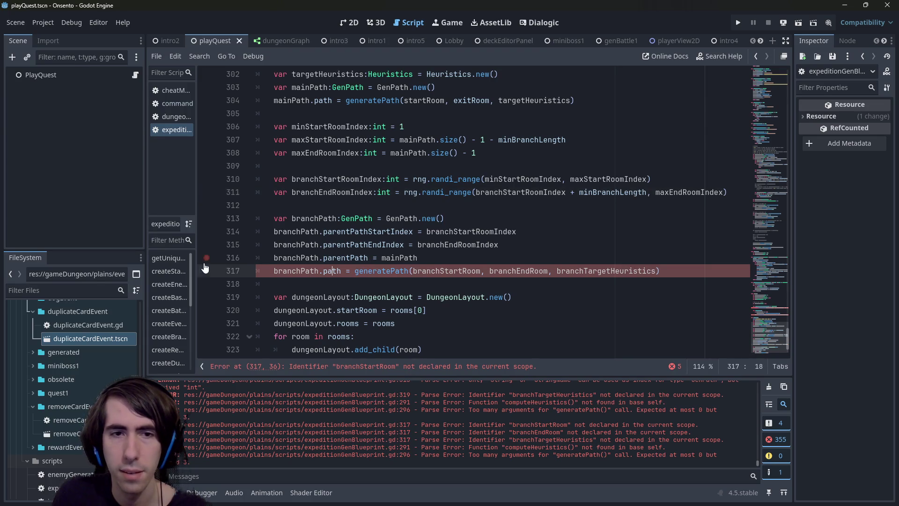
double_click(284, 267)
key(ctrl+c)
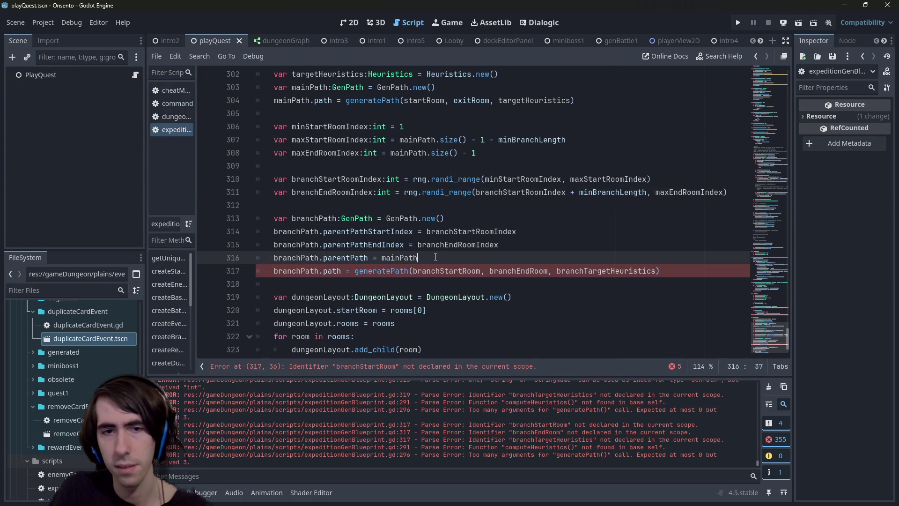
key(ctrl+shift+Return)
key(ctrl+v)
text(.g)
key(Return)
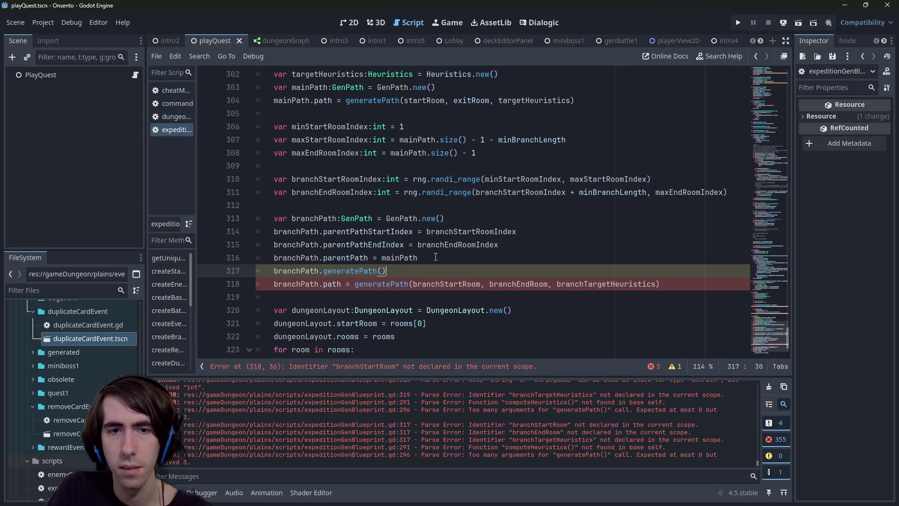
drag(660, 283, 196, 283)
key(BackSpace)
key(ctrl+s)
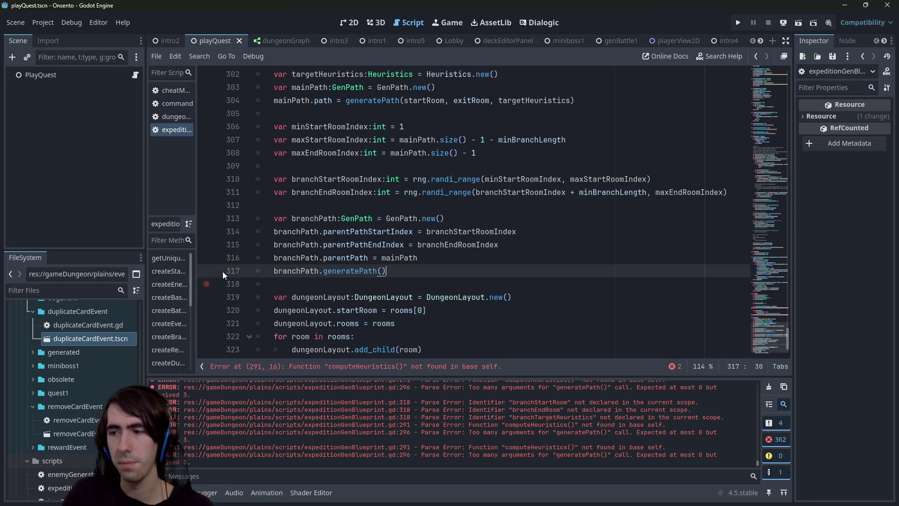
Review where branchStartRoomIndex is used around line 310.
scroll(361, 248, up, 2)
scroll(361, 249, up, 1)
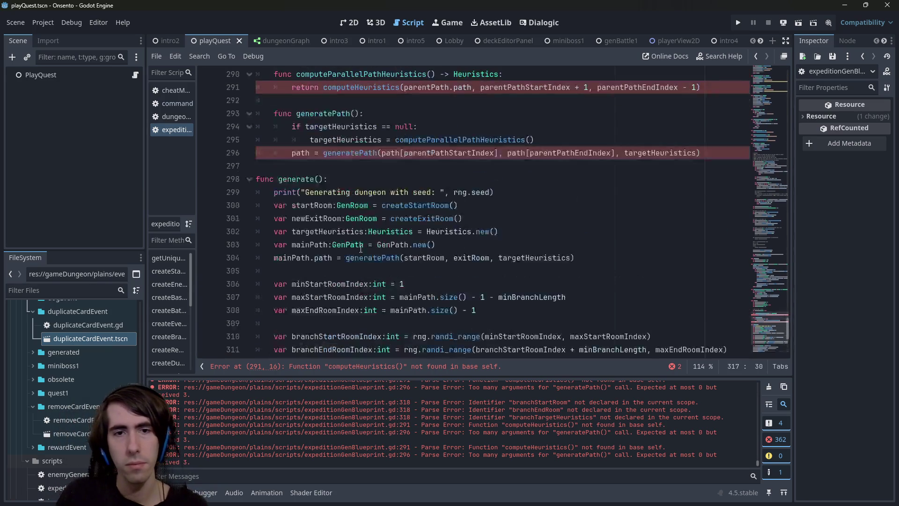
scroll(360, 249, down, 1)
double_click(344, 255)
drag(337, 212, 342, 254)
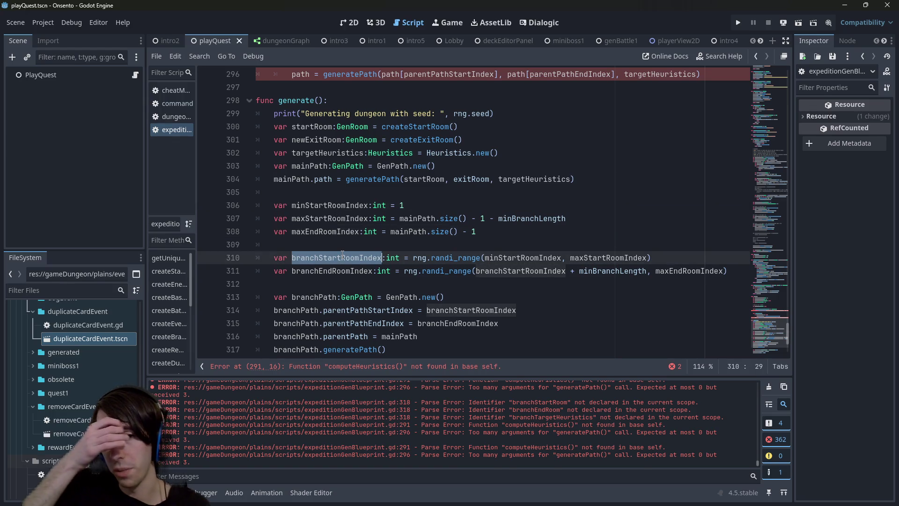
scroll(313, 250, down, 3)
drag(387, 232, 246, 182)
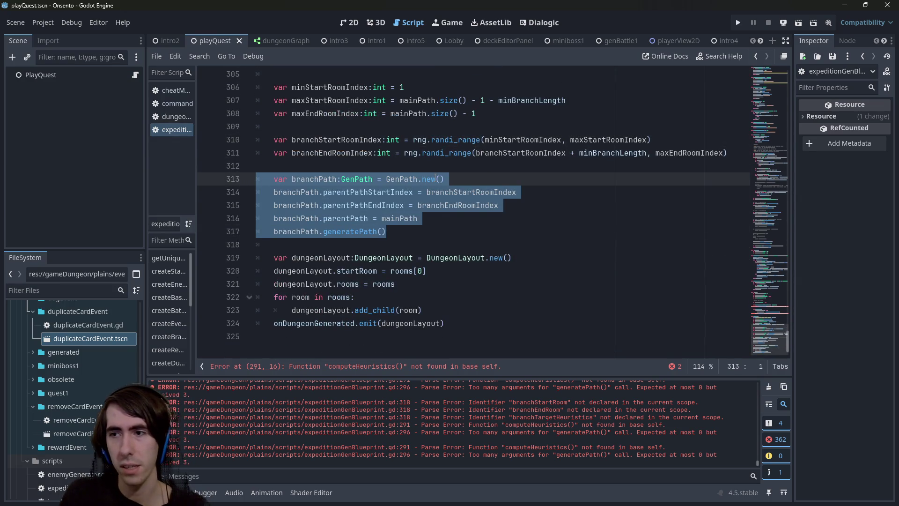
scroll(435, 178, up, 2)
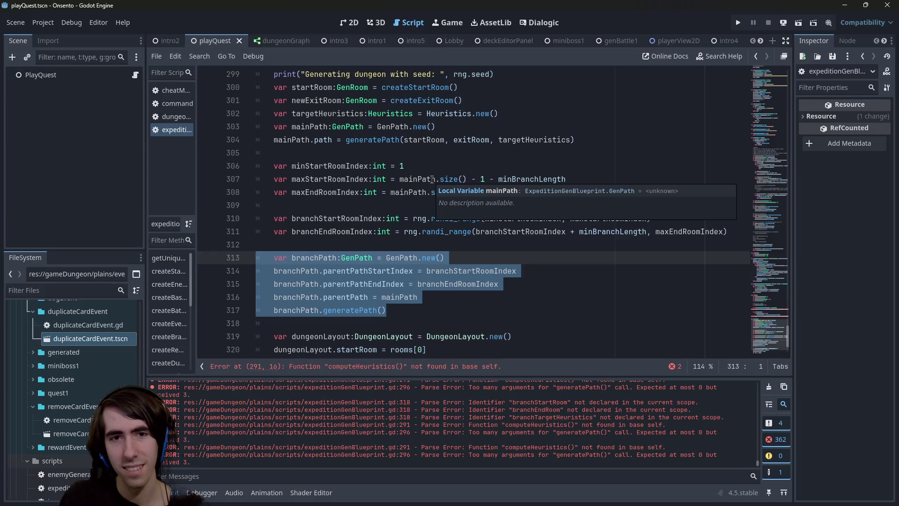
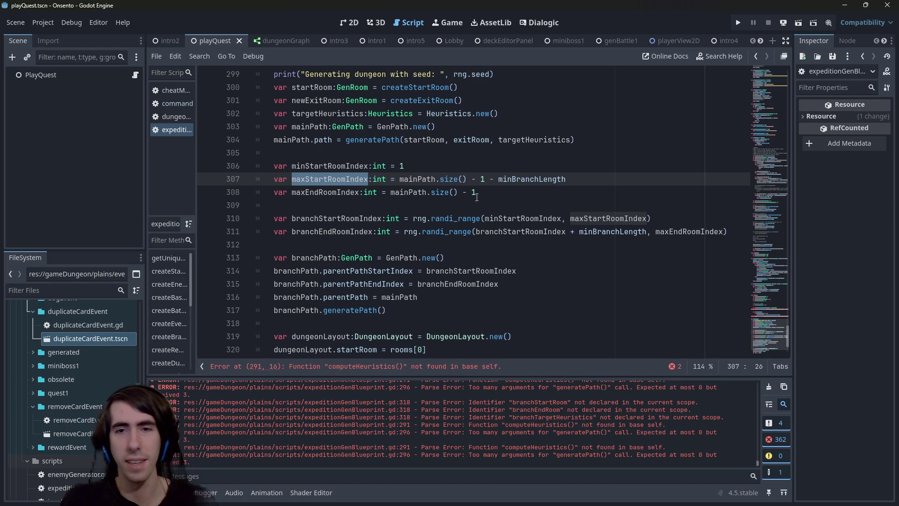
Select and copy the branchPath block on lines 313–317.
double_click(315, 216)
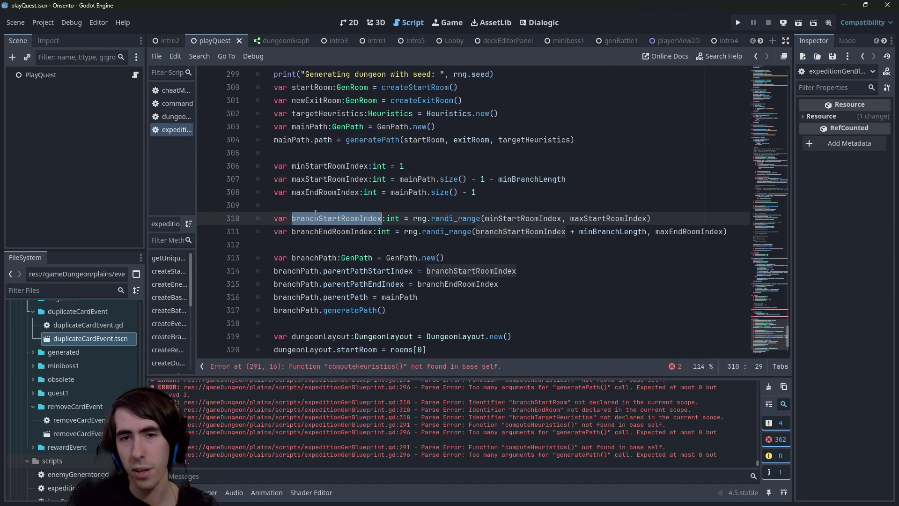
mouse_move(461, 301)
mouse_down()
mouse_move(262, 271)
mouse_move(262, 297)
mouse_up()
scroll(416, 250, down, 2)
click(416, 235)
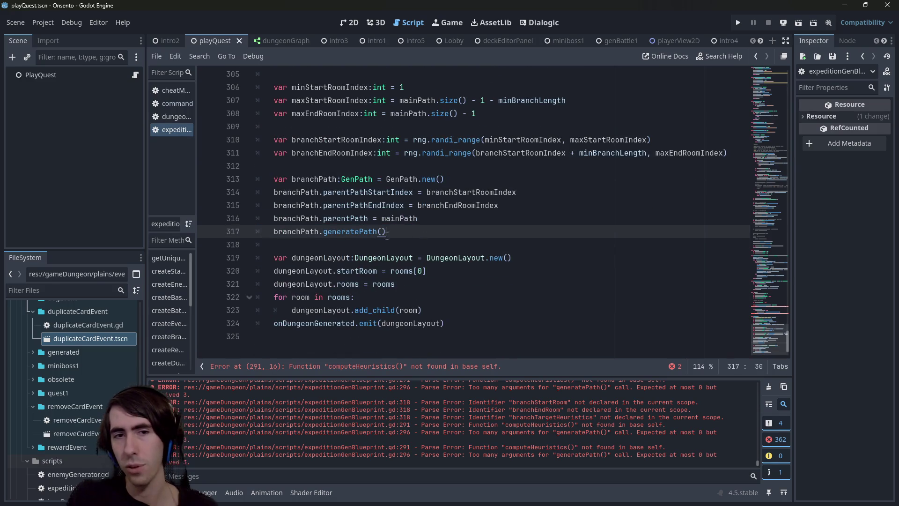
key(shift+Up)
key(shift+Up)
key(shift+Up)
key(shift+Home)
key(ctrl+c)
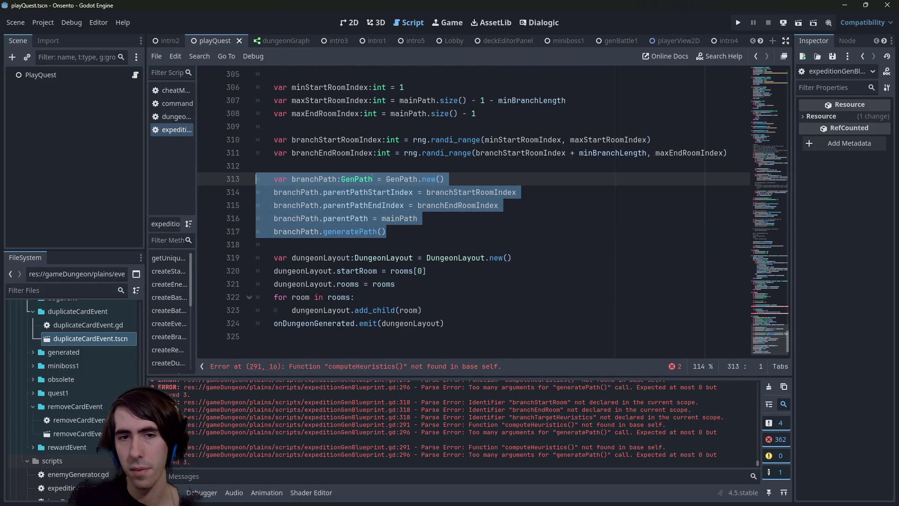
click(370, 162)
Paste the branchPath copy below line 317, then circle the left A–B diagram in purple in Paint.
click(398, 230)
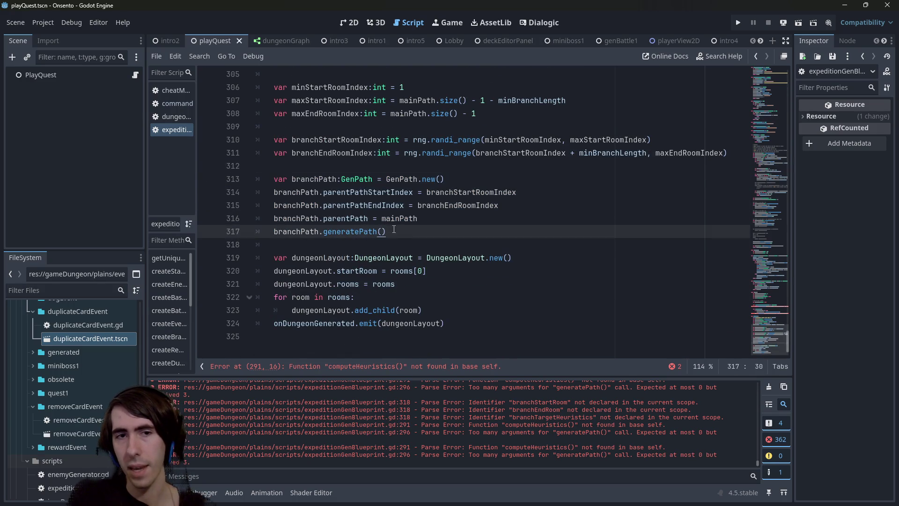
key(Return)
key(Return)
key(ctrl+v)
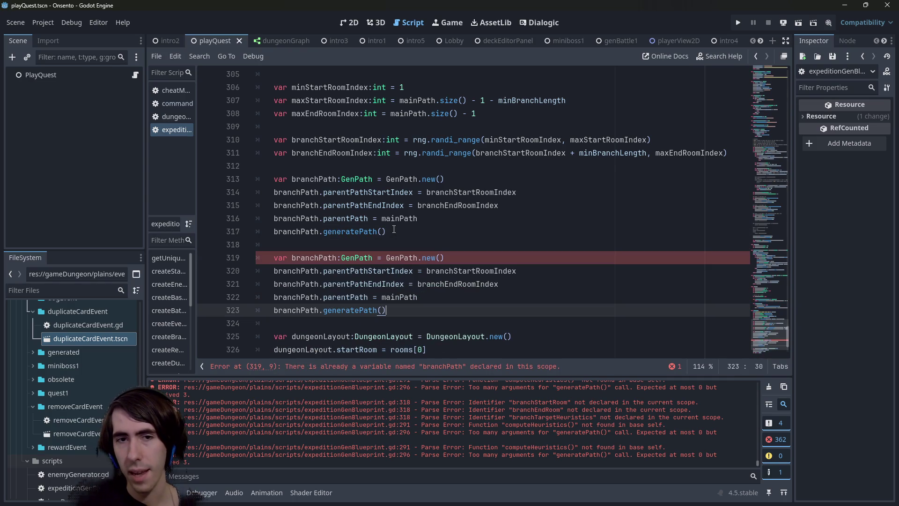
click(394, 229)
key(shift+Up)
key(shift+Up)
key(shift+Up)
key(shift+Home)
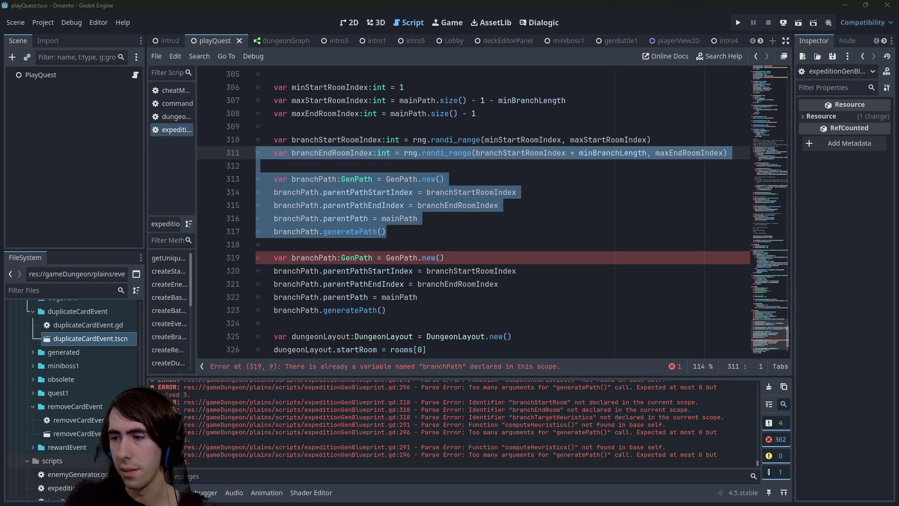
key(alt+Tab)
mouse_move(199, 113)
mouse_down()
mouse_move(143, 137)
mouse_move(337, 82)
mouse_move(291, 85)
mouse_move(323, 81)
mouse_move(227, 217)
mouse_up()
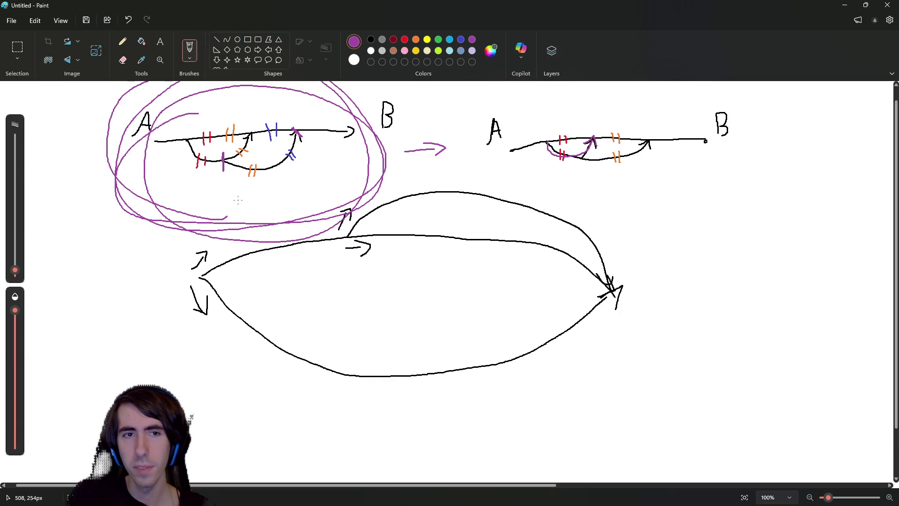
Undo the purple loops around the left A–B diagram and minimize Paint to return to the script.
key(ctrl+z)
drag(222, 159, 336, 118)
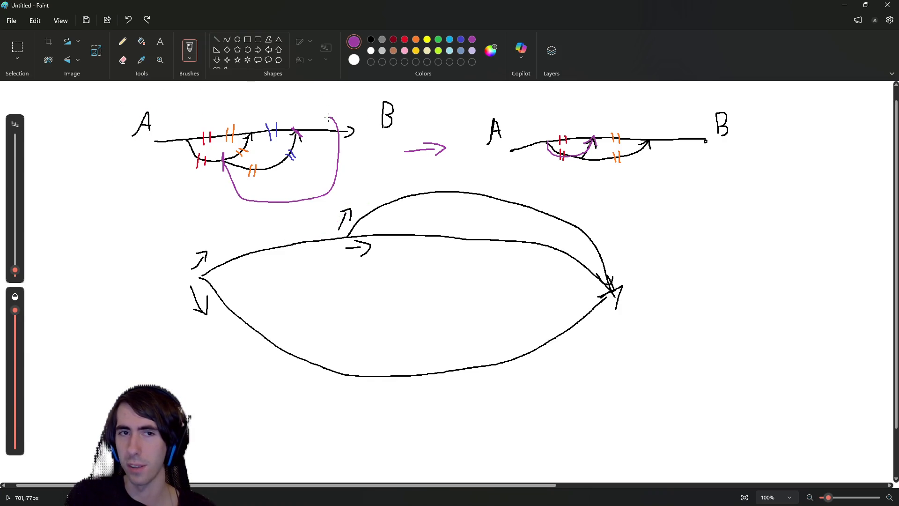
key(ctrl+z)
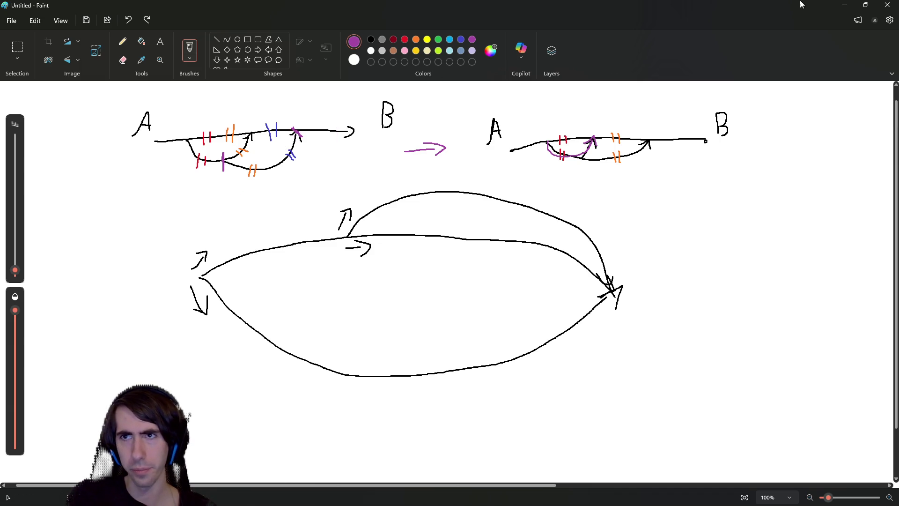
click(845, 5)
click(482, 233)
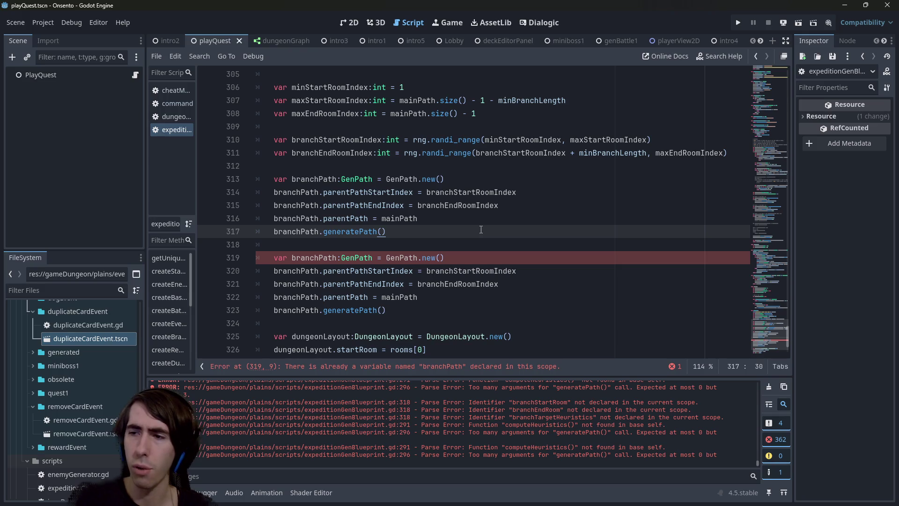
Switch from Godot to the Paint sketch showing both A–B diagrams.
key(alt+Tab)
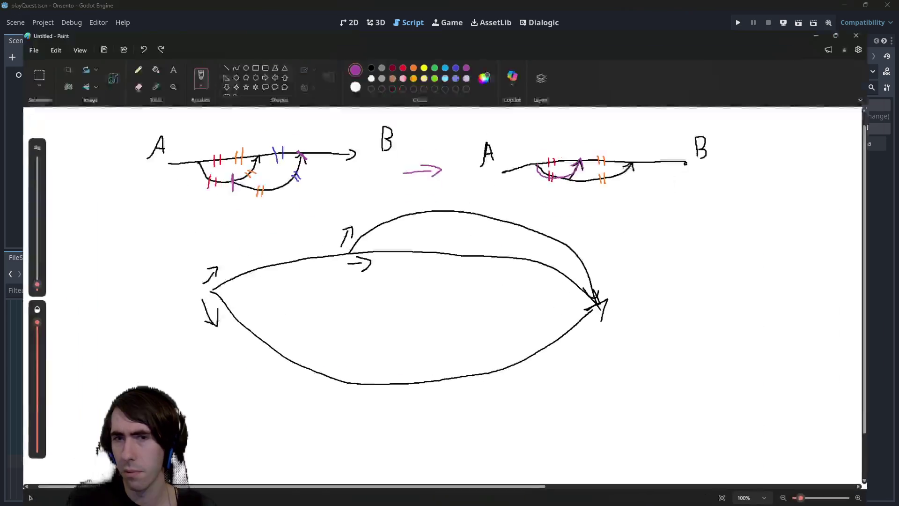
Draw a black A→B arrow at right with branch loops beneath, joined by a lower curve.
click(371, 39)
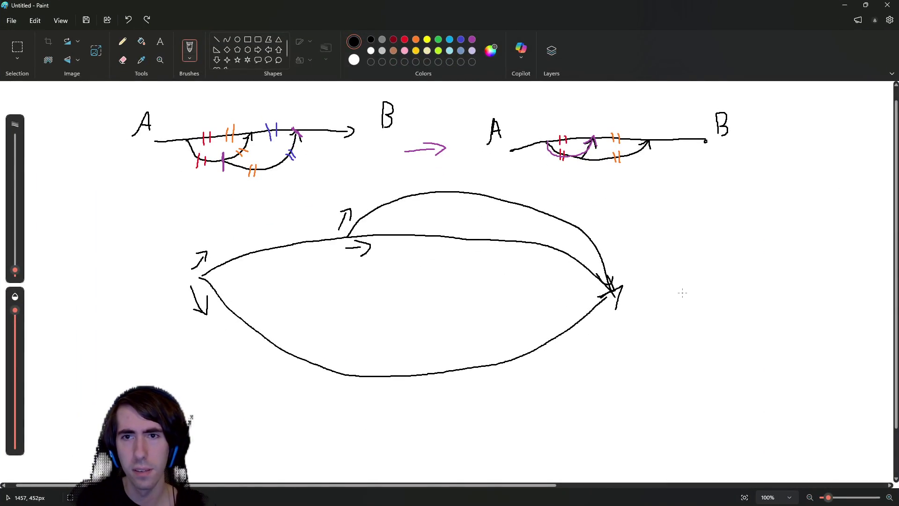
mouse_move(627, 221)
mouse_down()
mouse_move(810, 229)
mouse_move(819, 247)
mouse_up()
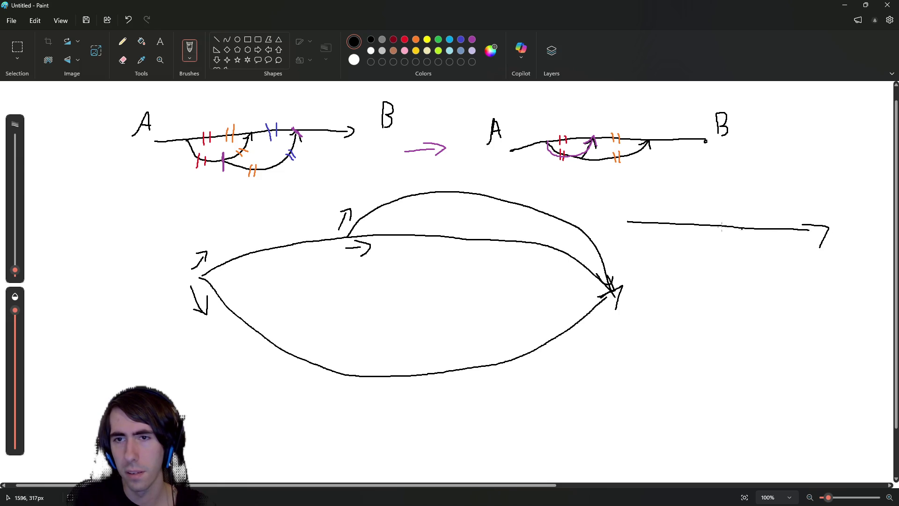
mouse_move(603, 229)
mouse_down()
mouse_move(614, 206)
mouse_move(616, 224)
mouse_up()
drag(607, 220, 612, 217)
mouse_move(849, 235)
mouse_down()
mouse_move(856, 206)
mouse_move(848, 237)
mouse_up()
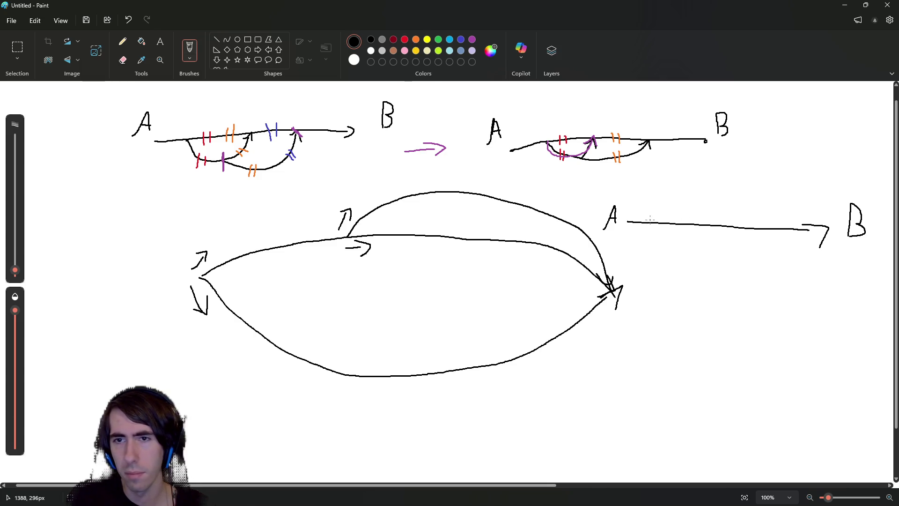
mouse_move(647, 224)
mouse_down()
mouse_move(647, 238)
mouse_move(681, 248)
mouse_move(703, 227)
mouse_move(740, 250)
mouse_move(786, 230)
mouse_up()
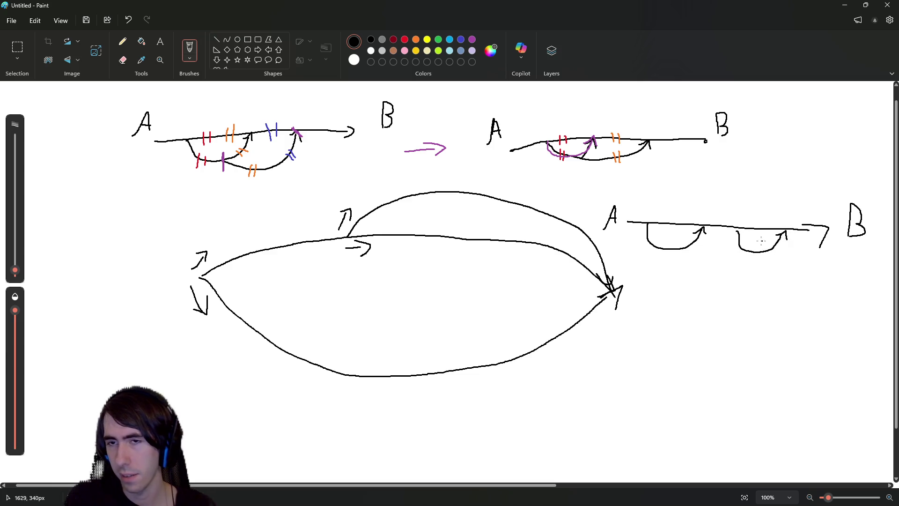
mouse_move(671, 249)
mouse_down()
mouse_move(712, 260)
mouse_move(750, 253)
mouse_move(753, 261)
mouse_up()
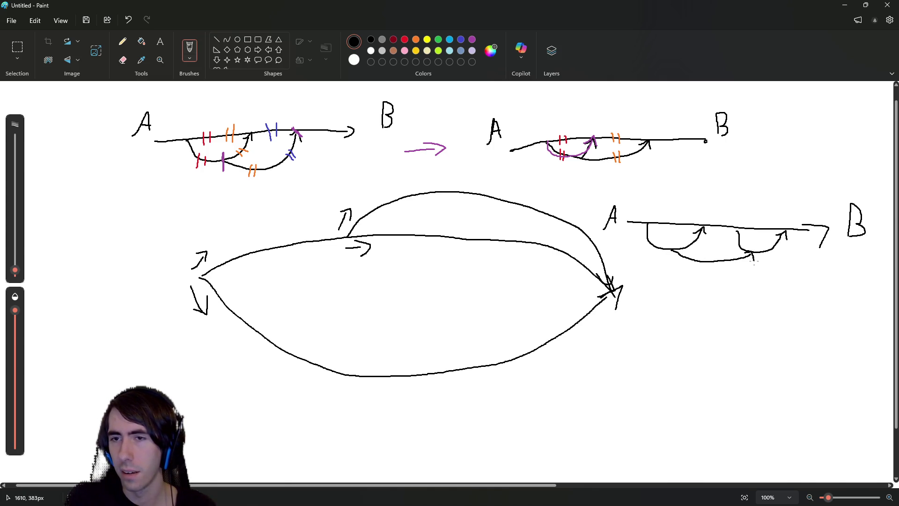
Add red, light-blue, orange, pink and brown tick marks around the right diagram's loops and arcs.
click(404, 39)
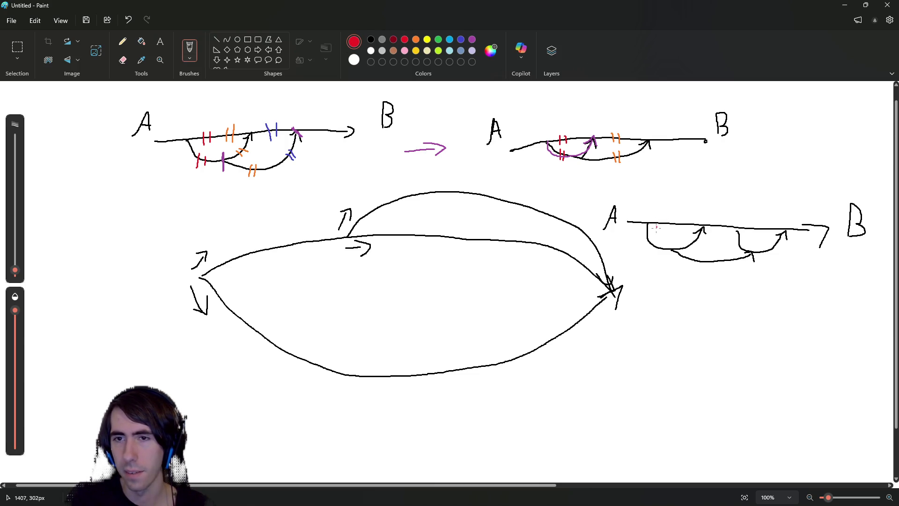
drag(653, 237, 648, 248)
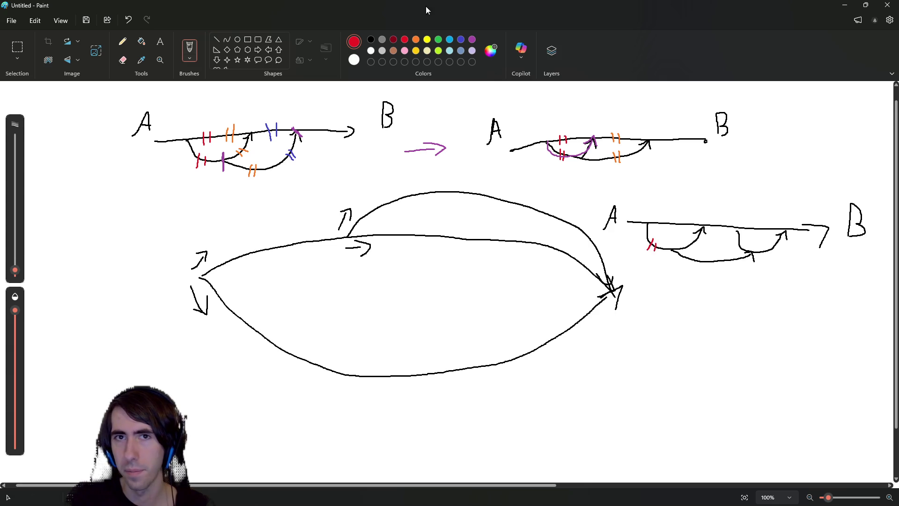
click(451, 40)
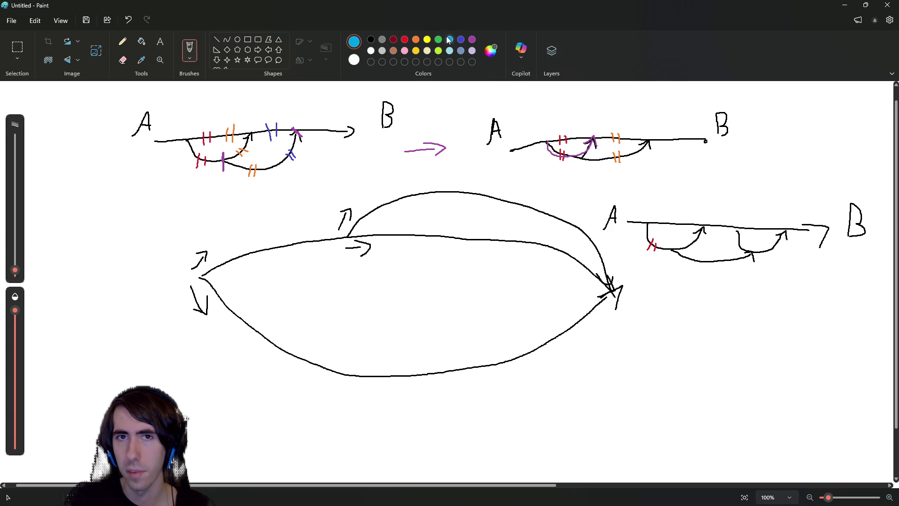
drag(685, 240, 696, 248)
click(416, 41)
drag(720, 220, 723, 231)
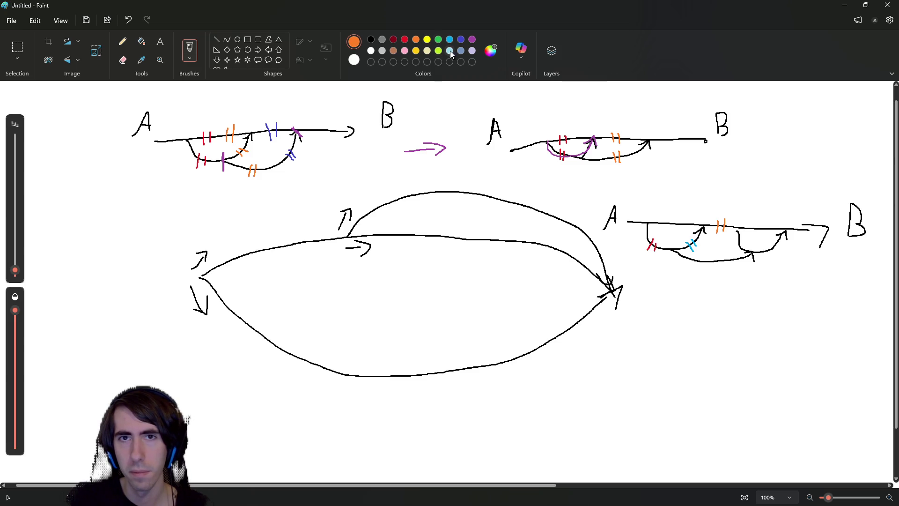
click(404, 51)
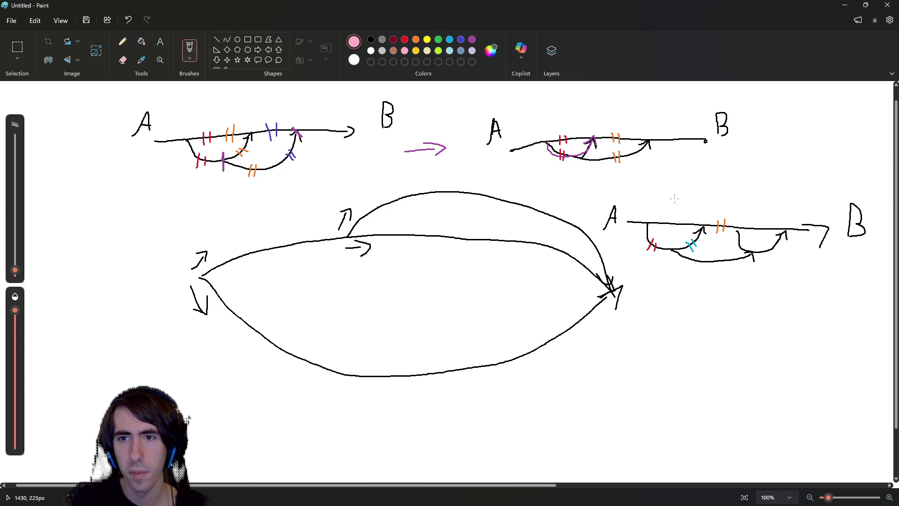
drag(743, 243, 732, 244)
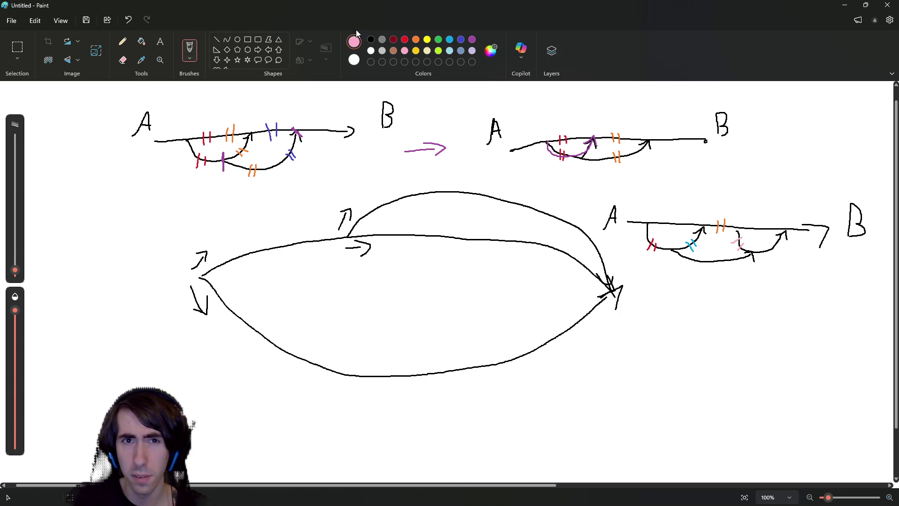
click(393, 51)
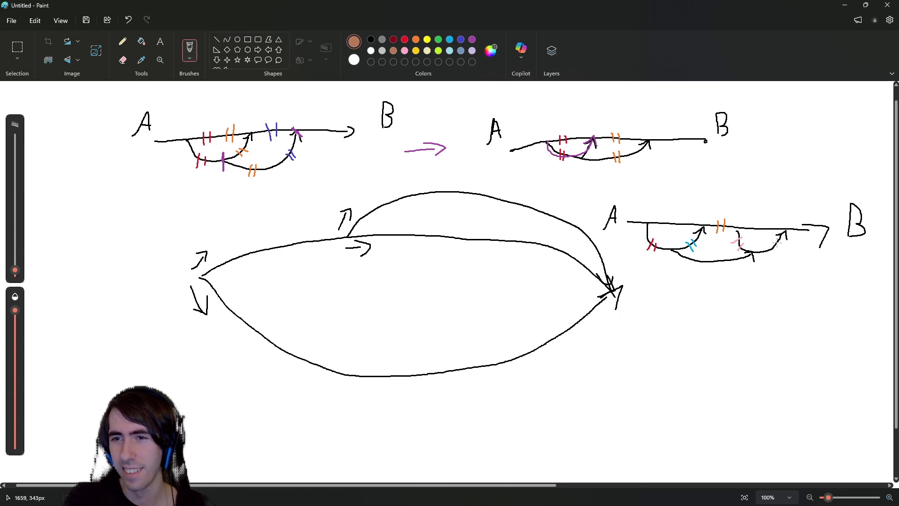
drag(764, 244, 770, 256)
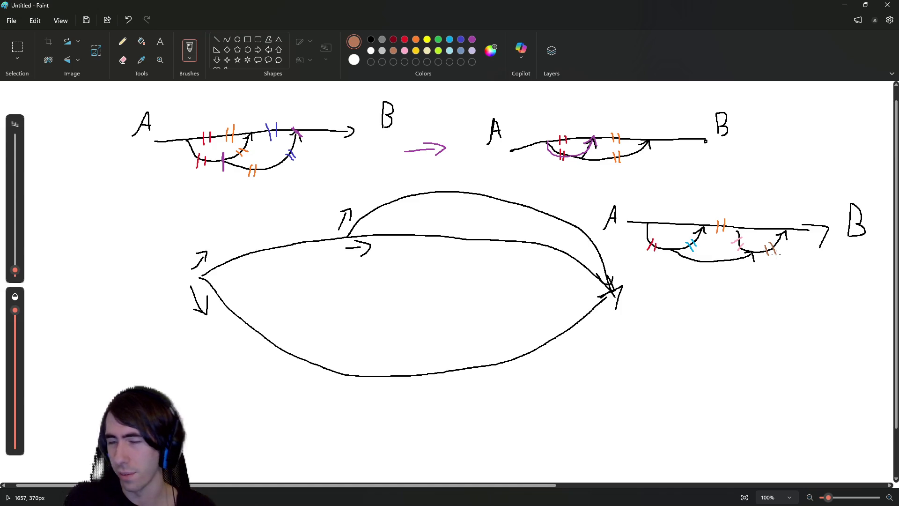
Mark the top line with red, blue, pink and brown double ticks, undoing a stray light-blue one.
click(404, 40)
mouse_move(658, 218)
mouse_down()
mouse_move(657, 232)
mouse_move(677, 229)
mouse_up()
click(449, 50)
key(ctrl+z)
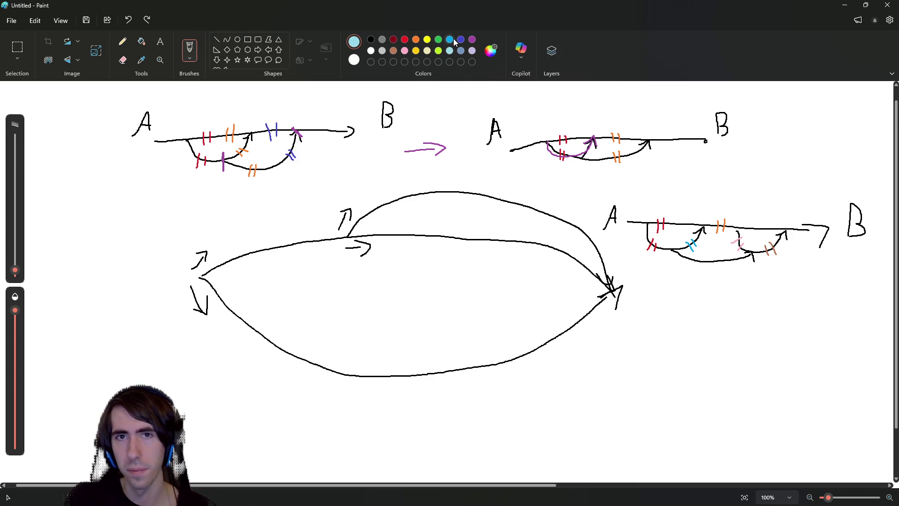
click(449, 40)
drag(677, 219, 685, 228)
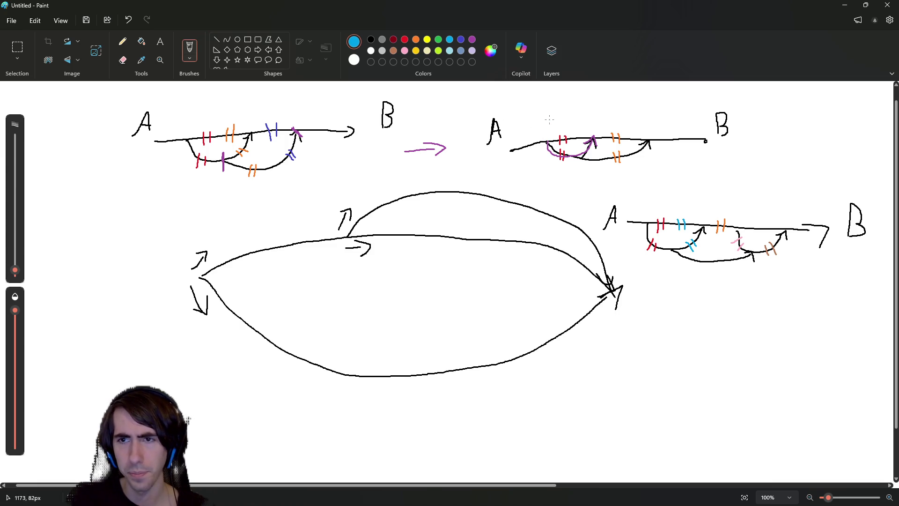
click(406, 50)
drag(750, 222, 752, 229)
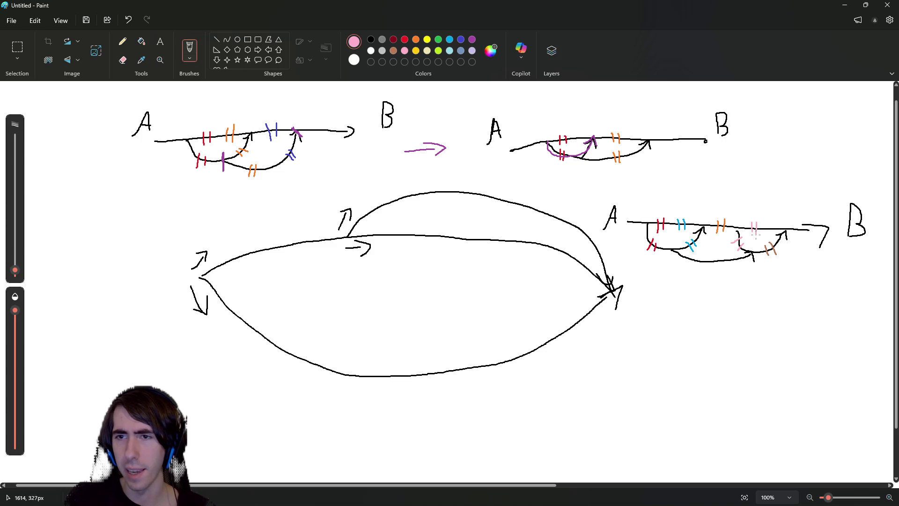
click(395, 50)
drag(763, 223, 770, 234)
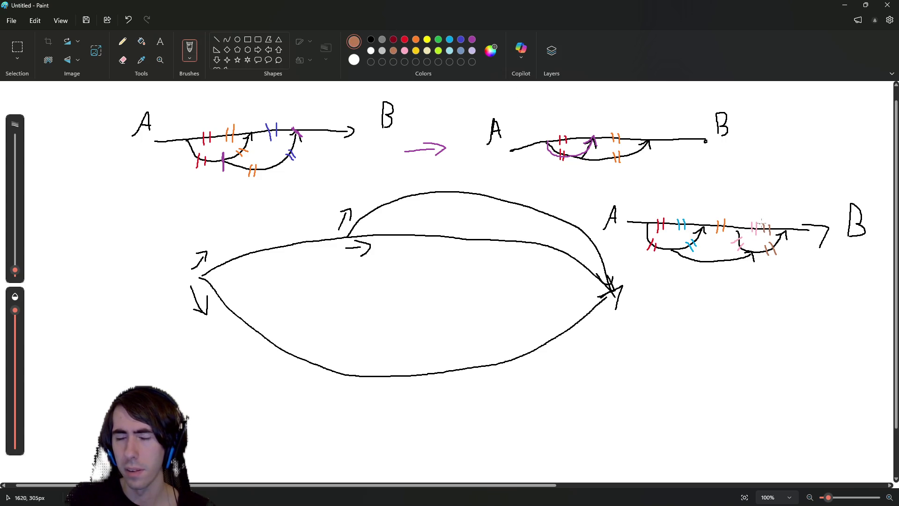
Add orange, cyan and pink double ticks on the lower arc.
click(416, 39)
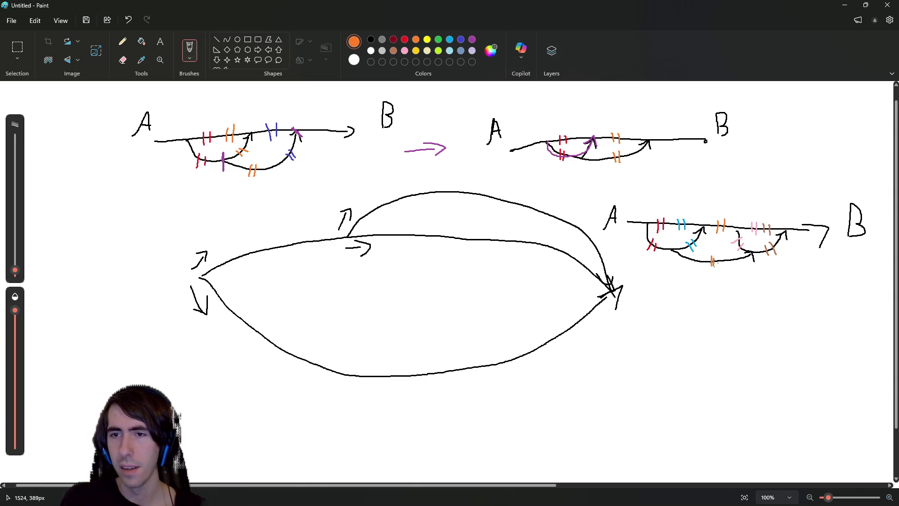
drag(715, 257, 714, 265)
click(450, 39)
drag(700, 256, 702, 265)
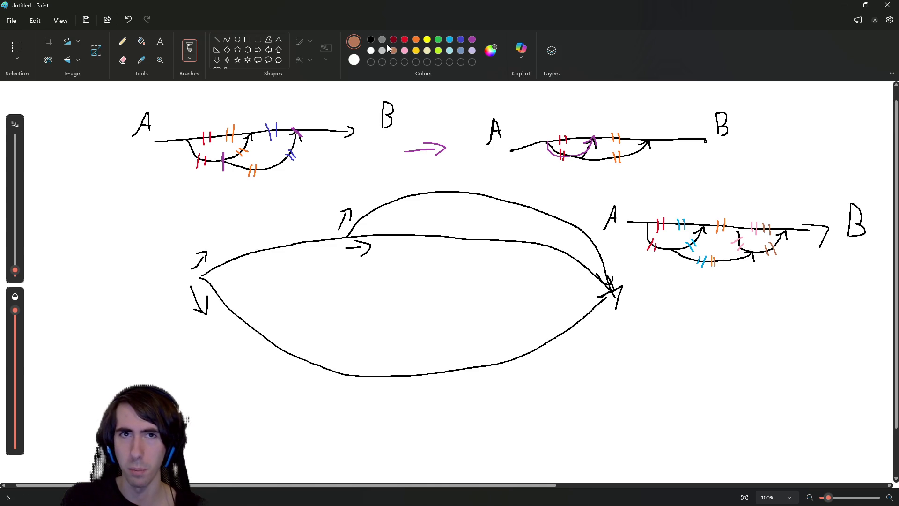
click(404, 50)
drag(725, 255, 728, 265)
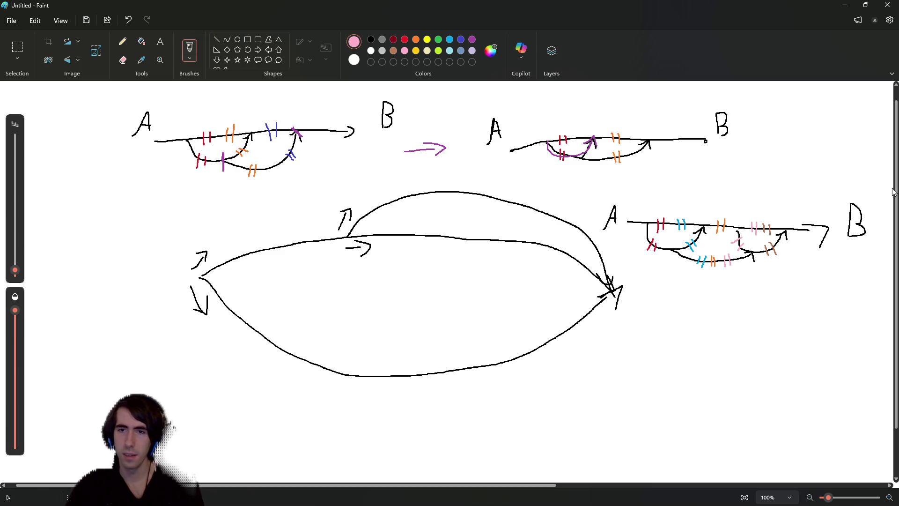
mouse_move(644, 223)
mouse_down()
mouse_move(685, 267)
mouse_move(713, 229)
mouse_up()
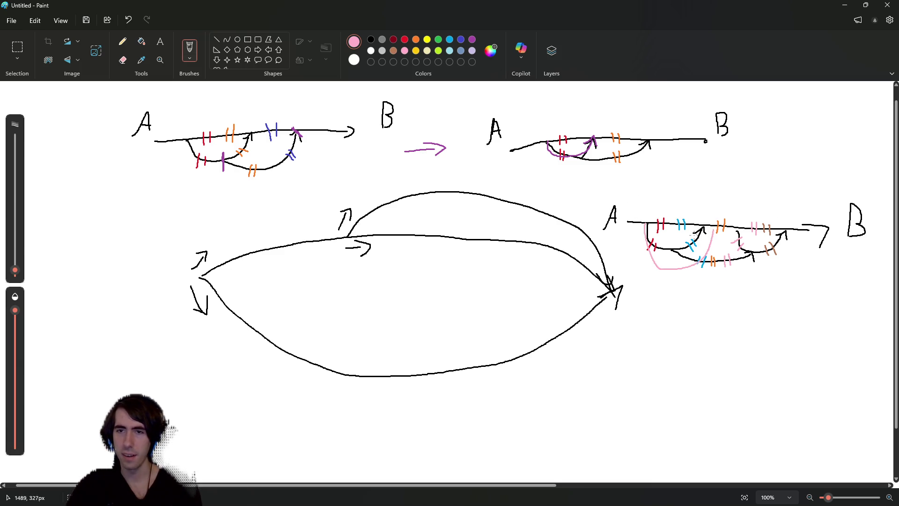
key(ctrl+z)
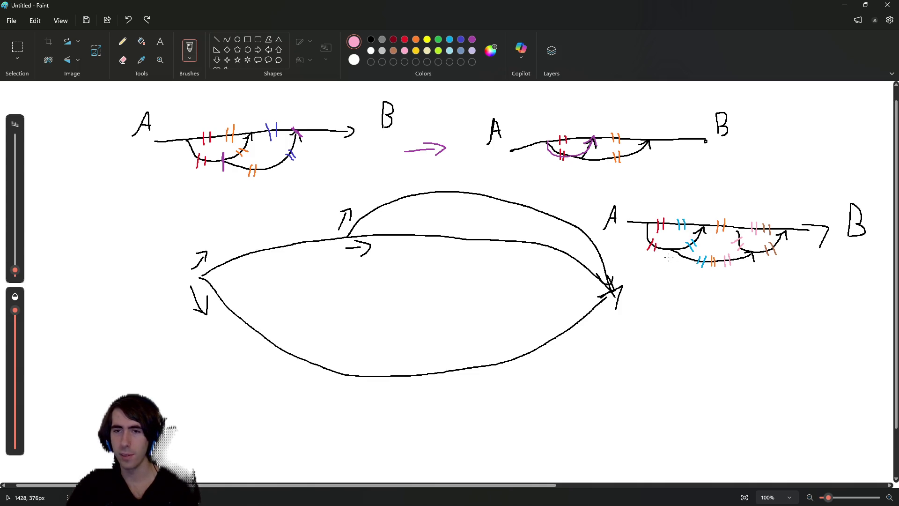
mouse_move(637, 220)
mouse_down()
mouse_move(676, 273)
mouse_move(629, 196)
mouse_move(636, 232)
mouse_up()
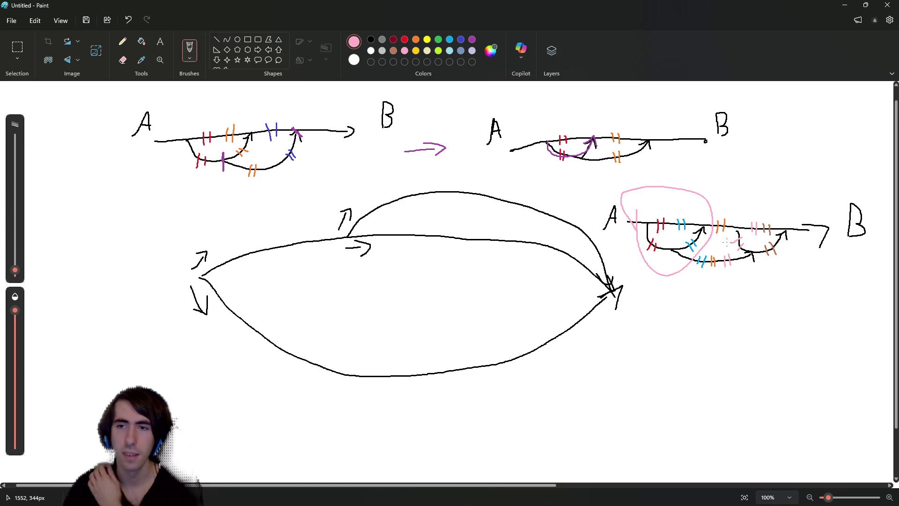
mouse_move(731, 210)
mouse_down()
mouse_move(710, 234)
mouse_move(775, 195)
mouse_move(721, 267)
mouse_move(739, 231)
mouse_move(717, 260)
mouse_move(770, 208)
mouse_move(749, 208)
mouse_move(780, 216)
mouse_up()
key(ctrl+z)
key(ctrl+z)
key(ctrl+z)
key(ctrl+z)
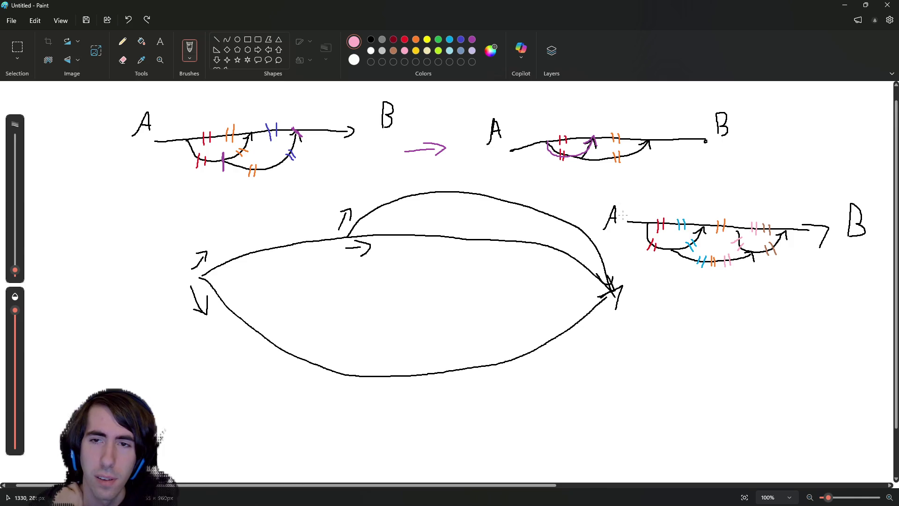
drag(621, 219, 646, 220)
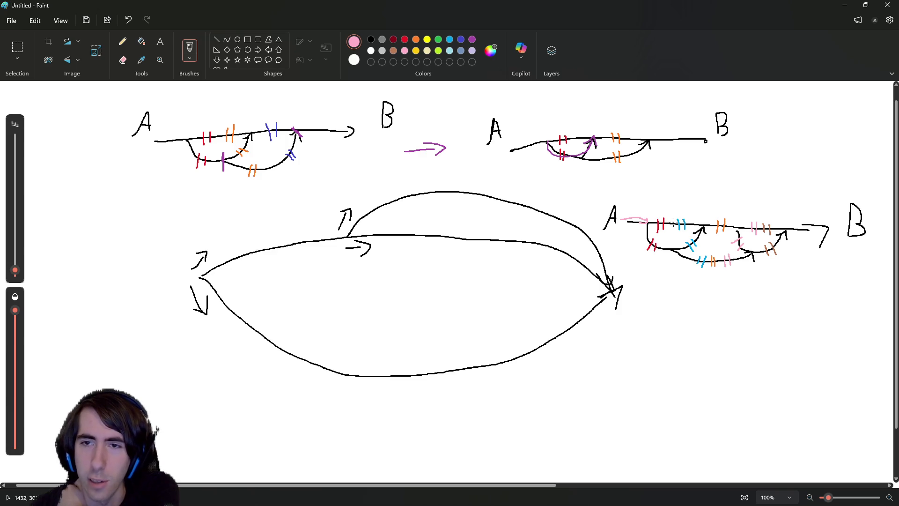
Draw pink arrows from A along the top line and under the diagram, then undo the long ones.
drag(677, 223, 679, 223)
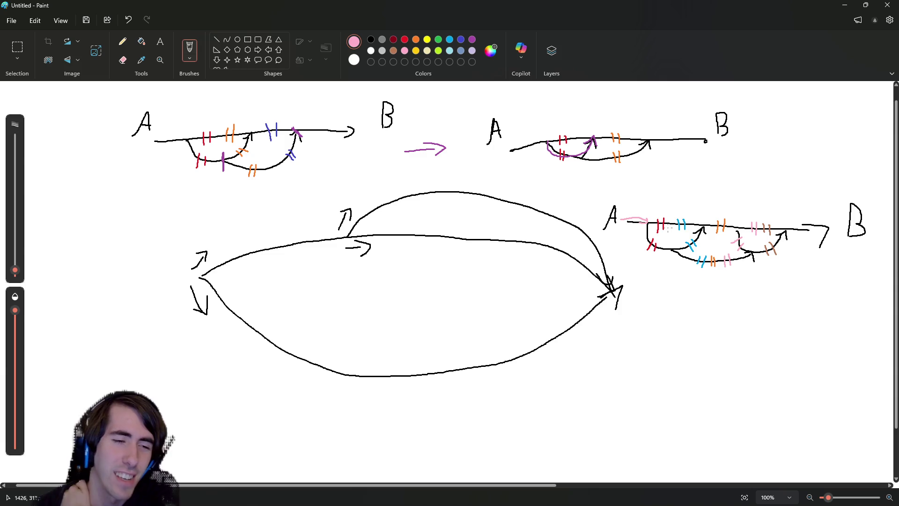
mouse_move(652, 216)
mouse_down()
mouse_move(731, 218)
mouse_move(721, 224)
mouse_up()
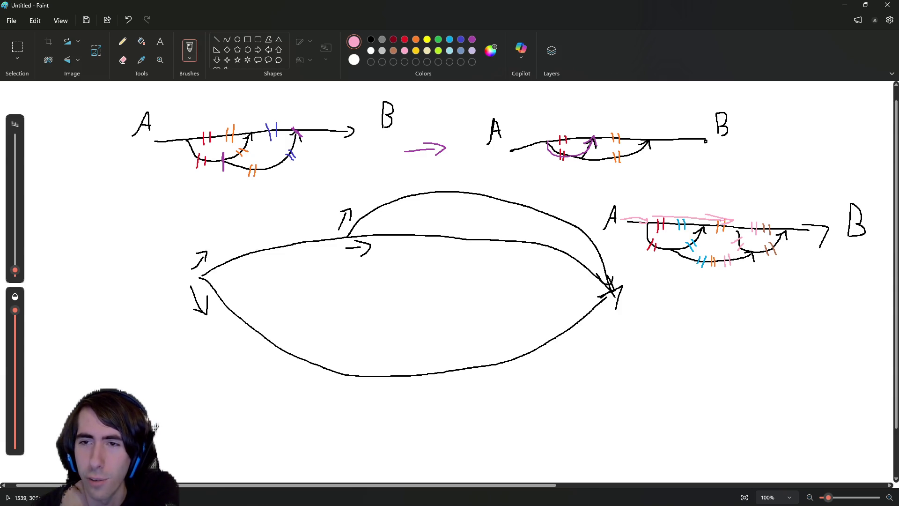
mouse_move(647, 255)
mouse_down()
mouse_move(709, 242)
mouse_move(713, 251)
mouse_up()
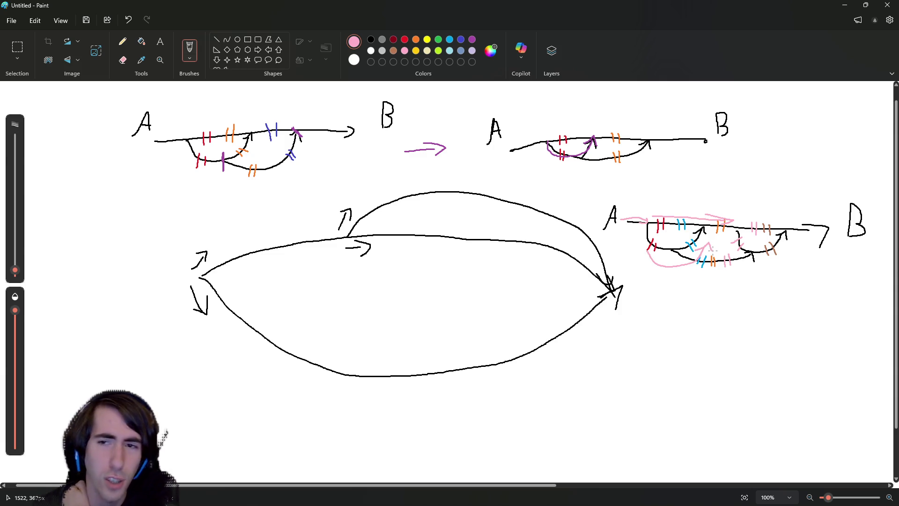
key(ctrl+z)
key(ctrl+z)
key(ctrl+z)
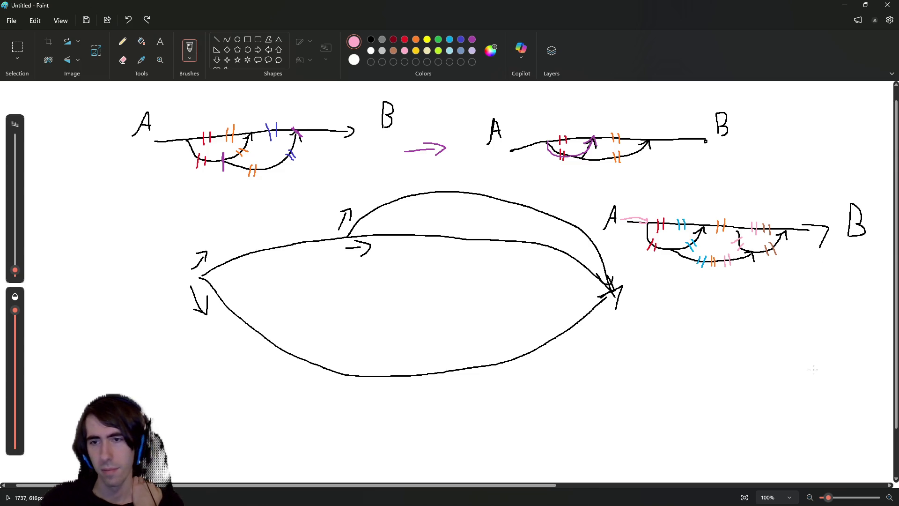
Draw a long pink arrow with crossed-out ends below the right-hand diagram.
drag(777, 346, 790, 366)
drag(798, 336, 777, 366)
mouse_move(619, 364)
mouse_down()
mouse_move(634, 357)
mouse_move(632, 373)
mouse_move(786, 352)
mouse_up()
drag(784, 354, 764, 368)
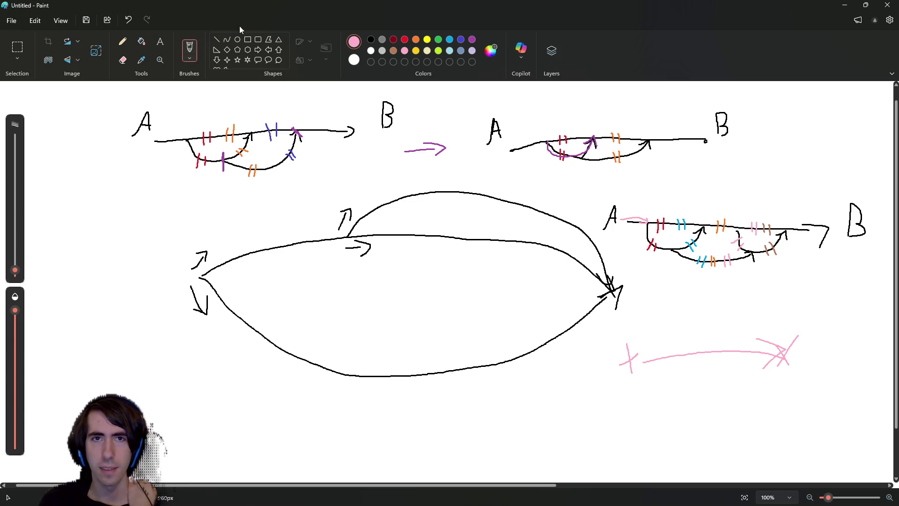
Mark a black X on the right diagram's path, then undo the complexity note sketched above it.
click(371, 40)
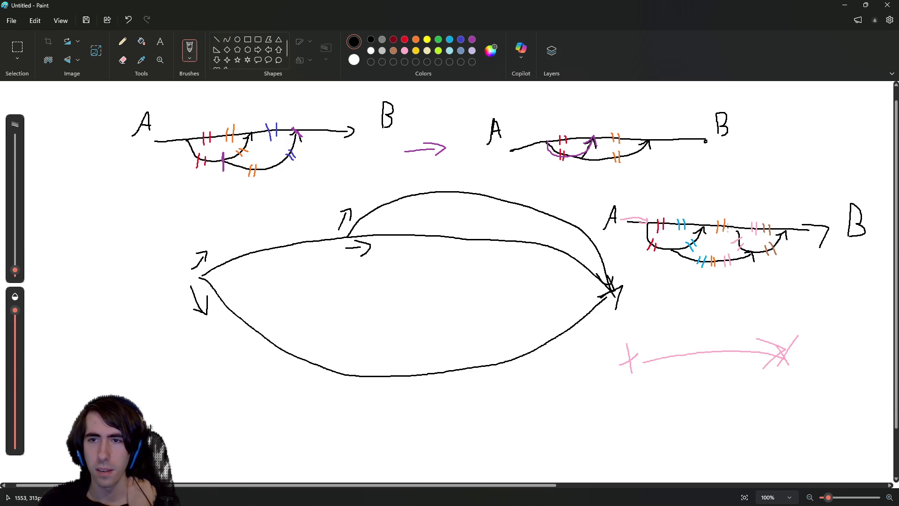
mouse_move(734, 233)
mouse_down()
mouse_move(744, 220)
mouse_move(738, 231)
mouse_up()
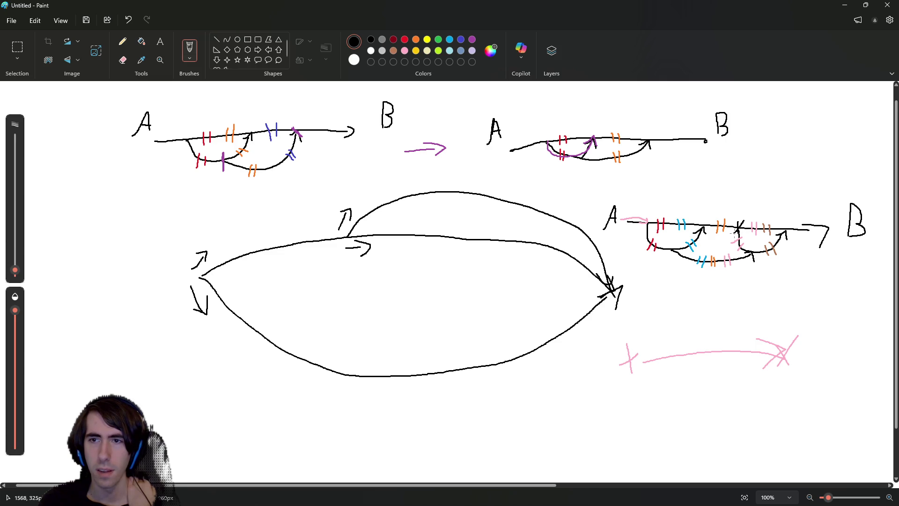
mouse_move(754, 188)
mouse_down()
mouse_move(763, 209)
mouse_move(786, 188)
mouse_move(779, 211)
mouse_move(753, 219)
mouse_move(741, 242)
mouse_move(748, 234)
mouse_up()
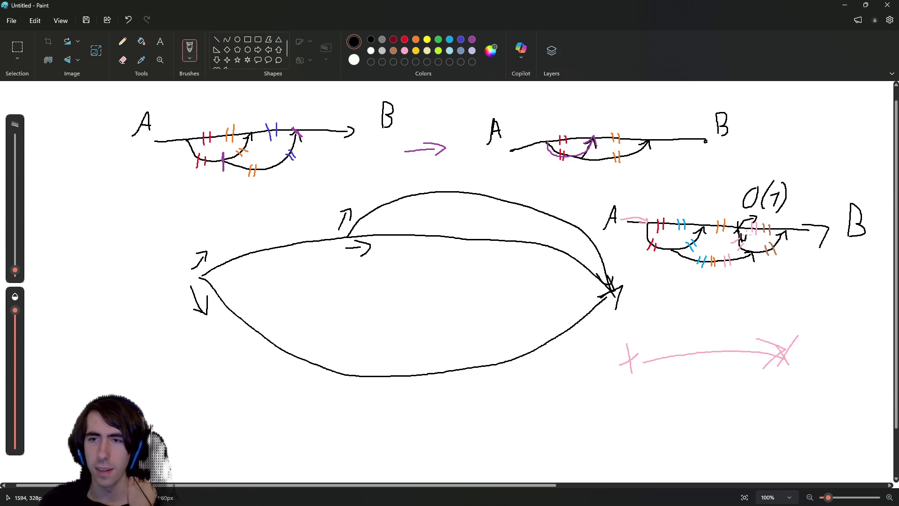
key(ctrl+z)
key(ctrl+z)
key(ctrl+z)
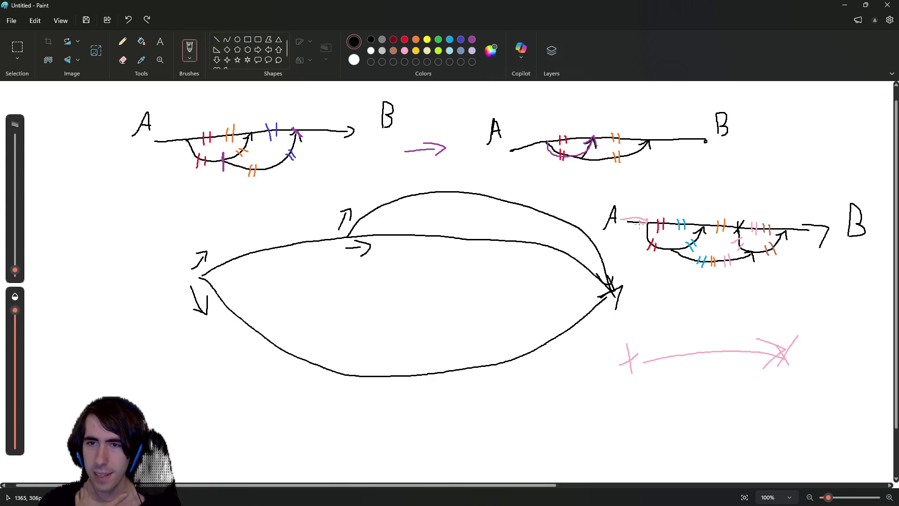
mouse_move(645, 224)
mouse_down()
mouse_move(678, 258)
mouse_move(762, 263)
mouse_move(808, 241)
mouse_up()
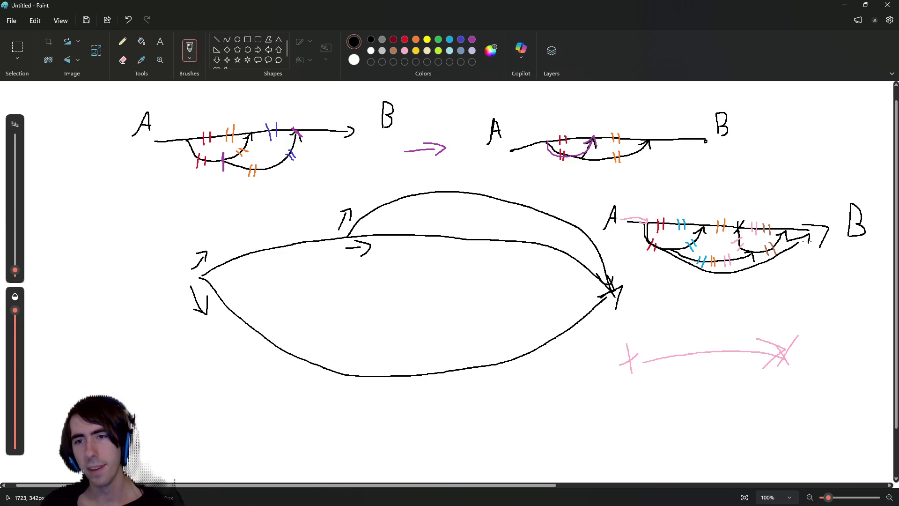
key(ctrl+z)
key(ctrl+z)
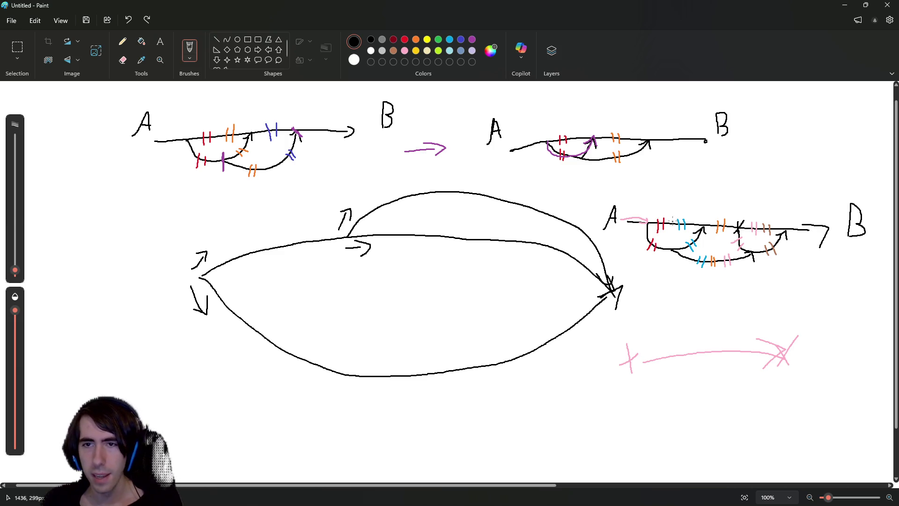
mouse_move(642, 228)
mouse_down()
mouse_move(708, 274)
mouse_move(828, 229)
mouse_up()
mouse_move(650, 225)
mouse_down()
mouse_move(681, 204)
mouse_move(702, 229)
mouse_move(745, 229)
mouse_move(774, 202)
mouse_move(797, 234)
mouse_up()
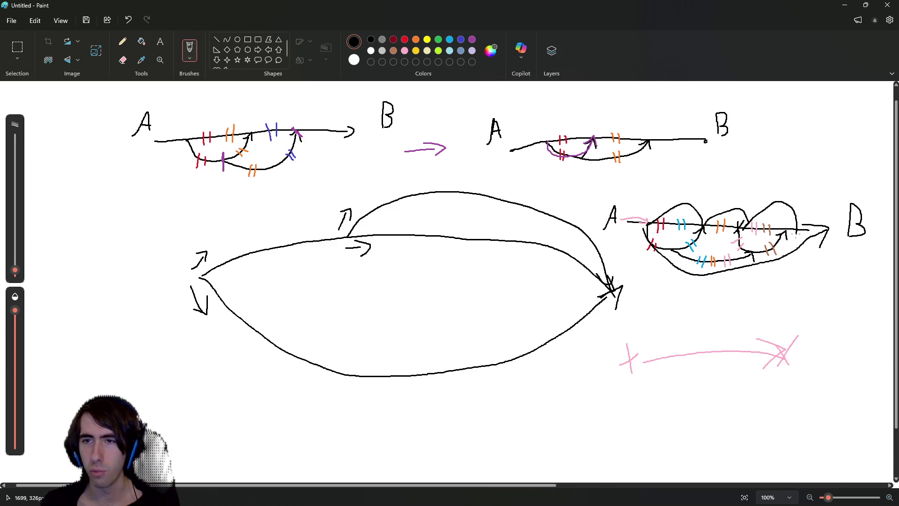
key(ctrl+z)
key(ctrl+z)
key(ctrl+z)
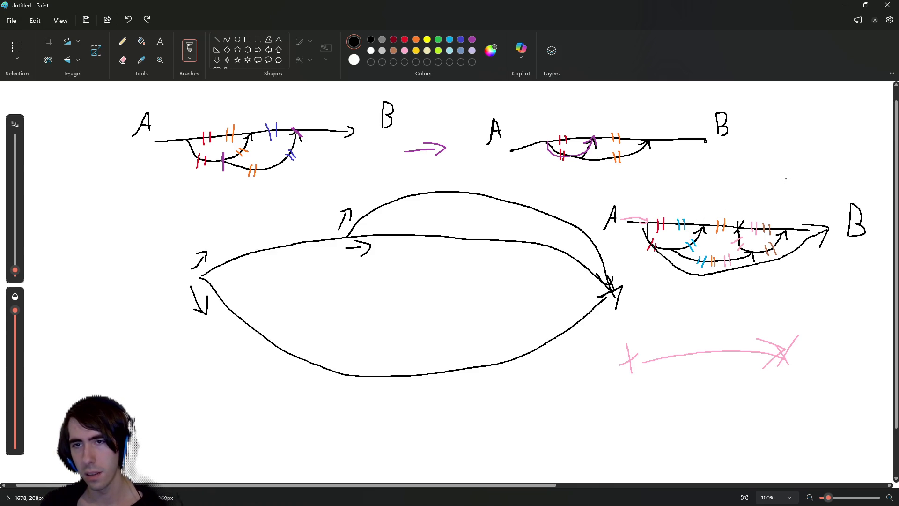
key(ctrl+z)
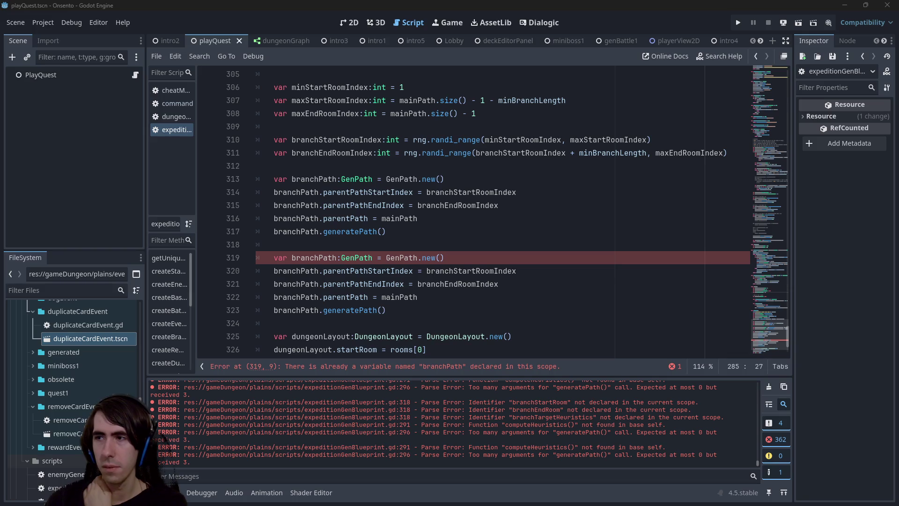
Place the caret at the end of duplicate line 319, then move up to the original branchPath block.
click(529, 263)
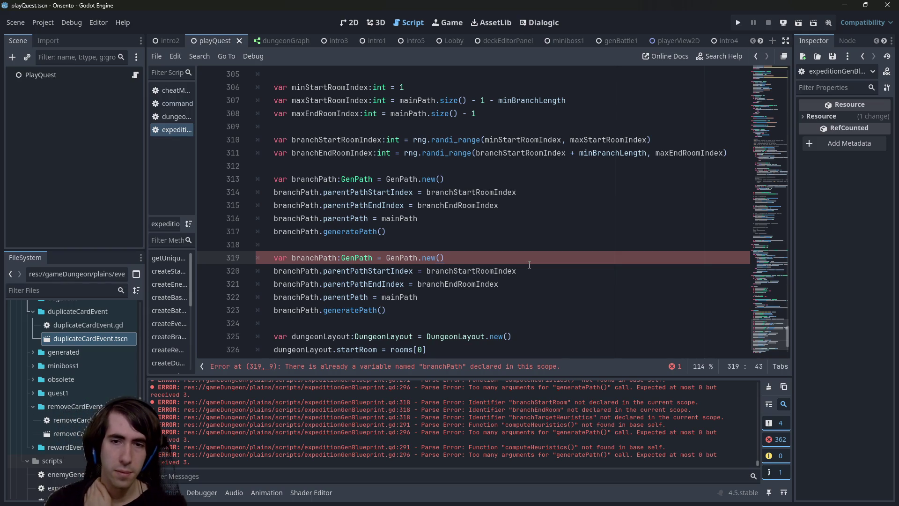
scroll(529, 265, down, 2)
scroll(495, 251, up, 1)
click(449, 194)
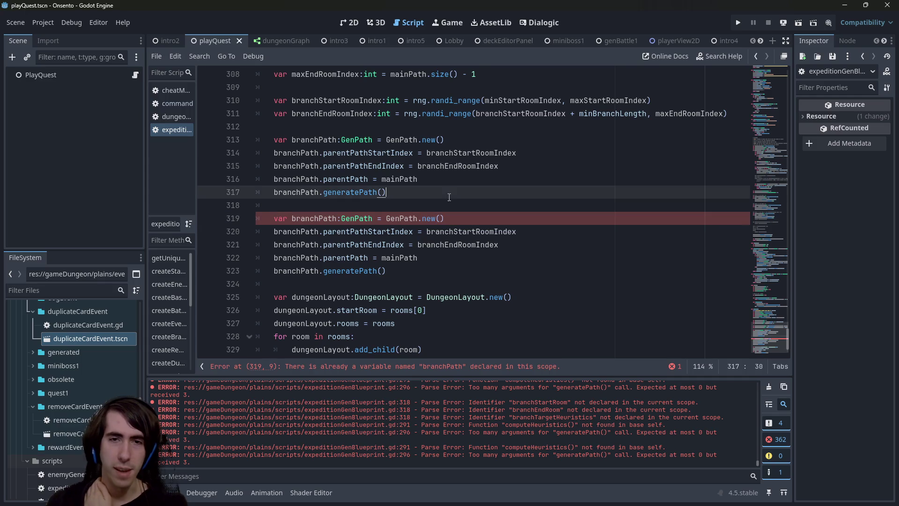
Insert two blank lines at line 318, pushing the duplicate branchPath block to line 321.
click(445, 205)
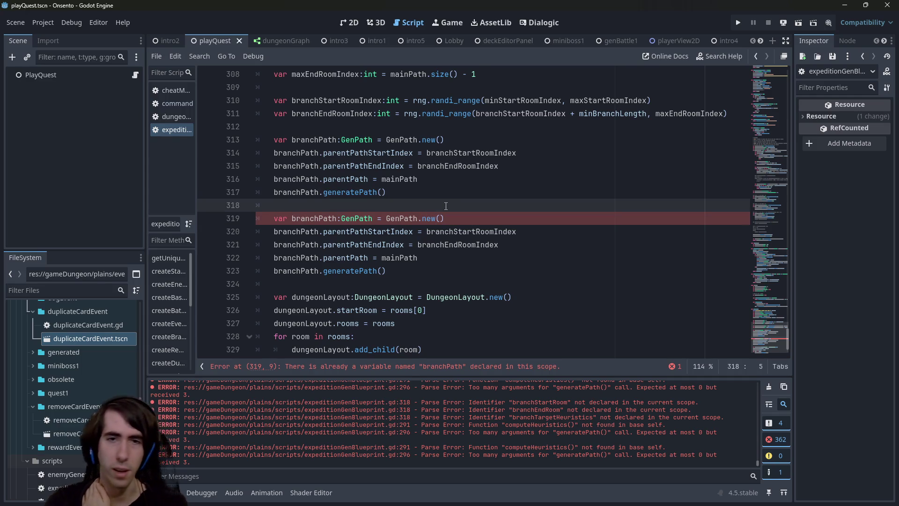
key(Return)
key(Return)
key(Up)
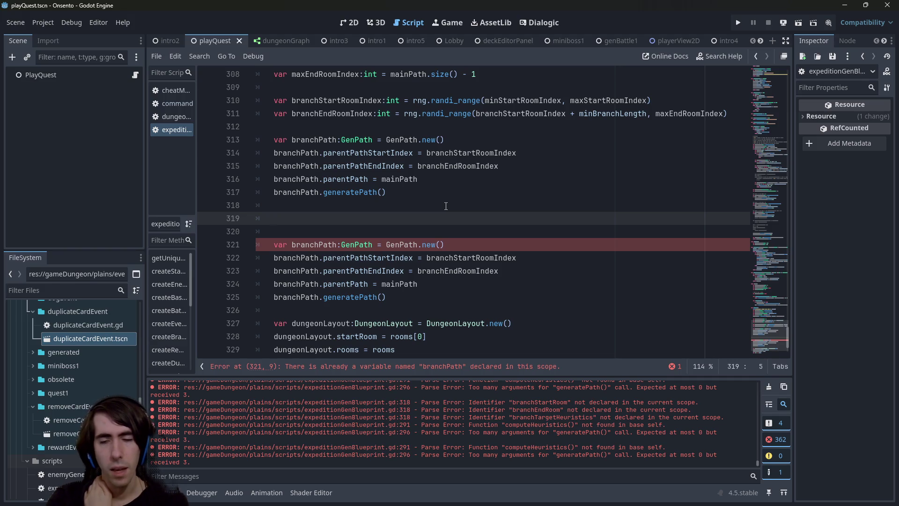
scroll(445, 206, up, 5)
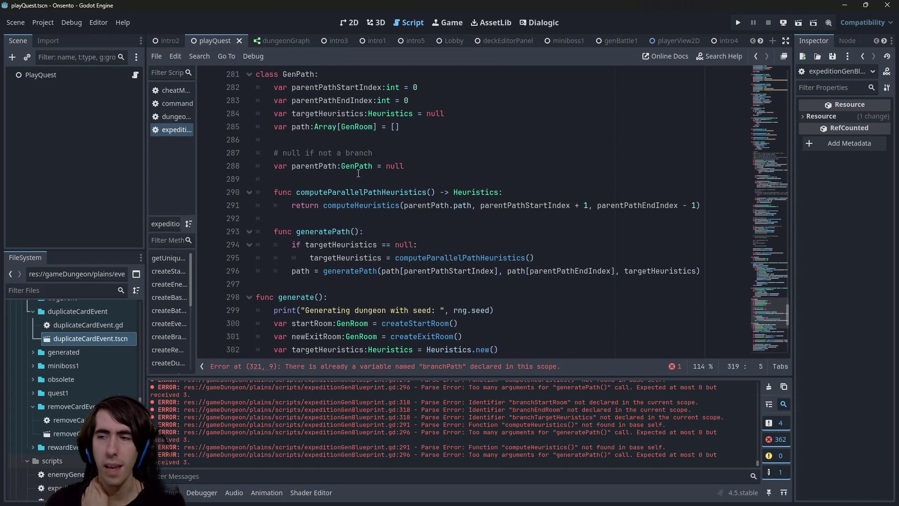
scroll(358, 173, down, 7)
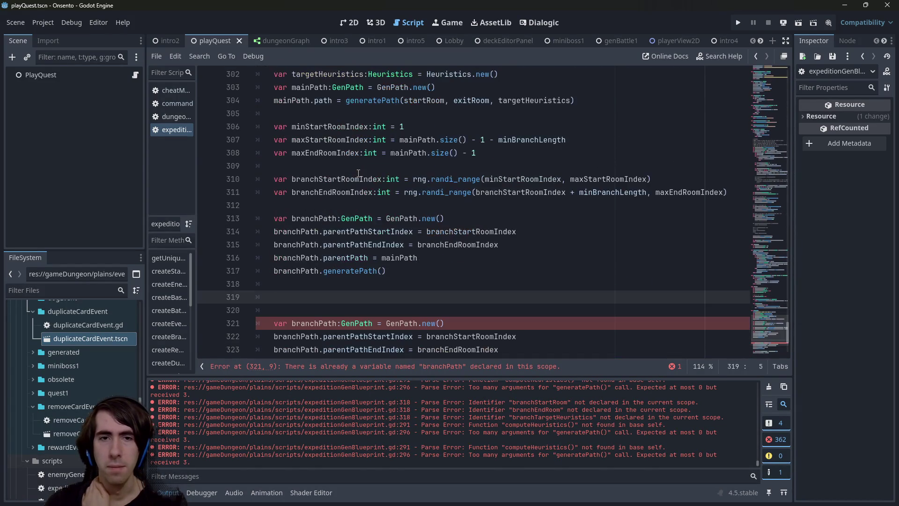
scroll(353, 235, up, 8)
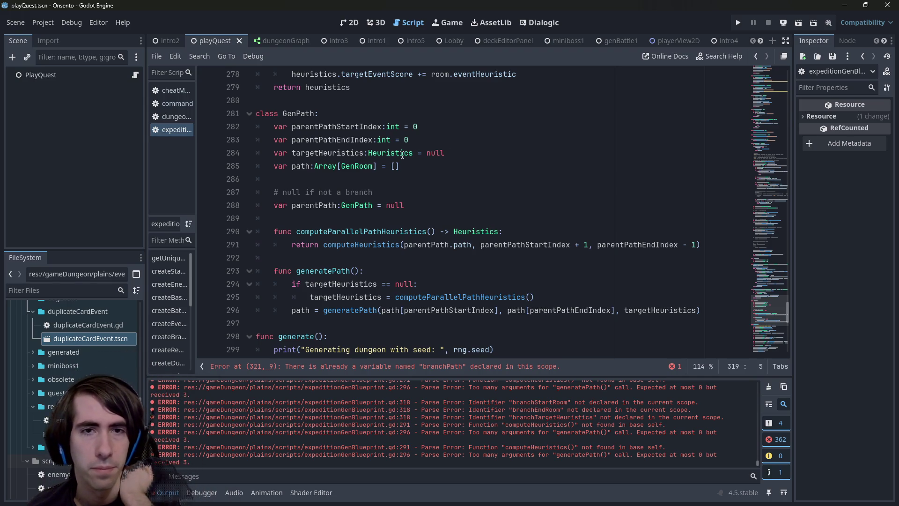
double_click(307, 166)
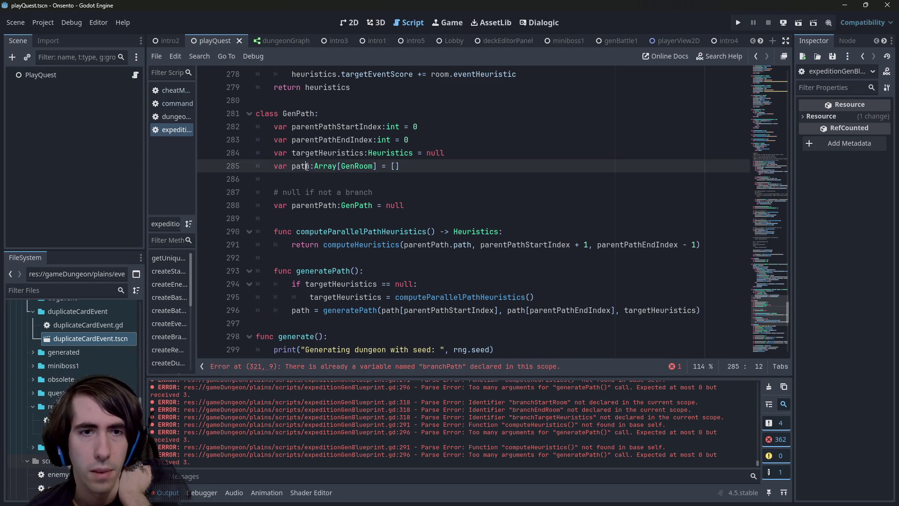
drag(401, 165, 206, 171)
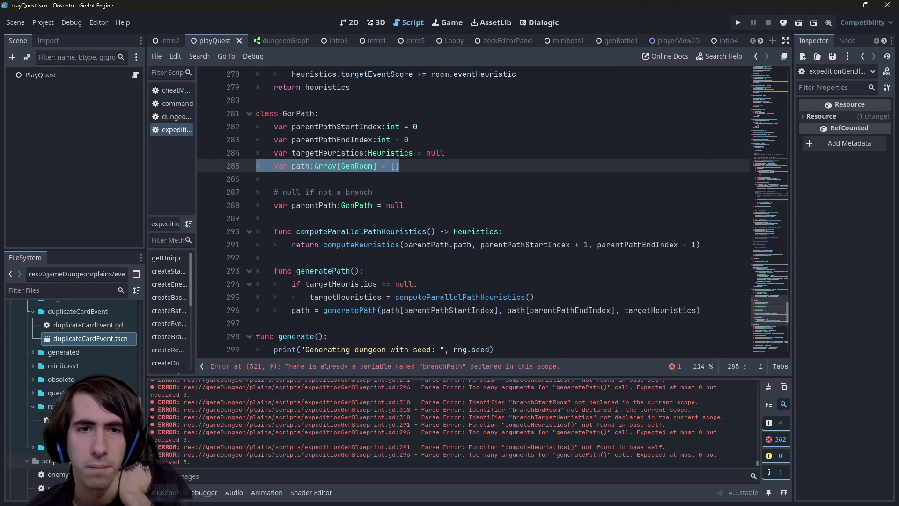
double_click(308, 166)
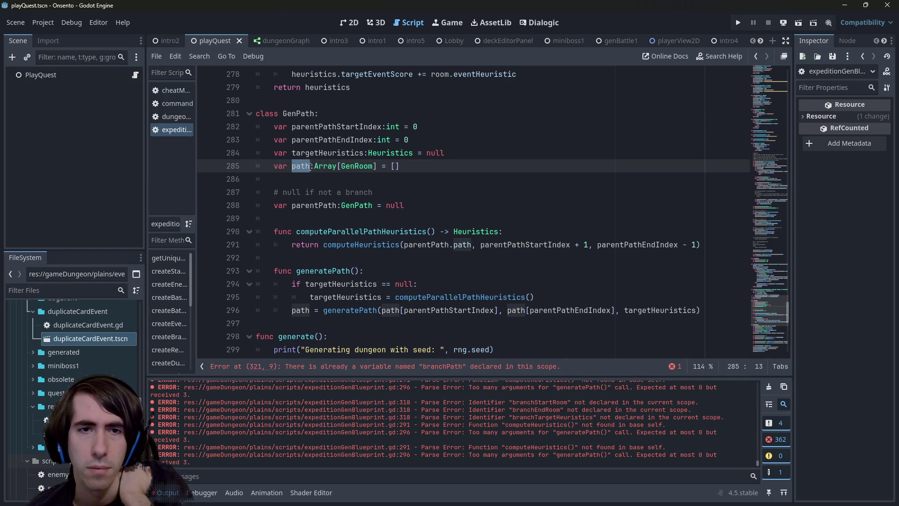
double_click(328, 153)
double_click(314, 205)
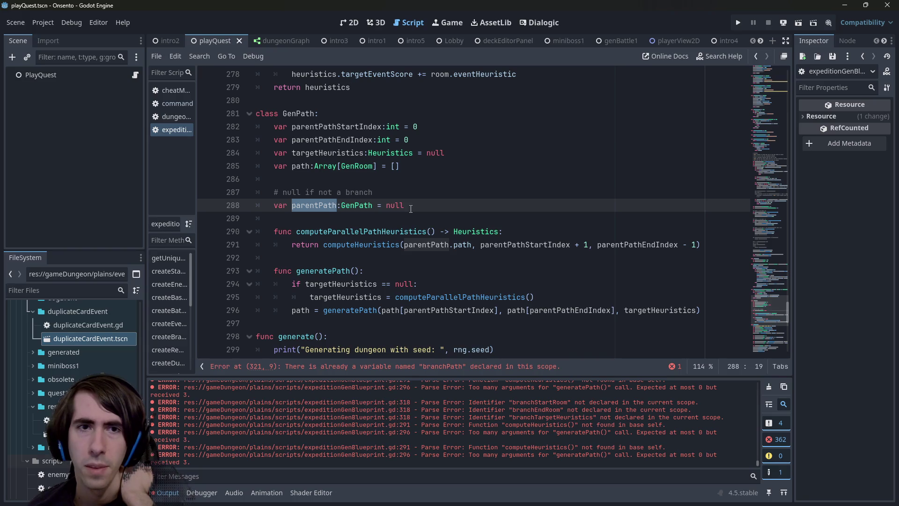
drag(410, 139, 242, 128)
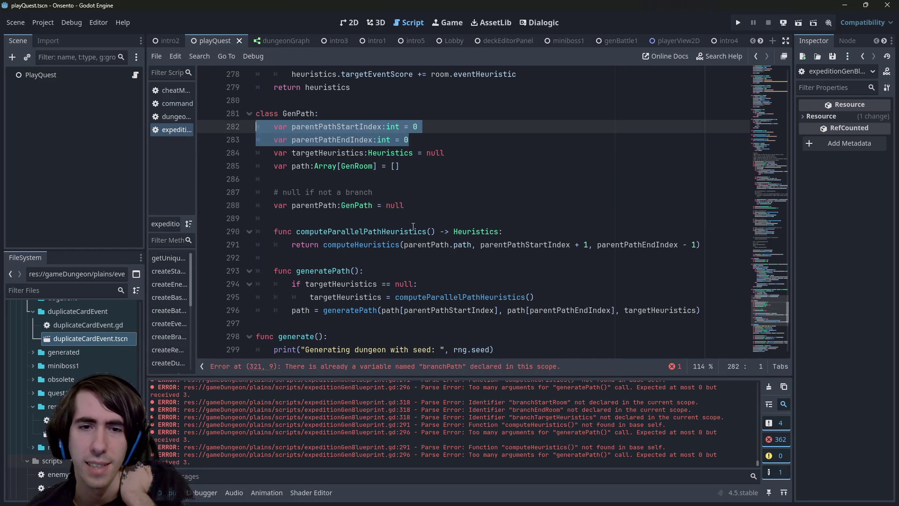
scroll(413, 227, down, 2)
scroll(429, 257, up, 1)
drag(378, 270, 698, 271)
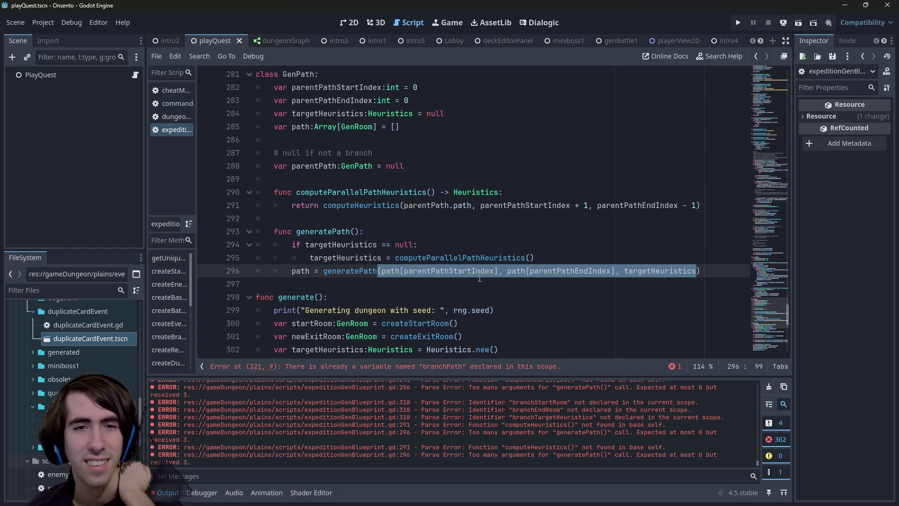
double_click(346, 87)
double_click(347, 99)
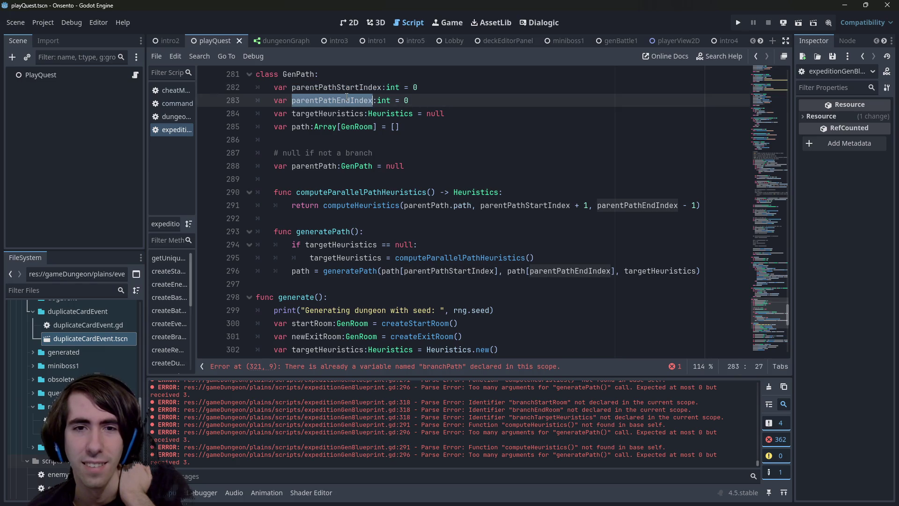
double_click(386, 206)
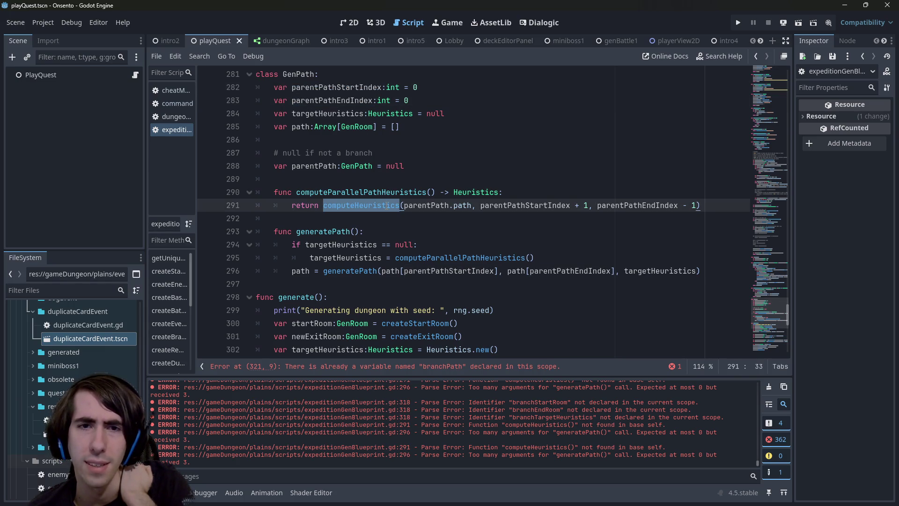
mouse_move(691, 207)
mouse_down()
mouse_move(262, 206)
mouse_move(291, 193)
mouse_move(292, 206)
mouse_move(345, 210)
mouse_up()
click(345, 211)
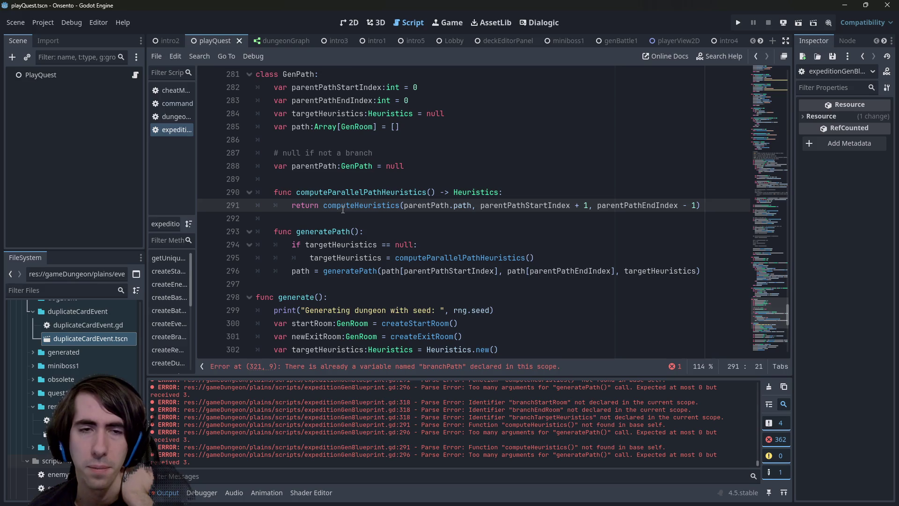
scroll(342, 209, up, 2)
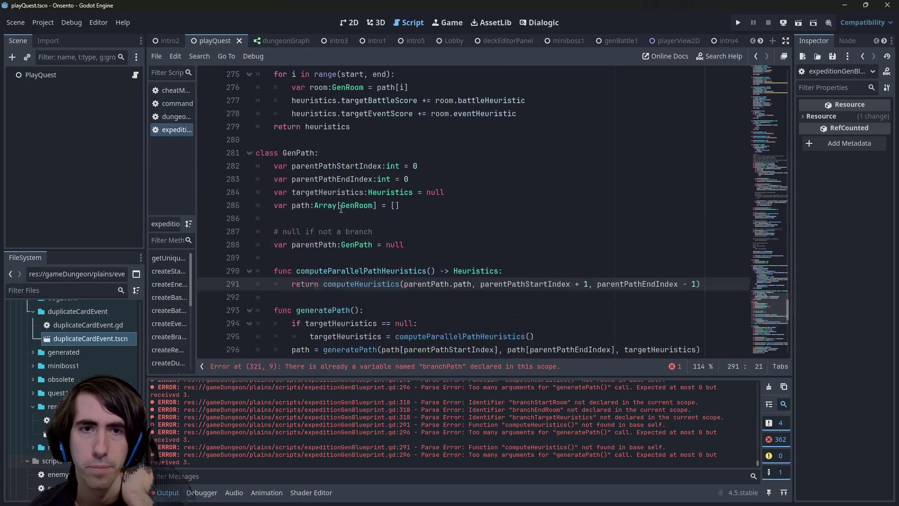
scroll(473, 241, up, 3)
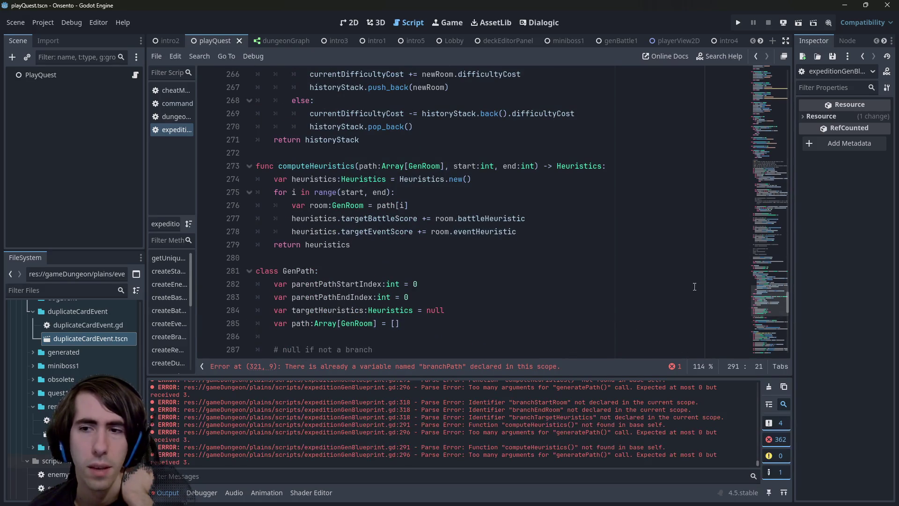
click(657, 273)
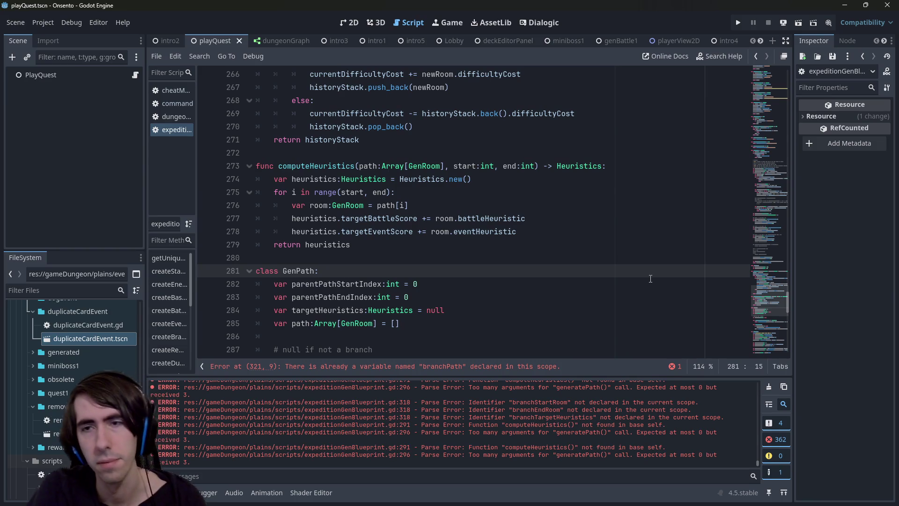
Search the script for GenRoom and jump to its line 285.
key(ctrl+f)
text(GenRoom)
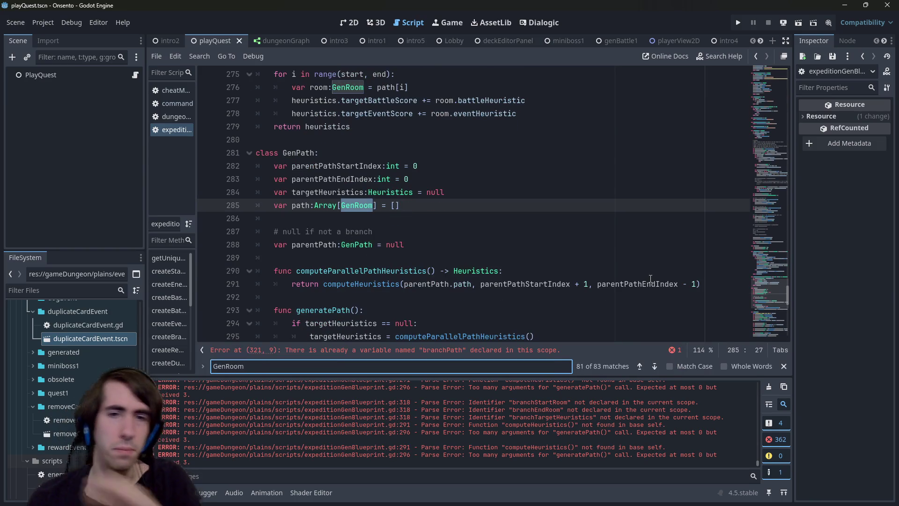
click(352, 205)
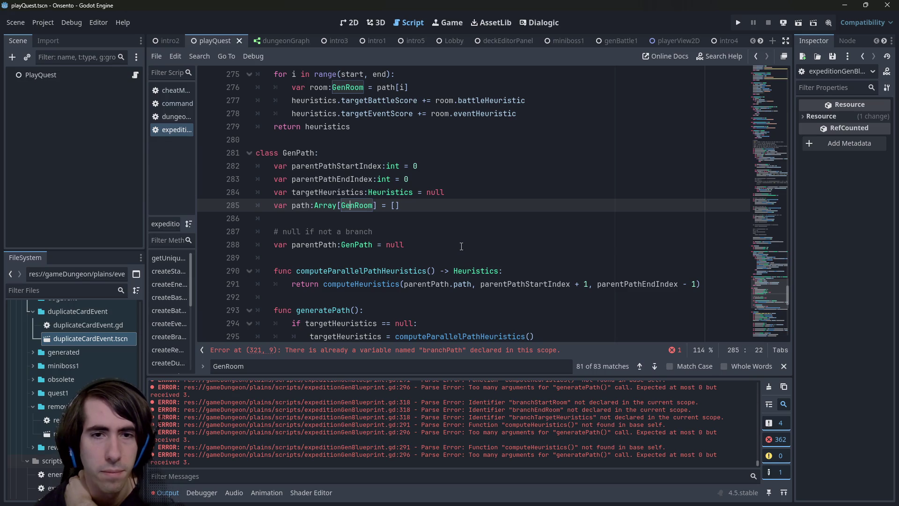
scroll(461, 246, down, 4)
scroll(461, 247, up, 3)
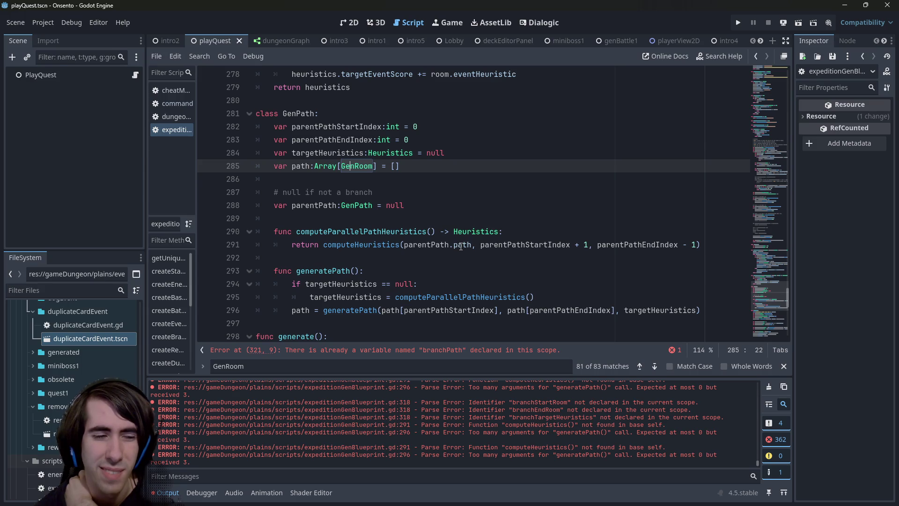
mouse_move(459, 247)
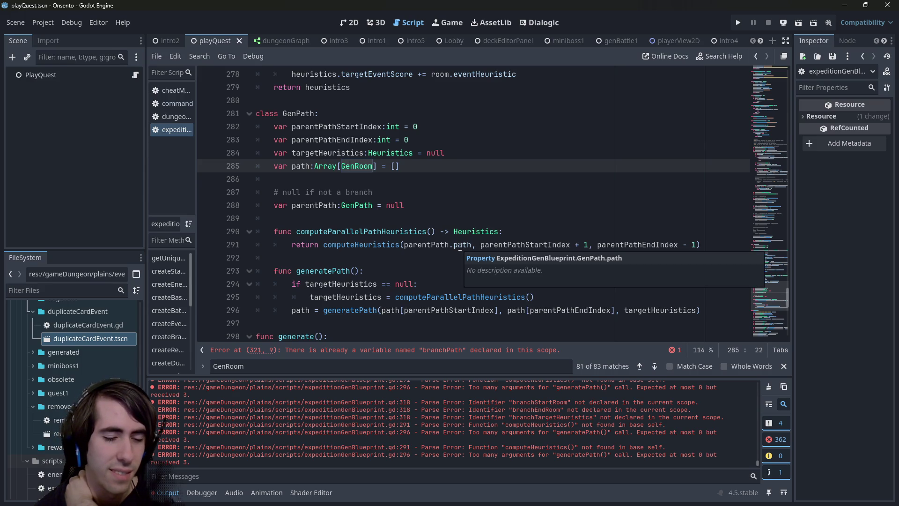
click(459, 169)
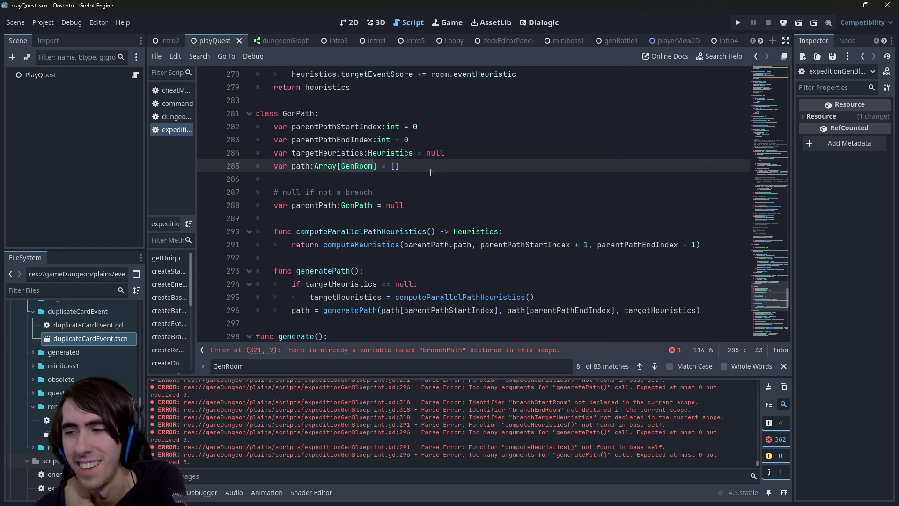
Review the GenPath fields: parentPathStartIndex, parentPathEndIndex, targetHeuristics and path.
double_click(301, 166)
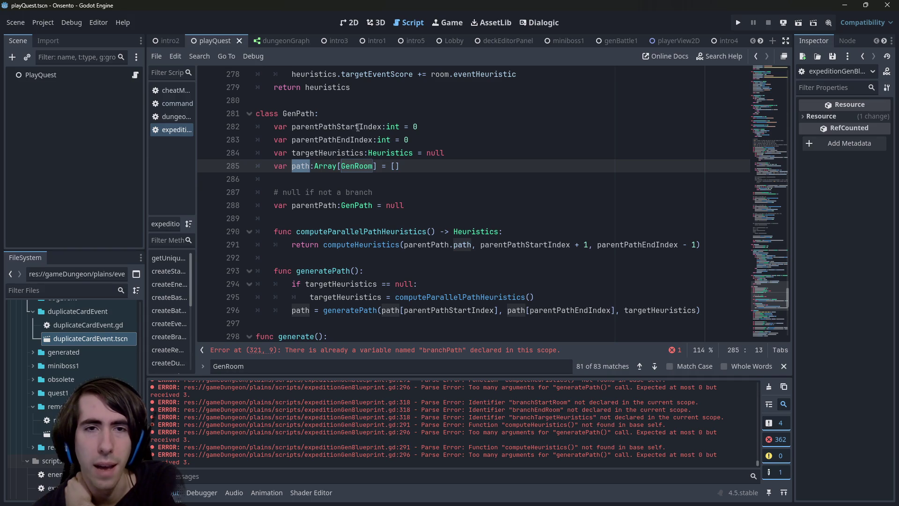
double_click(337, 127)
double_click(323, 139)
double_click(307, 154)
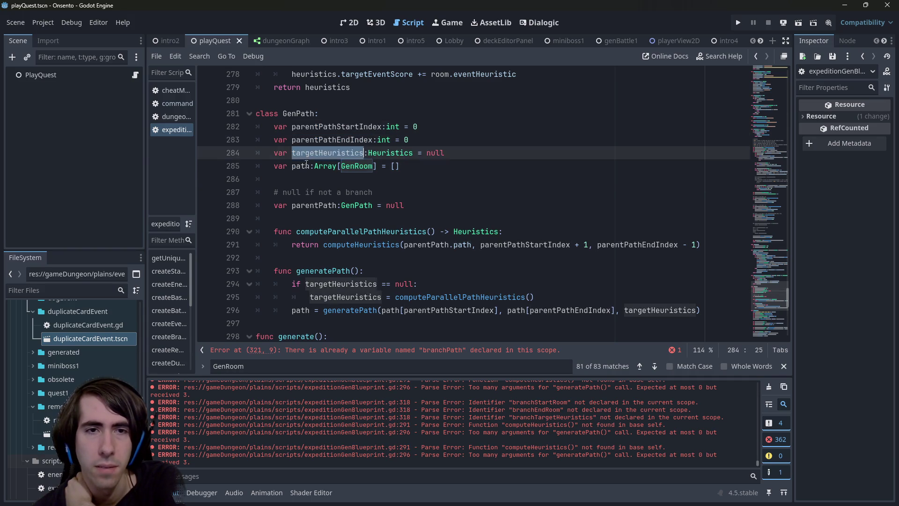
double_click(304, 165)
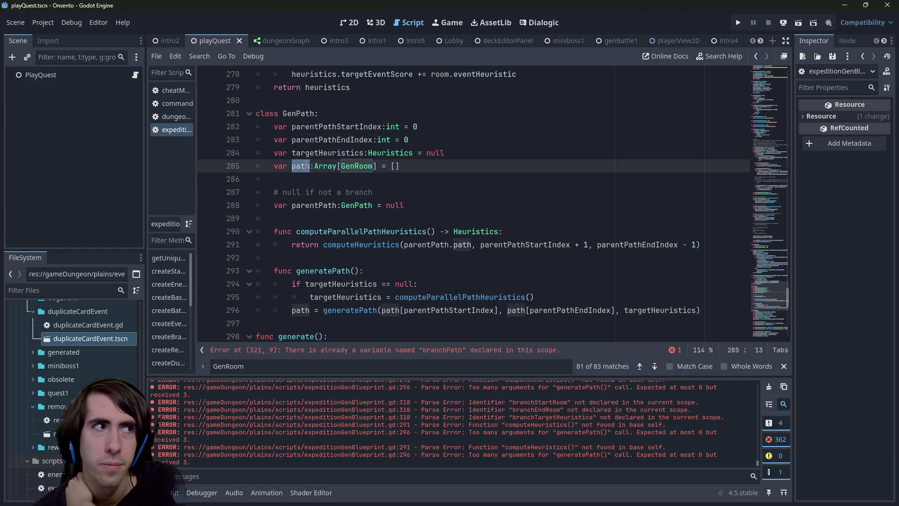
drag(400, 166, 188, 169)
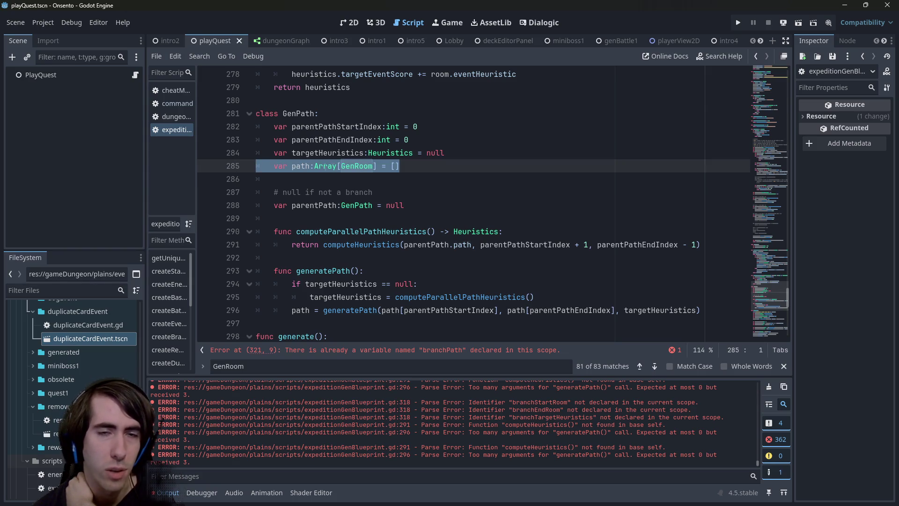
double_click(298, 114)
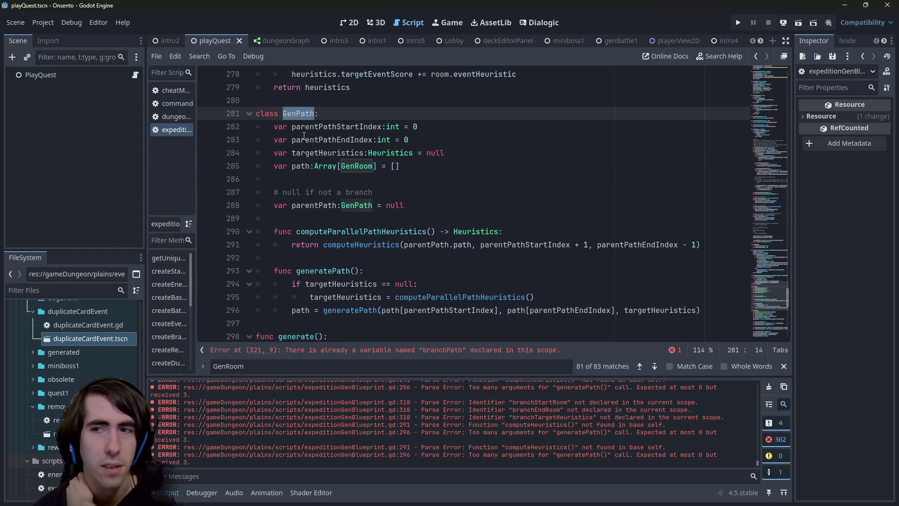
drag(402, 166, 218, 163)
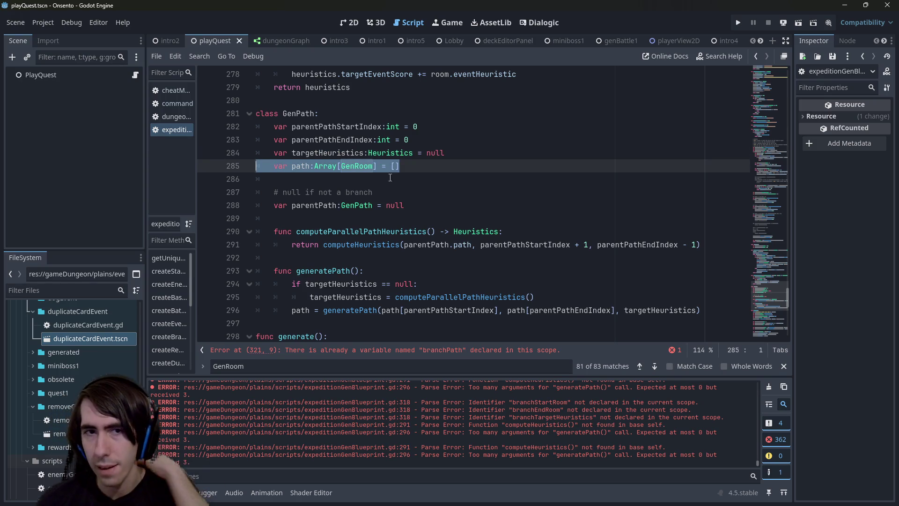
Rename the parentPath field on line 288 to parallelPath.
click(323, 202)
key(BackSpace)
key(BackSpace)
key(BackSpace)
text(allel)
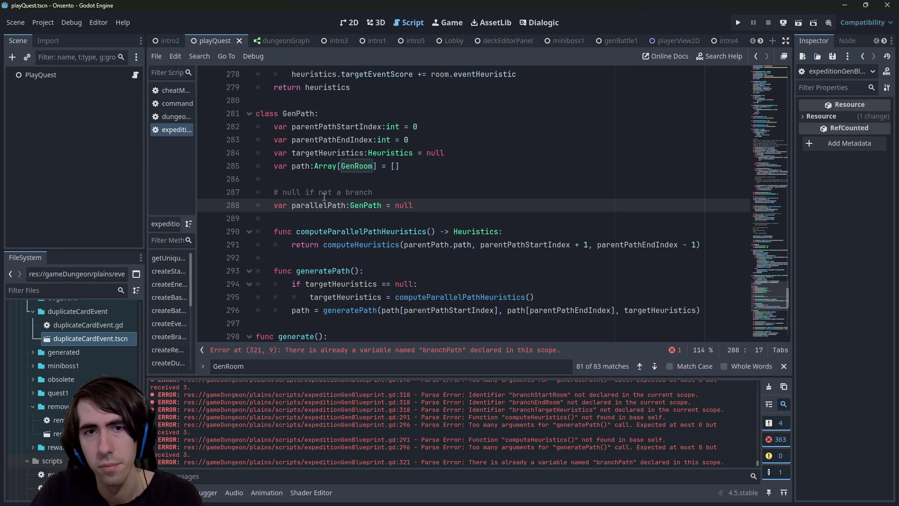
key(ctrl+Right)
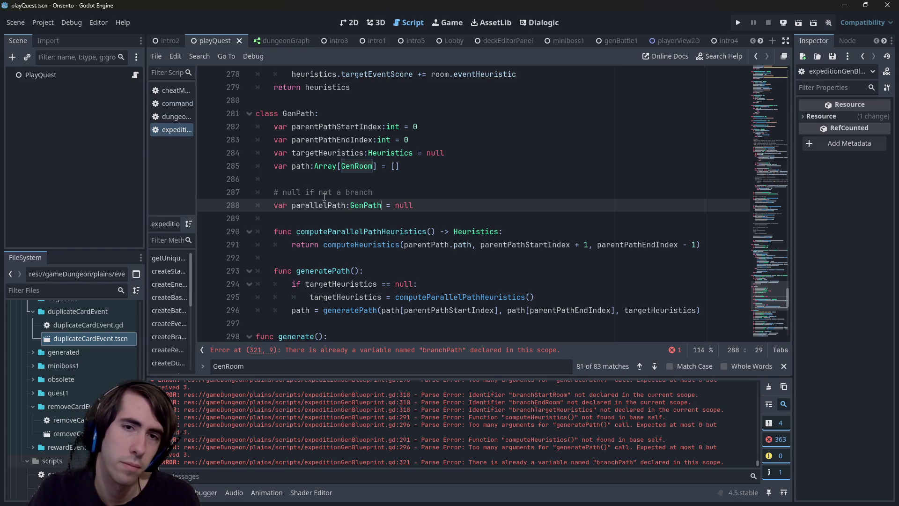